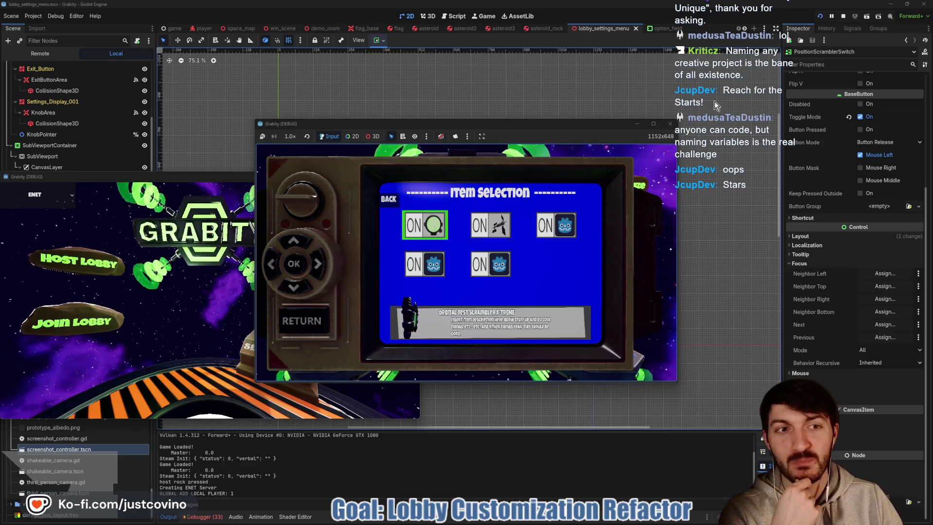
# Step: Stop the game, delete the Highlighter node after confirming, and select JetPackSwitch
pyautogui.click(842, 17)
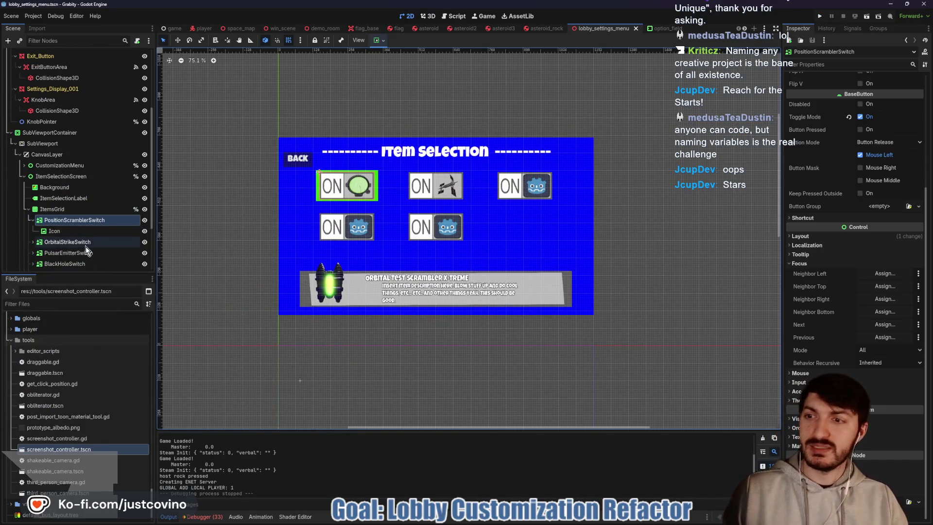
pyautogui.scroll(-3, 63, 221)
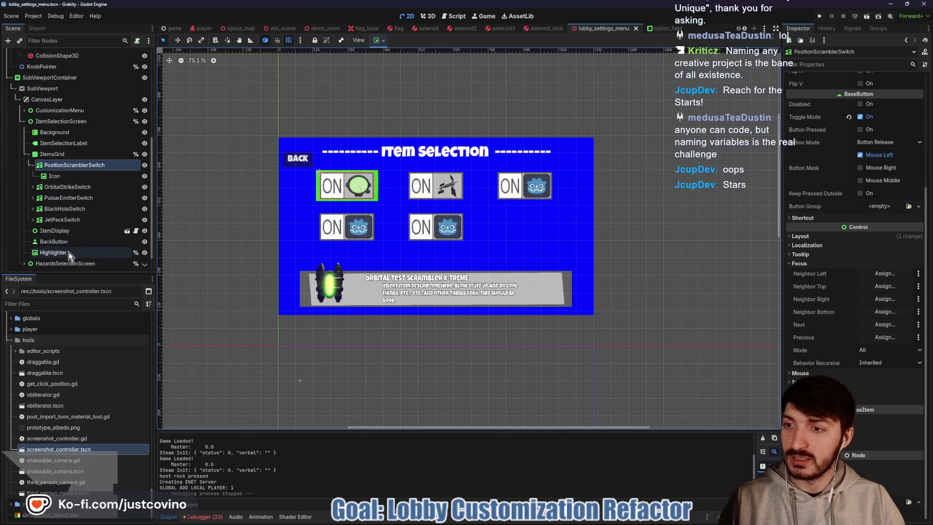
pyautogui.click(95, 253)
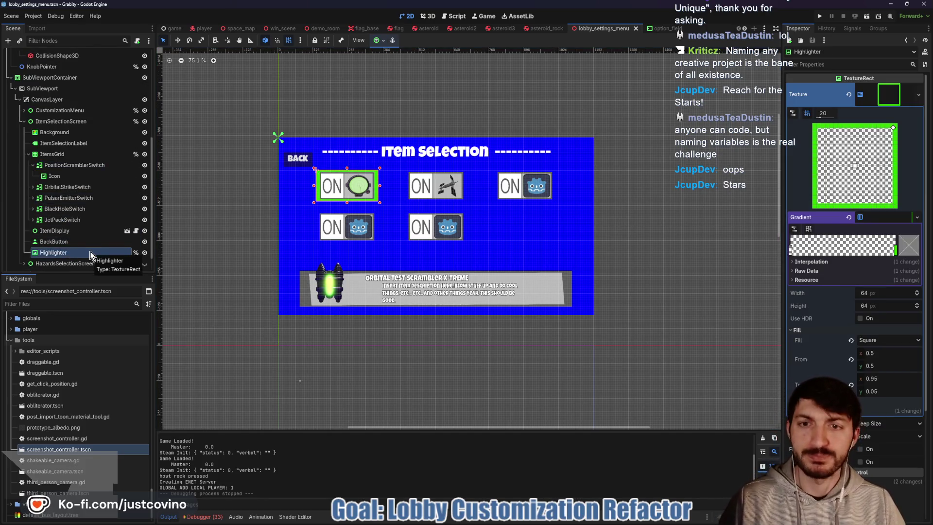
pyautogui.press('Delete')
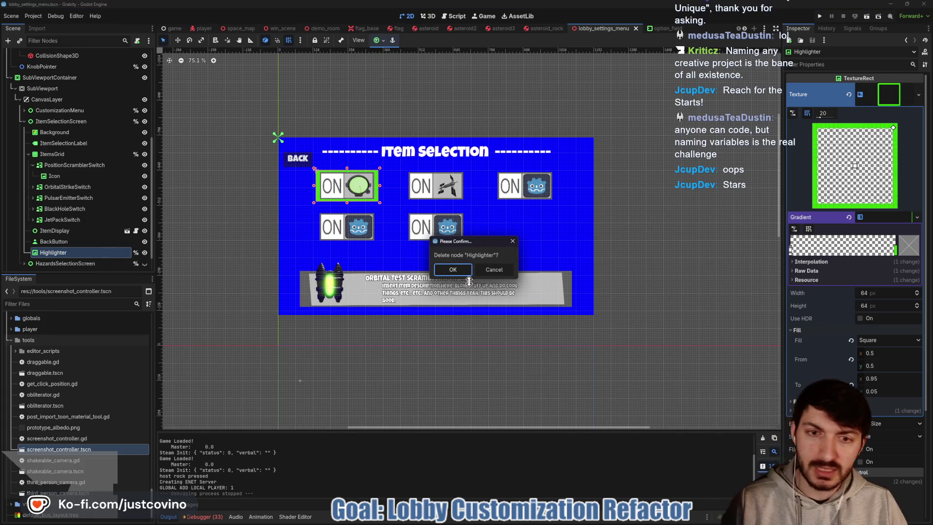
pyautogui.click(453, 270)
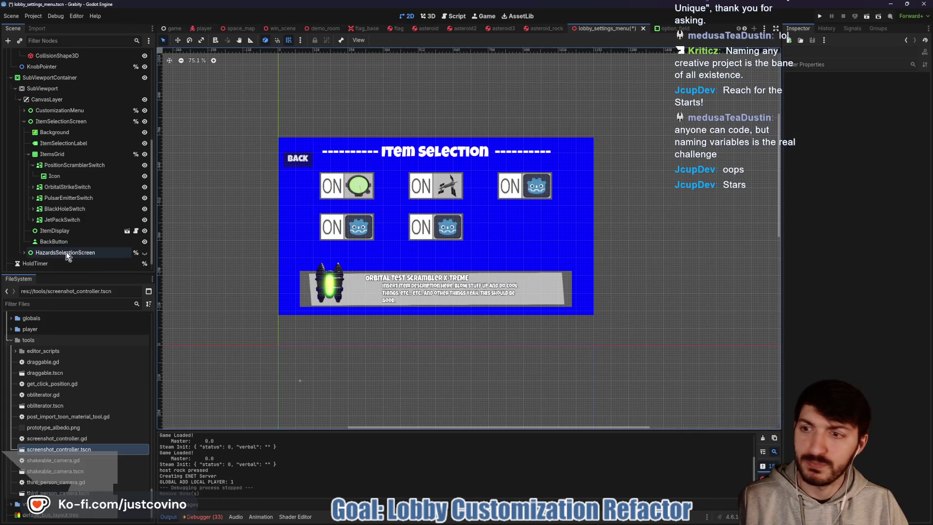
pyautogui.click(62, 219)
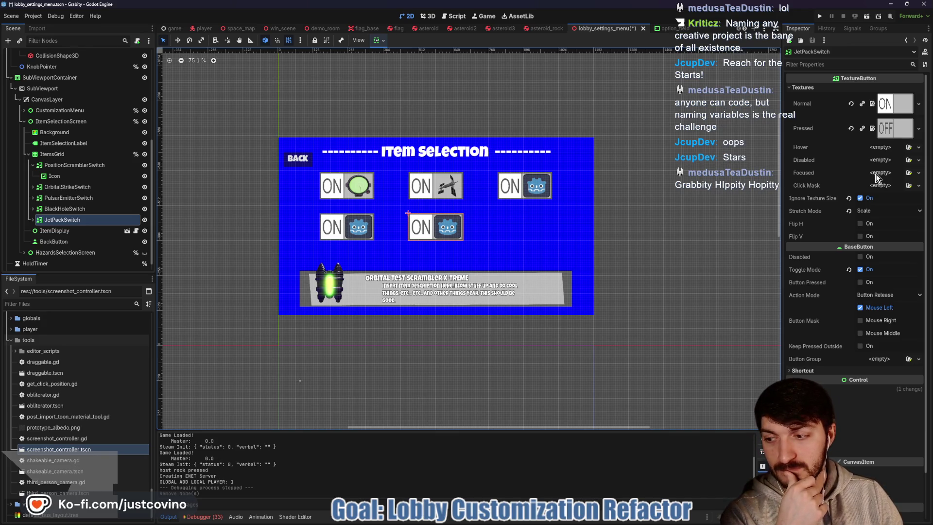
# Step: Give JetPackSwitch the Godot icon.svg as its Focused texture via Quick Load
pyautogui.click(878, 174)
pyautogui.click(856, 367)
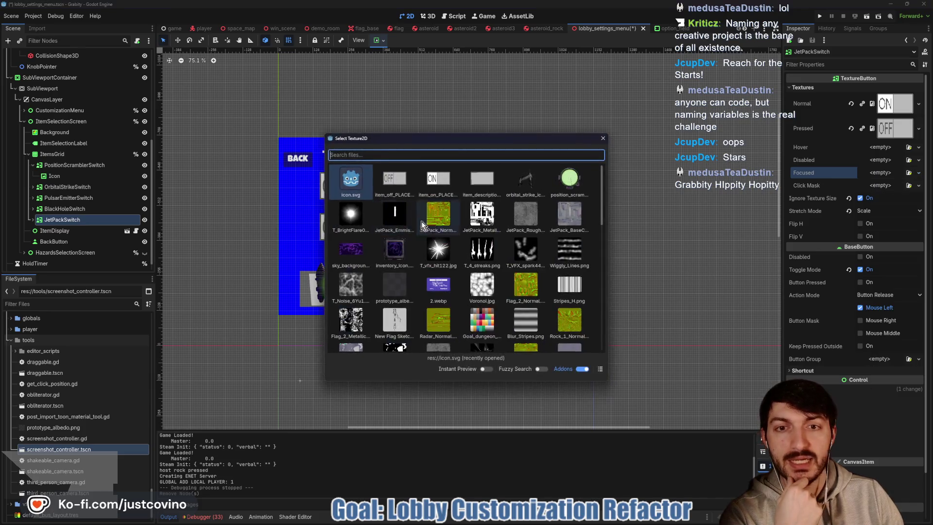
pyautogui.doubleClick(421, 220)
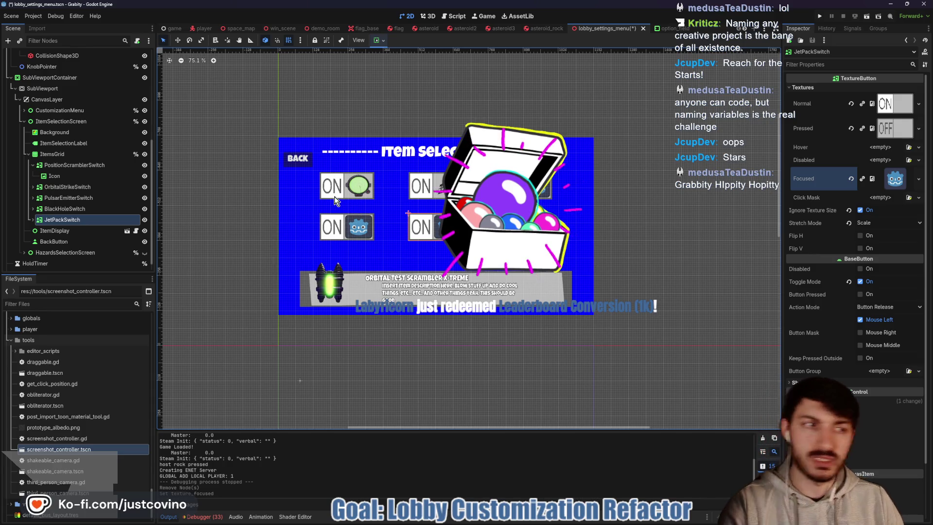
# Step: Give PositionScramblerSwitch the icon.svg Focused texture as well
pyautogui.click(60, 166)
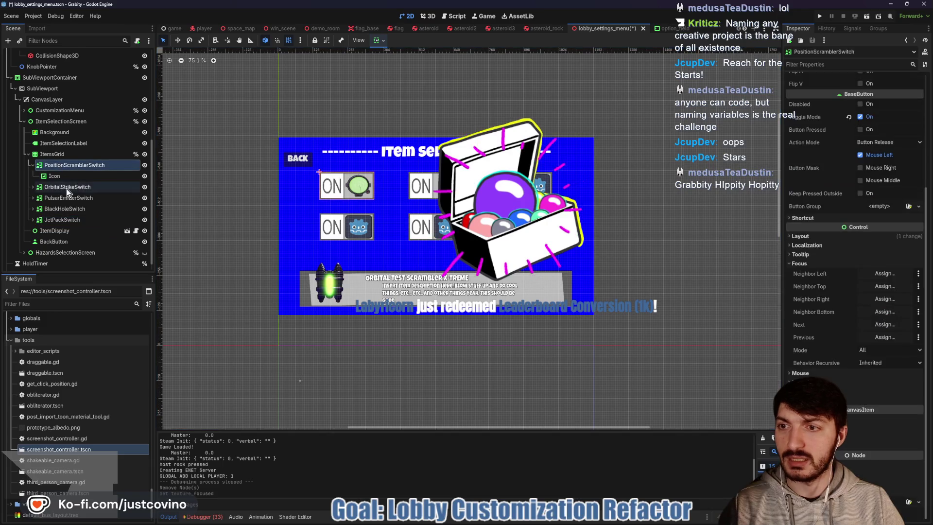
pyautogui.keyDown('shift'); pyautogui.click(66, 208); pyautogui.keyUp('shift')
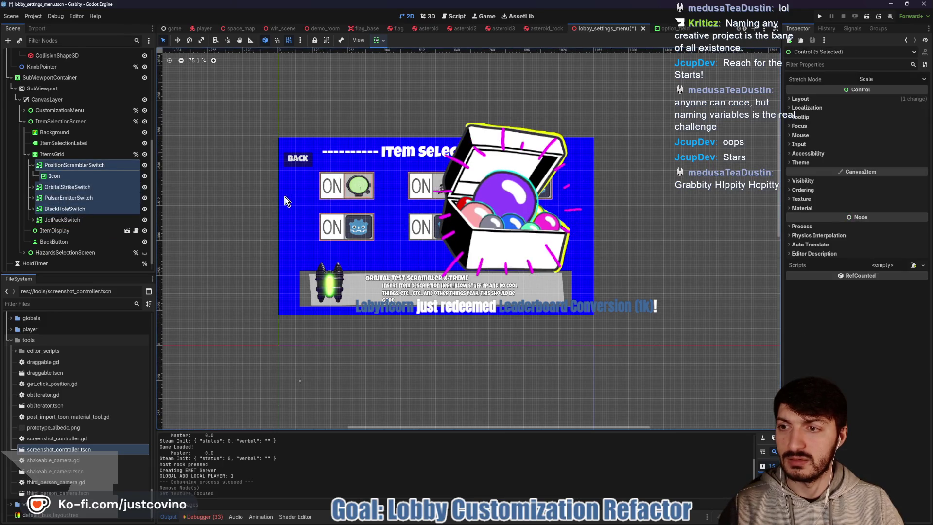
pyautogui.click(74, 168)
pyautogui.keyDown('ctrl'); pyautogui.click(77, 190); pyautogui.keyUp('ctrl')
pyautogui.keyDown('shift'); pyautogui.click(76, 208); pyautogui.keyUp('shift')
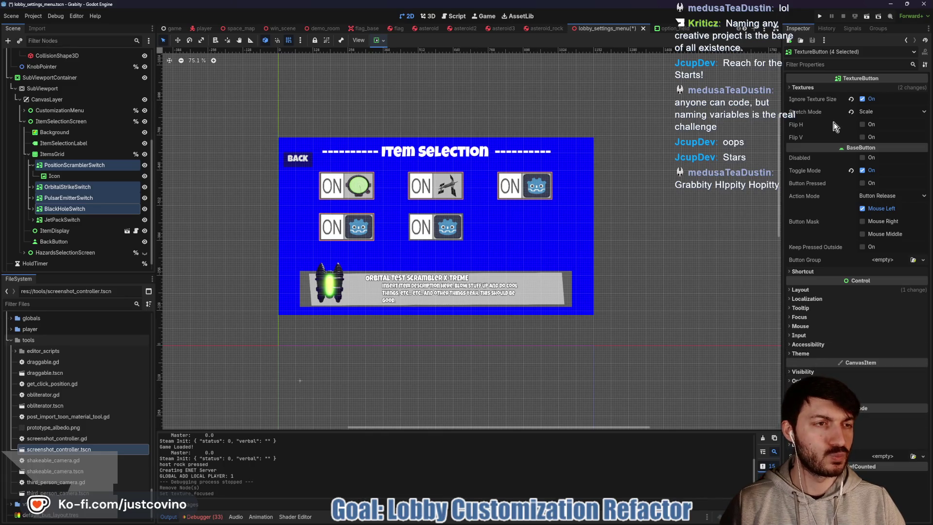
pyautogui.click(68, 166)
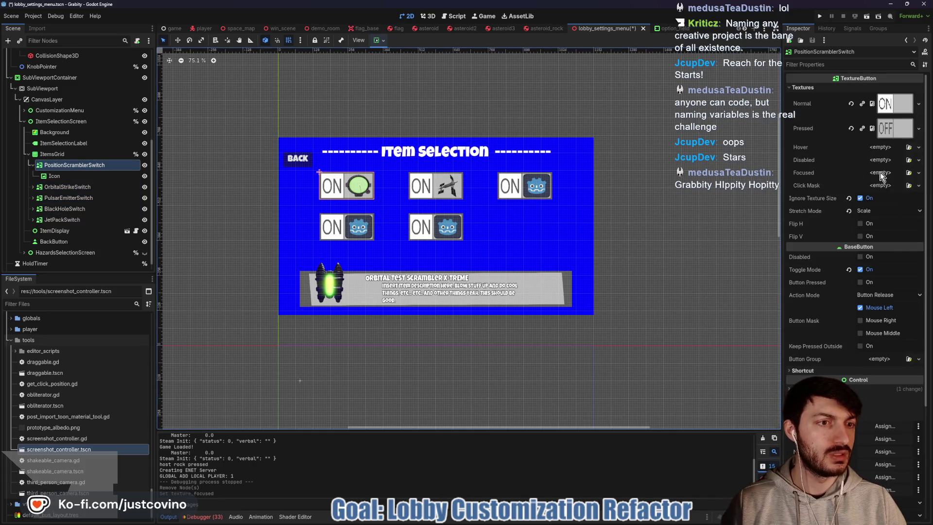
pyautogui.click(880, 173)
pyautogui.click(866, 363)
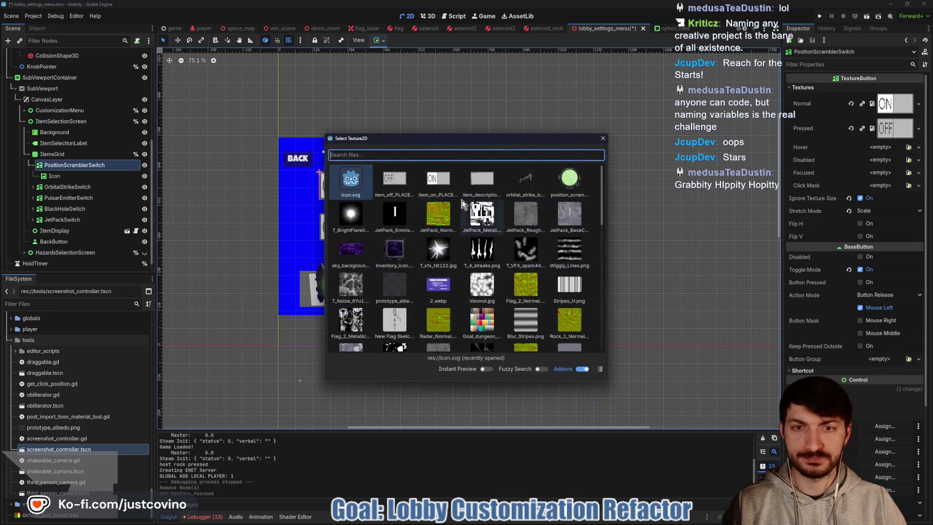
pyautogui.click(355, 183)
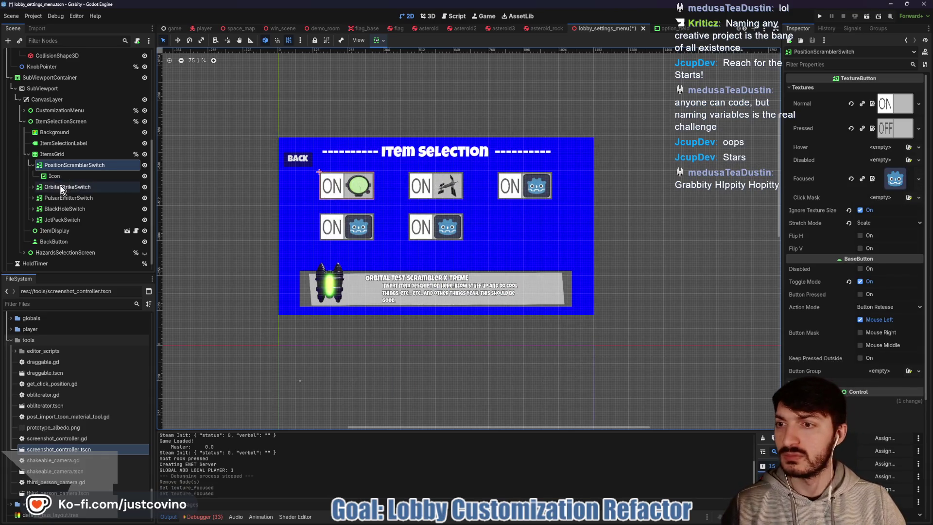
# Step: Assign icon.svg as the Focused texture on OrbitalStrikeSwitch and PulsarEmitterSwitch
pyautogui.click(60, 186)
pyautogui.click(881, 173)
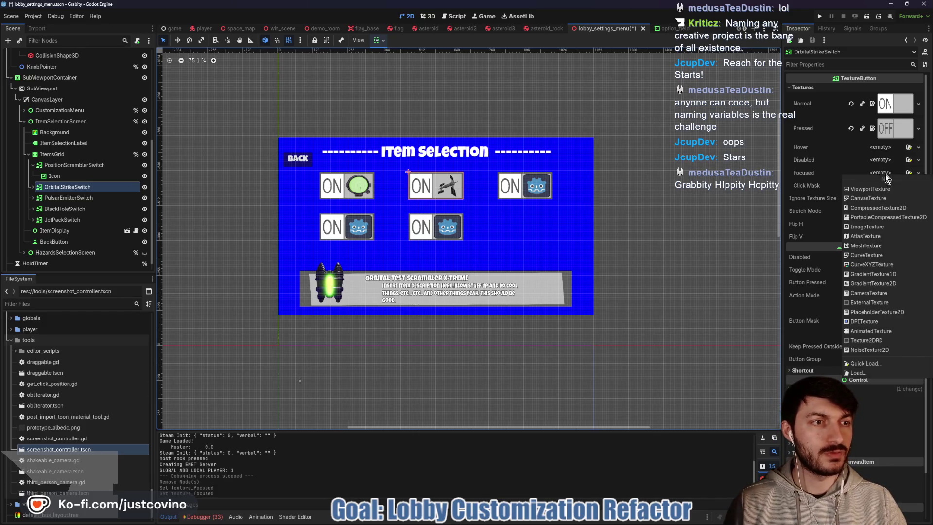
pyautogui.click(866, 363)
pyautogui.click(355, 183)
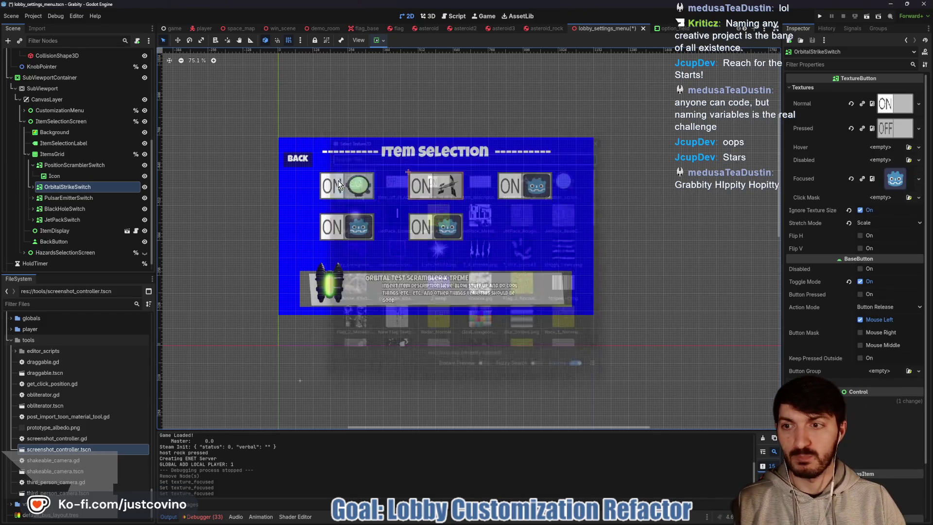
pyautogui.click(71, 199)
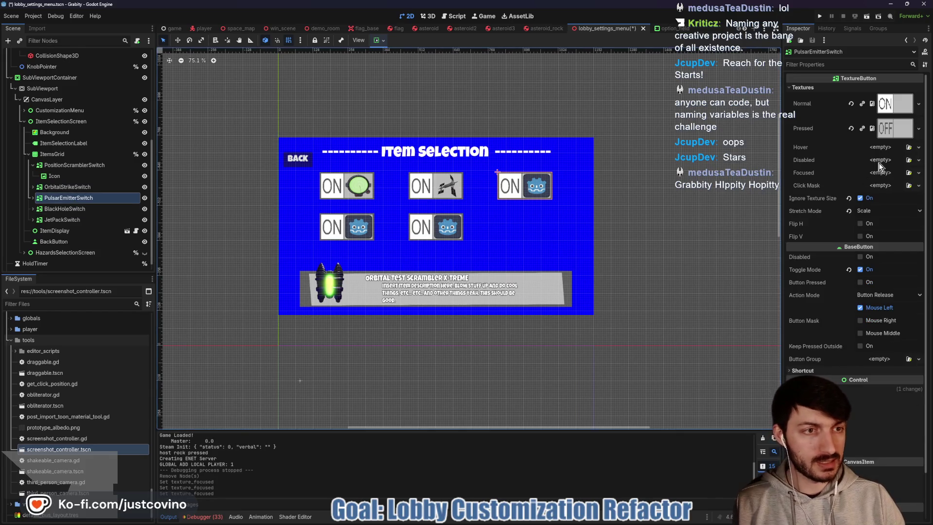
pyautogui.click(880, 173)
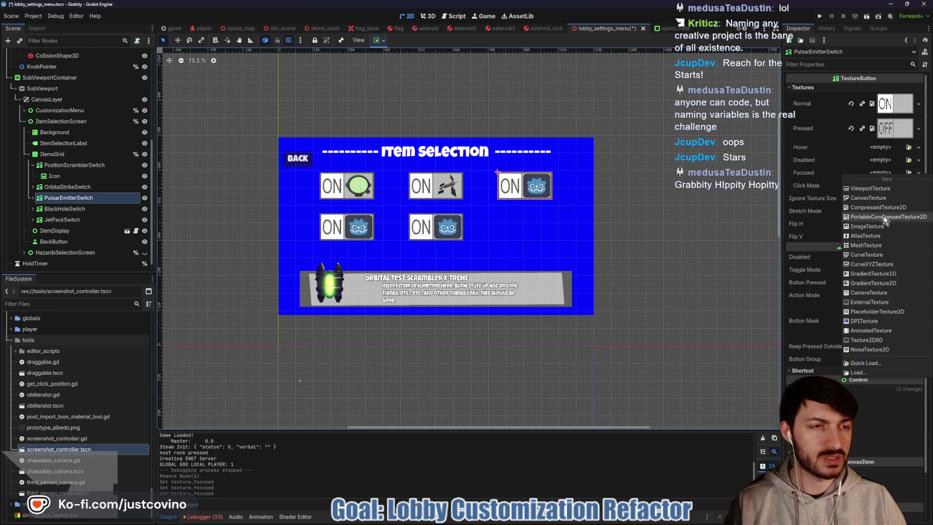
pyautogui.click(865, 363)
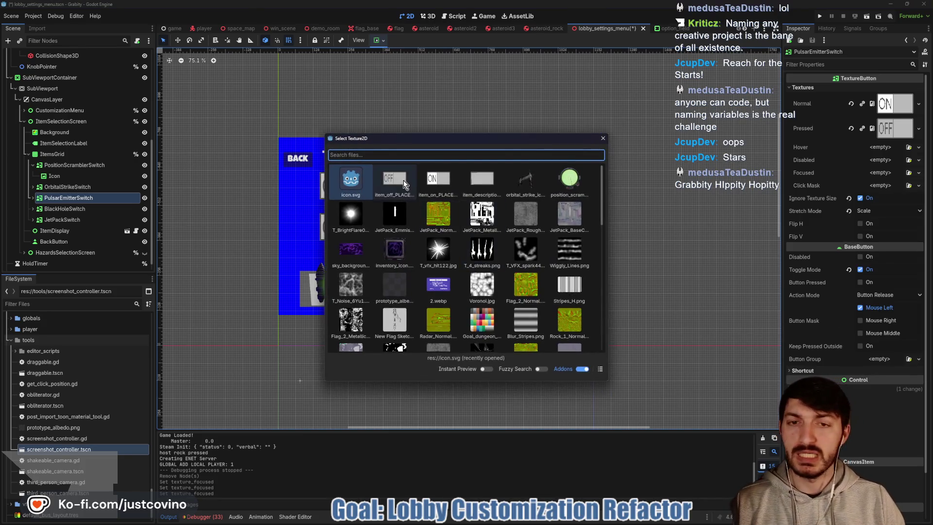
pyautogui.click(351, 178)
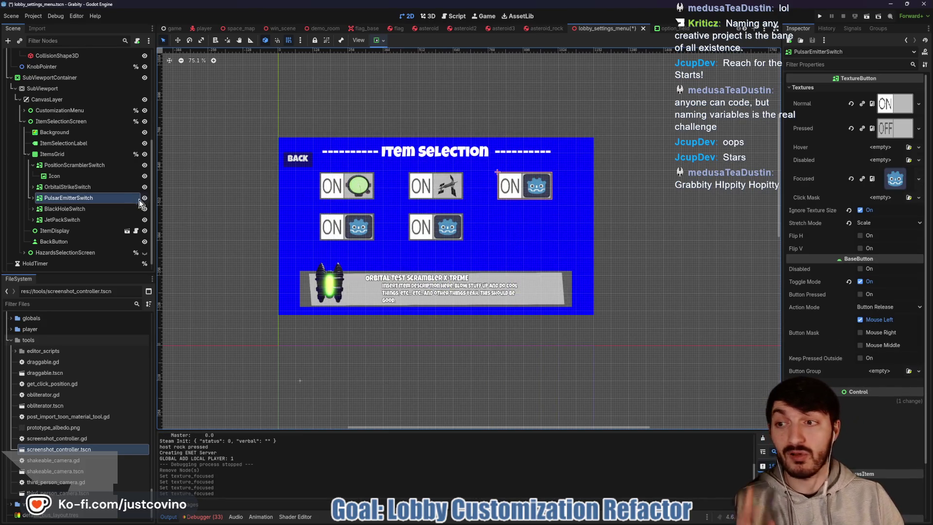
# Step: Set icon.svg as BlackHoleSwitch's Disabled texture and save the lobby settings scene
pyautogui.click(69, 207)
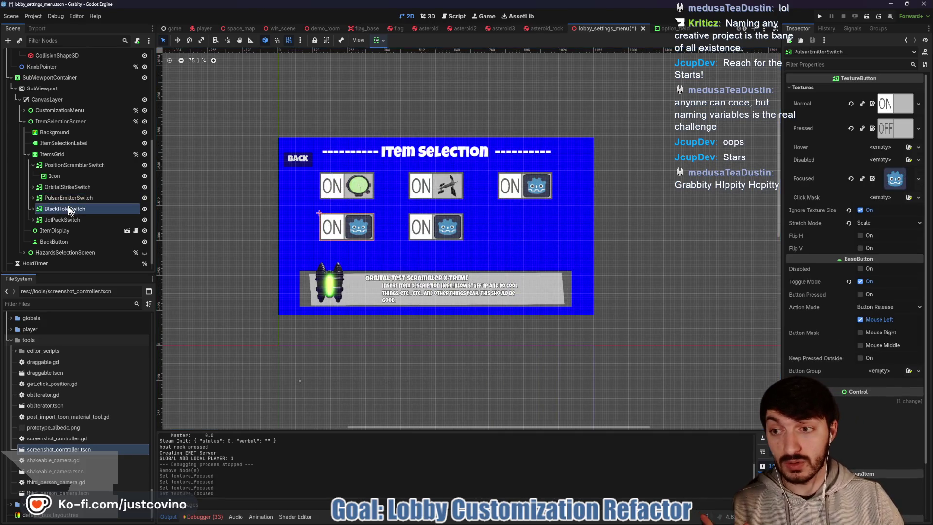
pyautogui.click(874, 162)
pyautogui.click(853, 344)
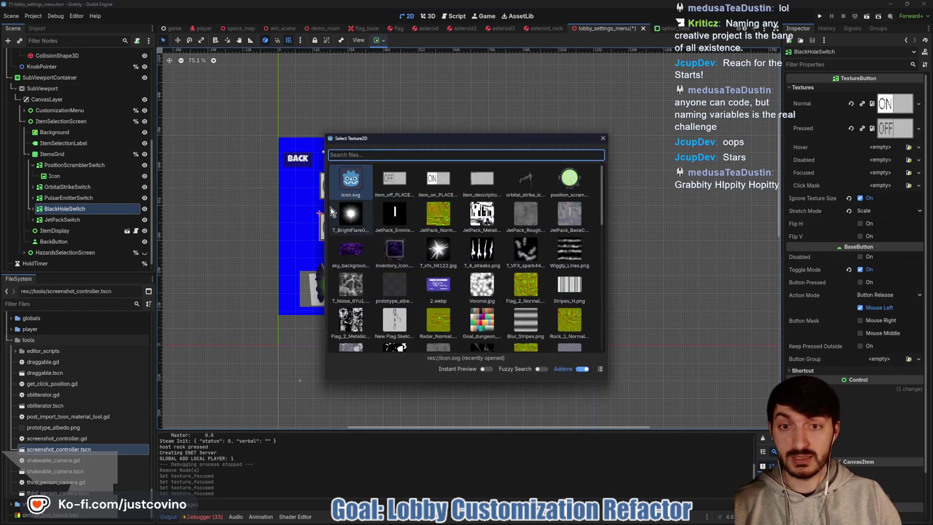
pyautogui.doubleClick(354, 187)
pyautogui.hotkey('ctrl', 's')
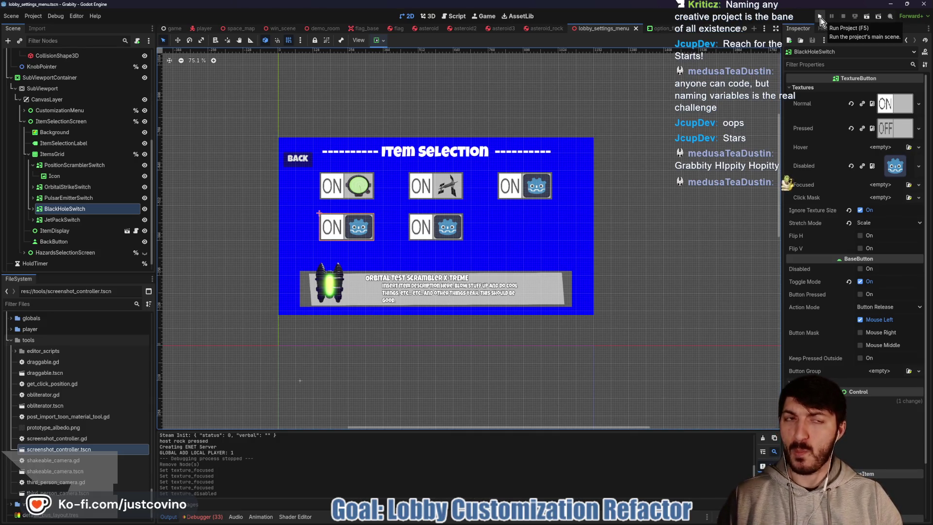
pyautogui.click(820, 19)
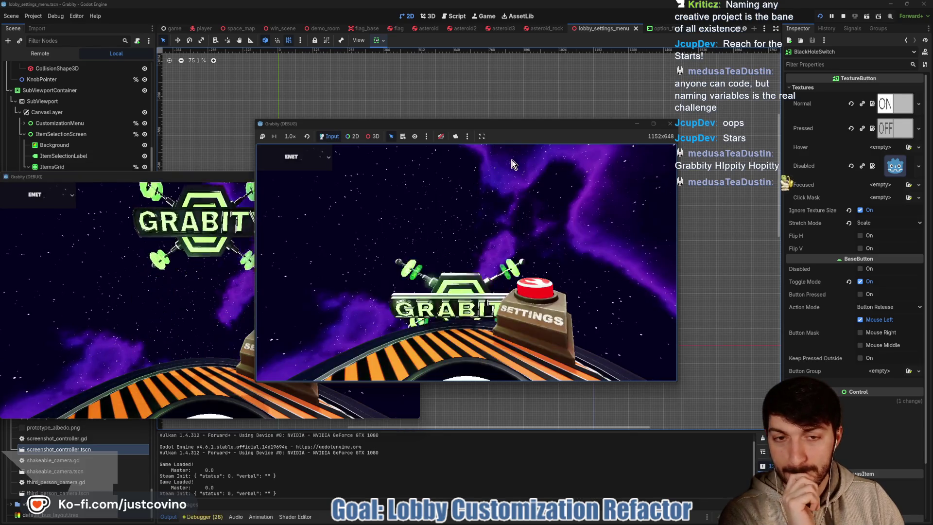
pyautogui.click(347, 209)
pyautogui.click(474, 214)
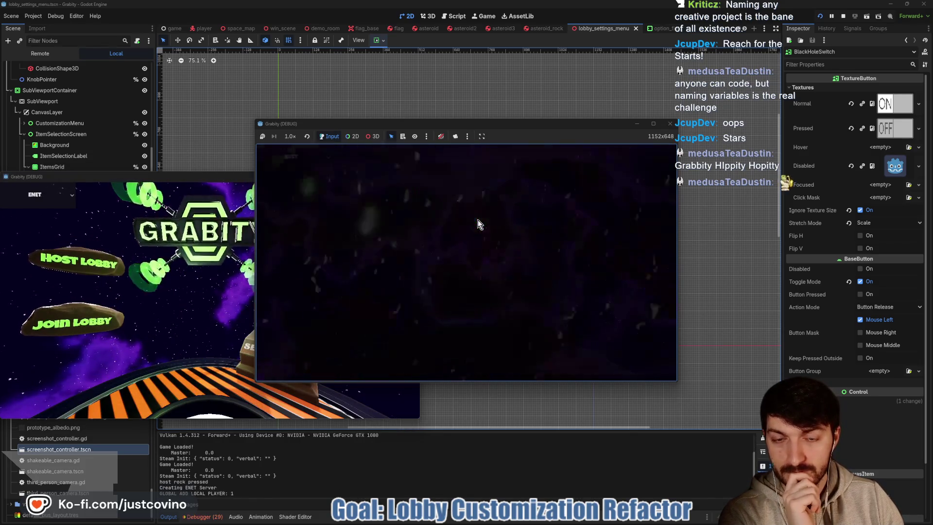
pyautogui.click(611, 188)
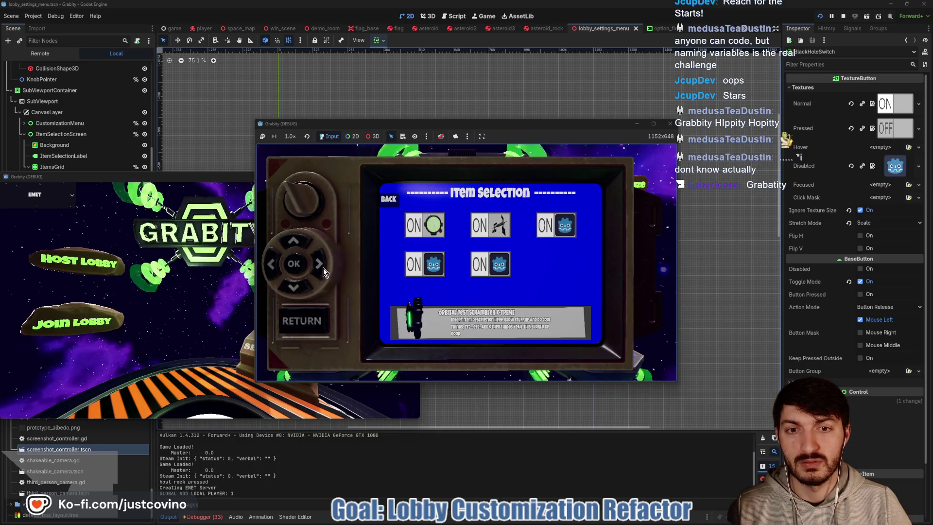
pyautogui.click(307, 322)
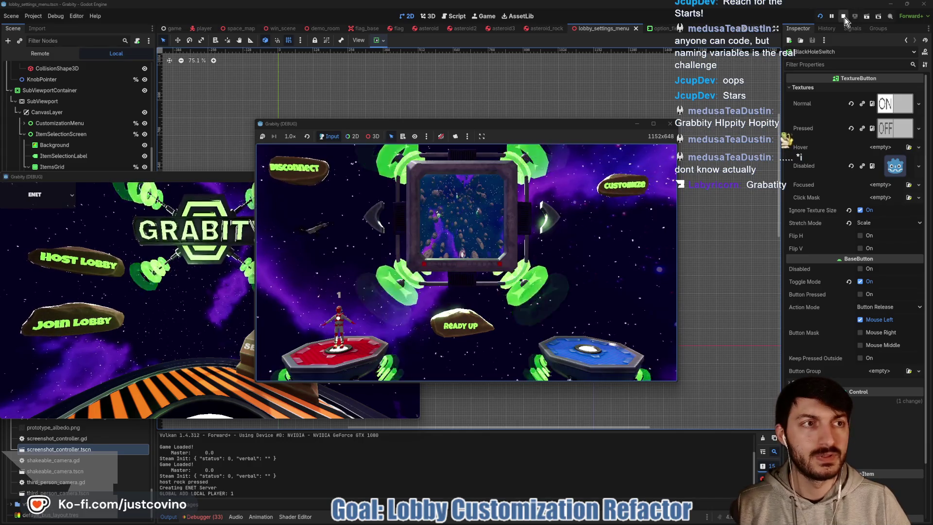
pyautogui.press('F8')
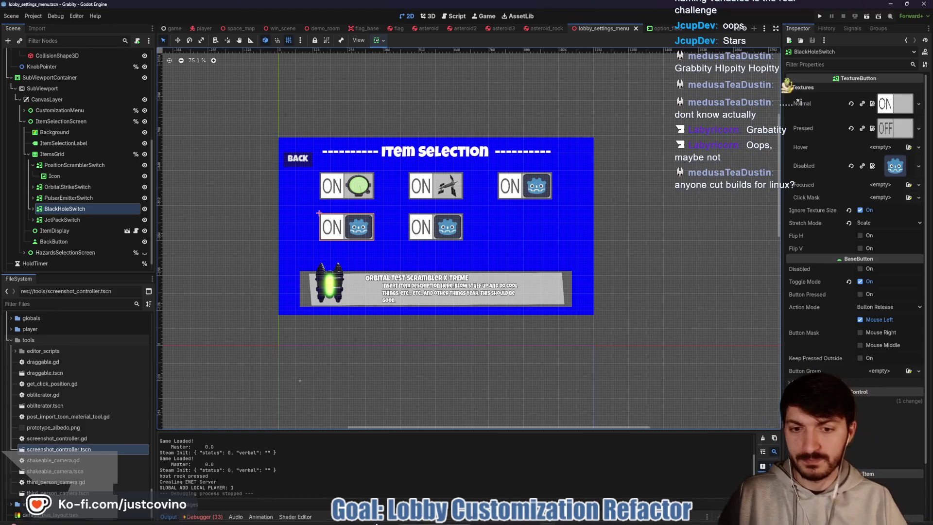
pyautogui.click(516, 522)
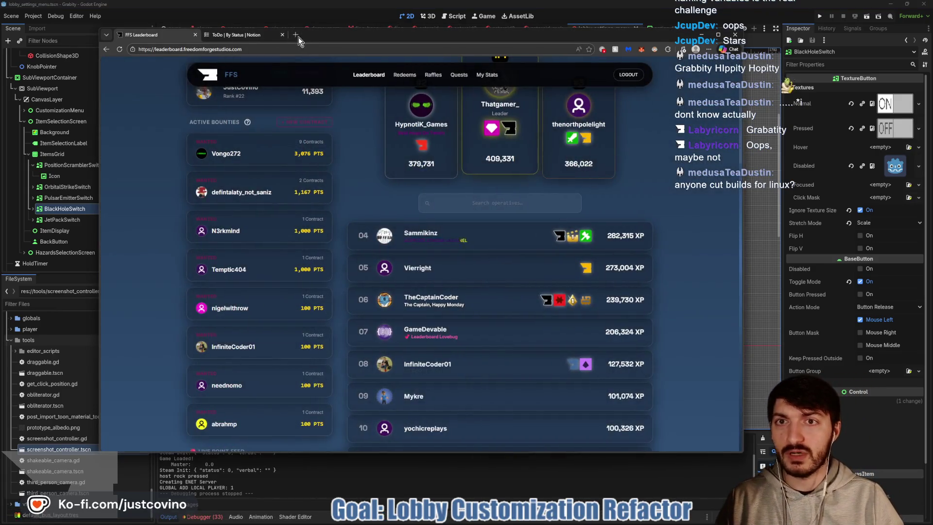
# Step: Open itch.io in a new browser tab
pyautogui.click(297, 35)
pyautogui.write('itch')
pyautogui.press('Return')
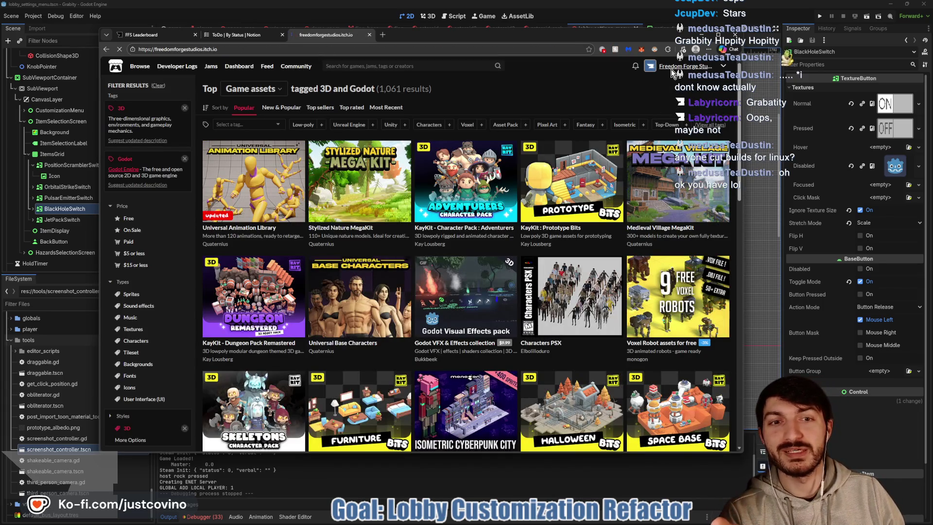
# Step: Browse the Freedom Forge Studios games page, then bring the Godot editor back
pyautogui.scroll(-3, 476, 199)
pyautogui.scroll(-3, 423, 197)
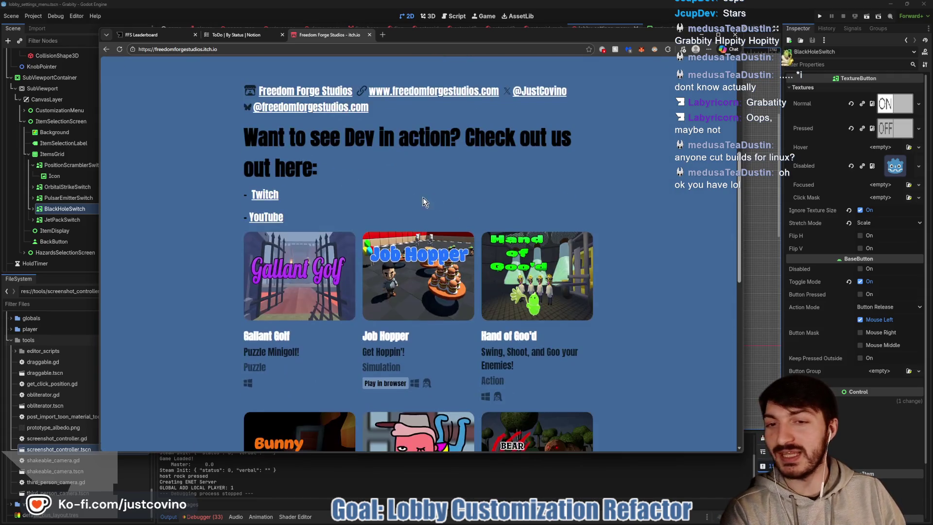
pyautogui.scroll(-1, 422, 198)
pyautogui.scroll(-3, 582, 258)
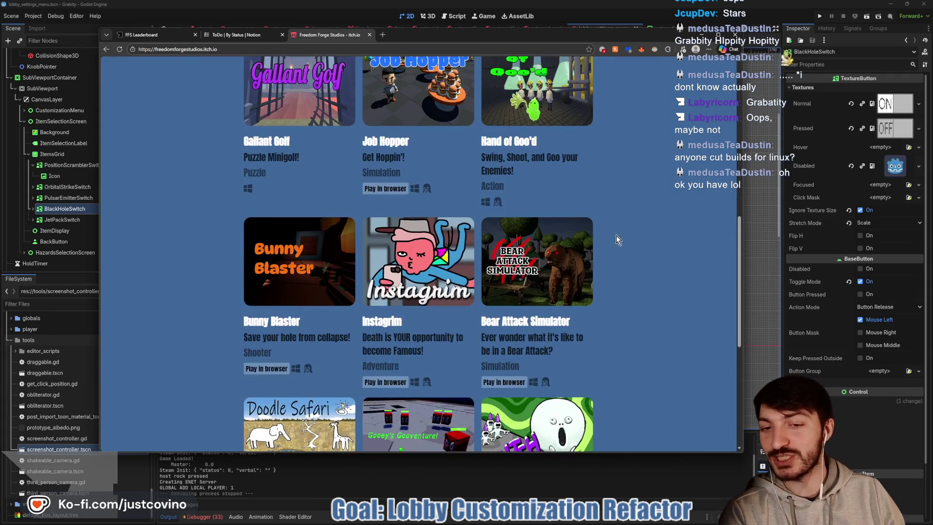
pyautogui.scroll(-2, 612, 234)
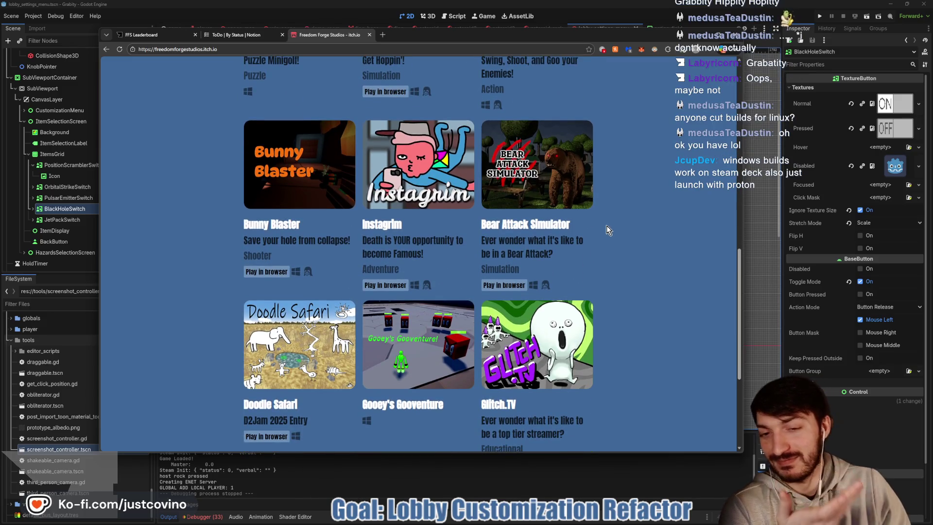
pyautogui.scroll(5, 606, 226)
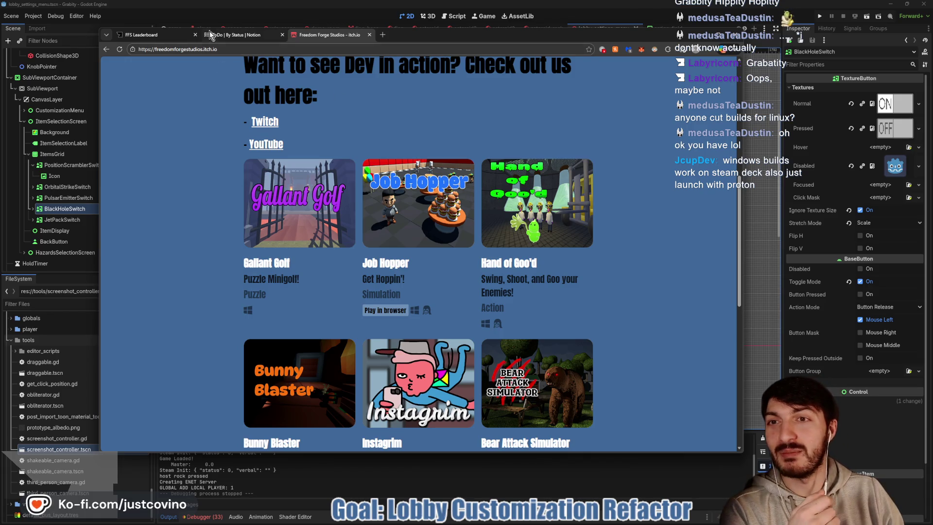
pyautogui.click(749, 6)
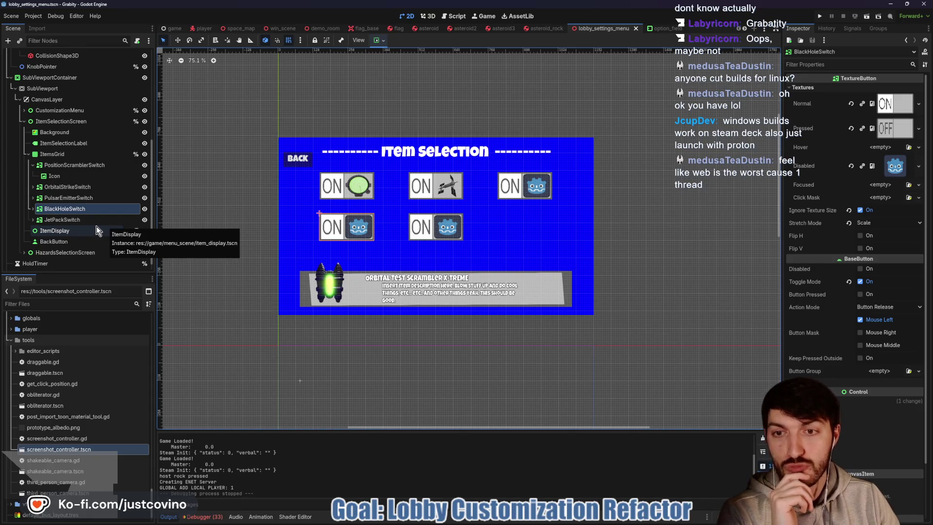
# Step: Inspect the PulsarEmitter and OrbitalStrike switches, then open lobby_settings_menu.gd from LobbySettingsMenu
pyautogui.click(83, 198)
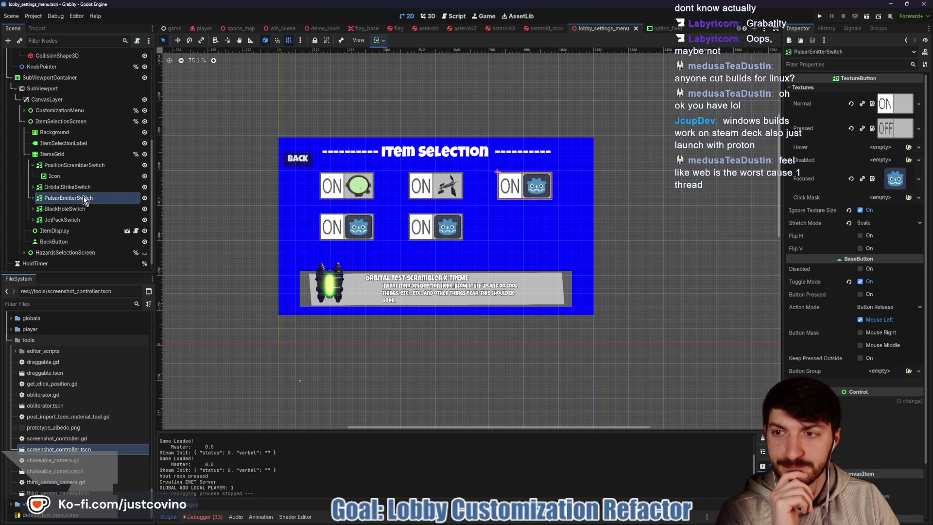
pyautogui.click(81, 188)
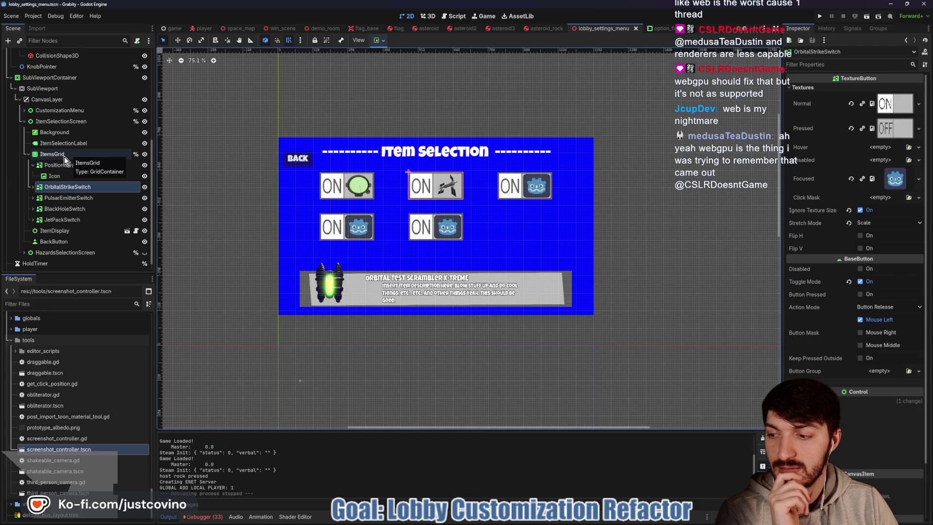
pyautogui.scroll(-3, 829, 373)
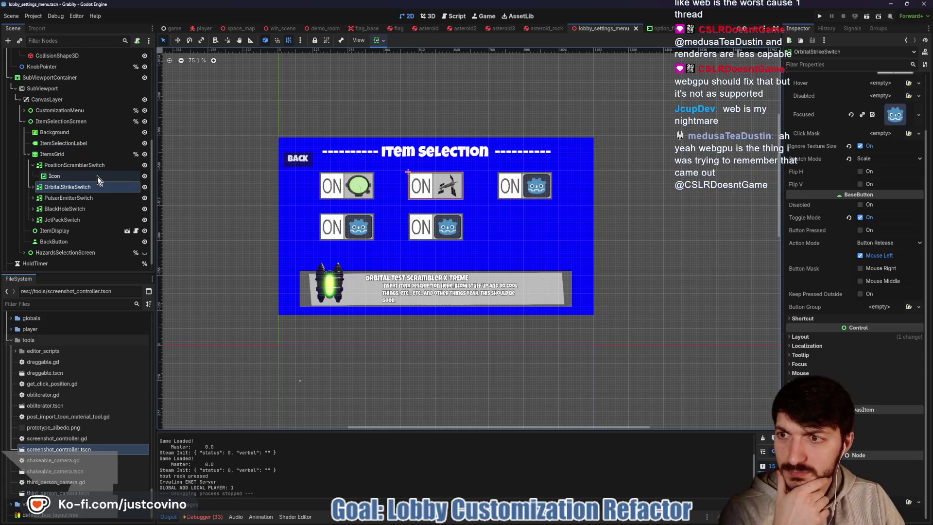
pyautogui.click(32, 165)
pyautogui.scroll(5, 109, 168)
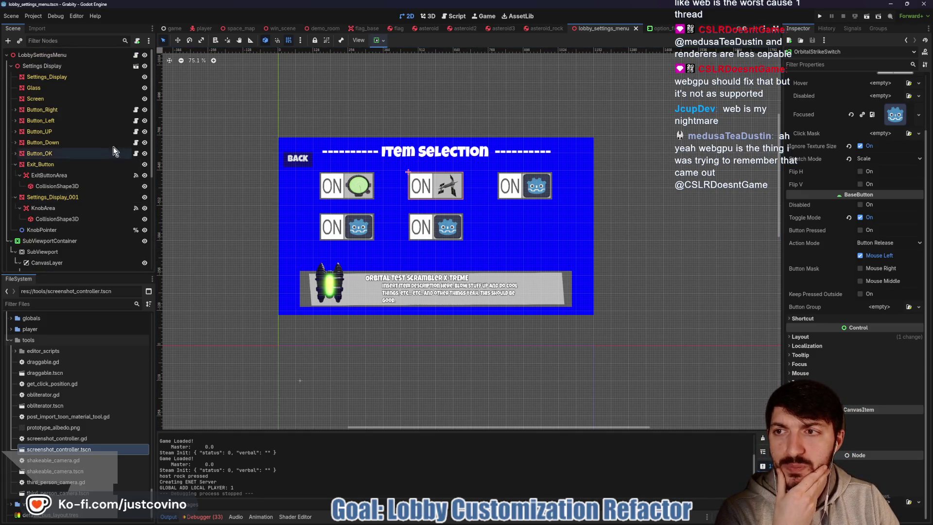
pyautogui.click(136, 56)
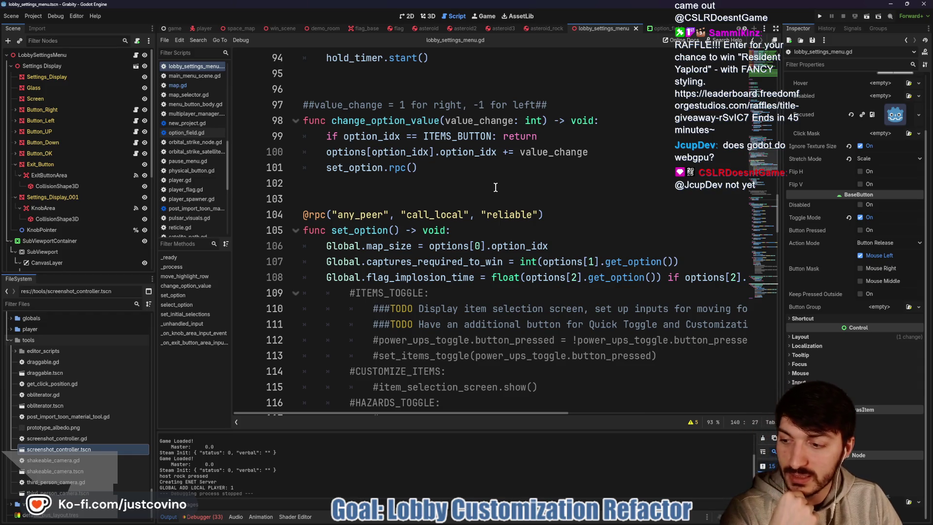
# Step: Switch to the web browser and show the FFS Leaderboard tab
pyautogui.scroll(-1, 495, 189)
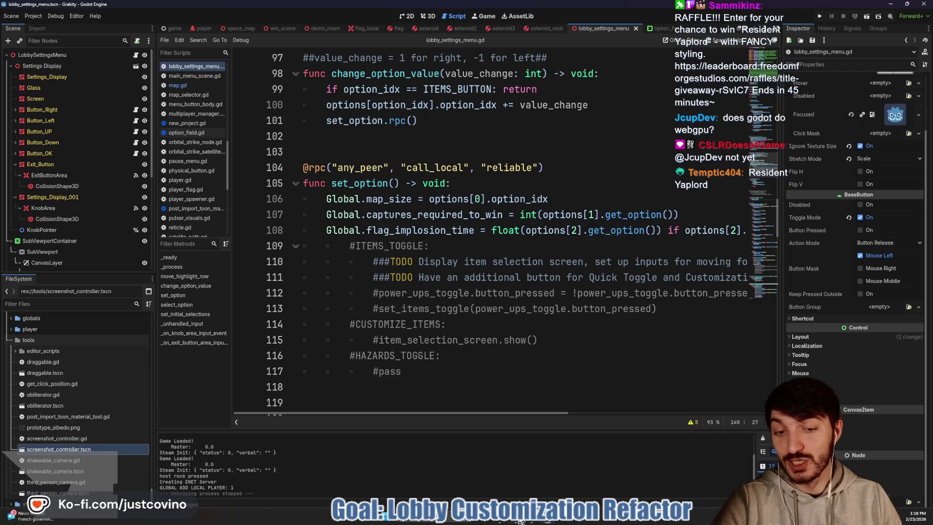
pyautogui.hotkey('alt', 'Tab')
pyautogui.click(160, 35)
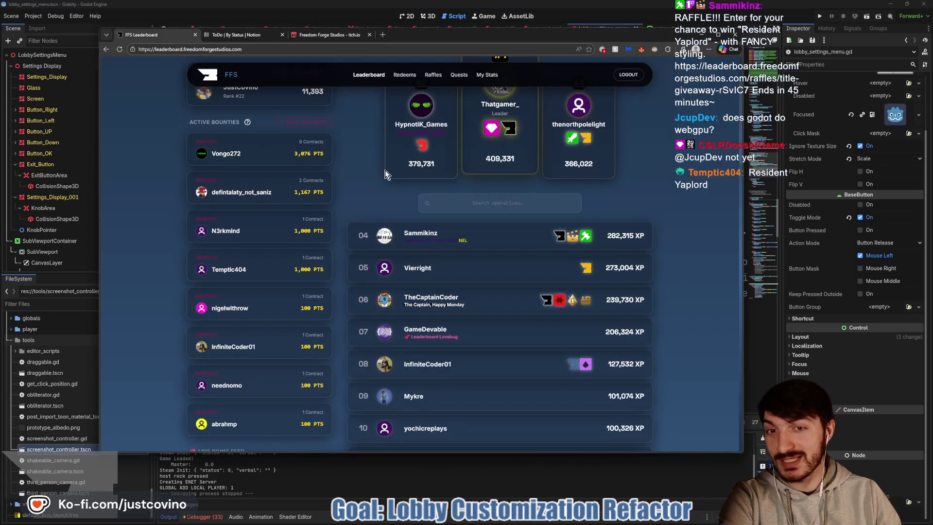
pyautogui.scroll(1, 387, 203)
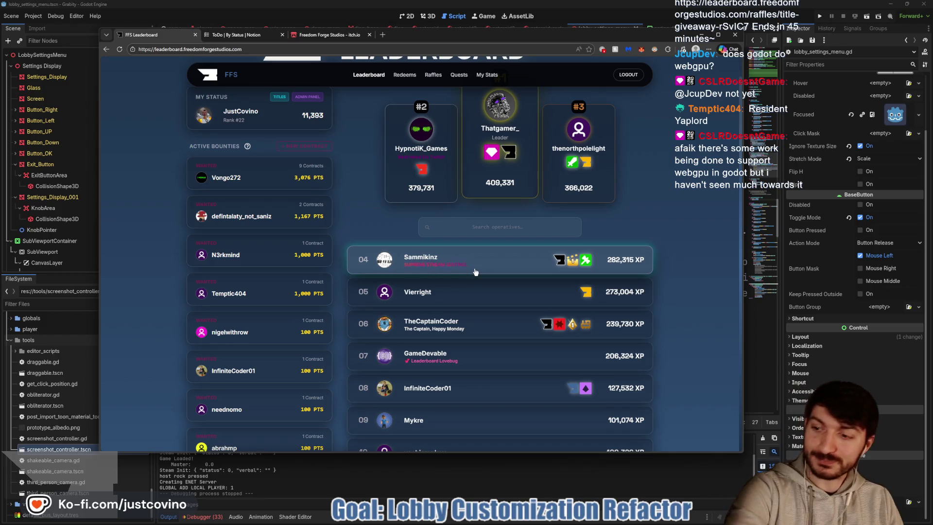
# Step: View the Raffles page, go back to Leaderboard, then return to the Godot script
pyautogui.scroll(3, 475, 266)
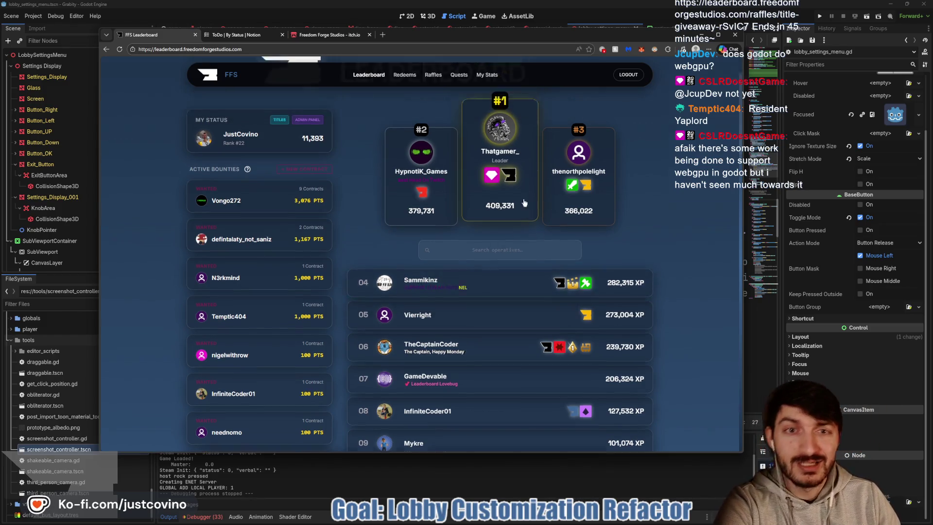
pyautogui.click(432, 84)
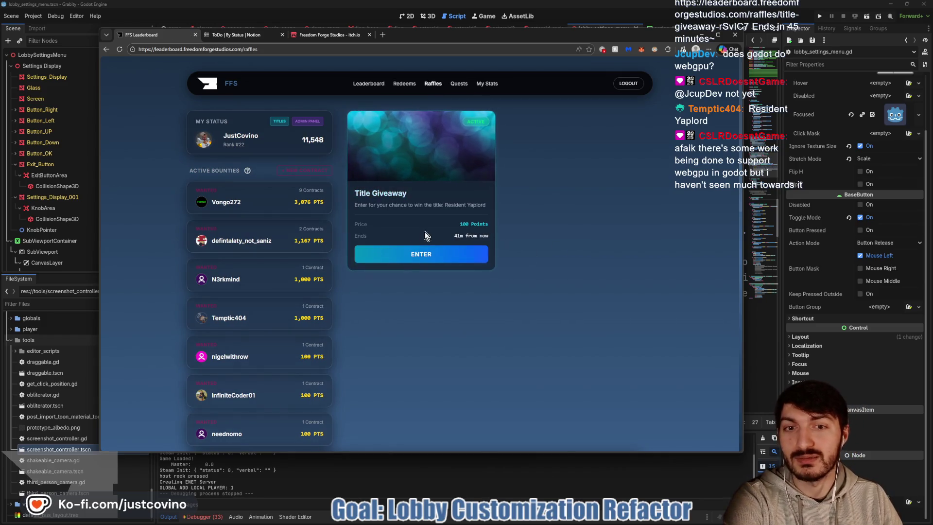
pyautogui.click(368, 83)
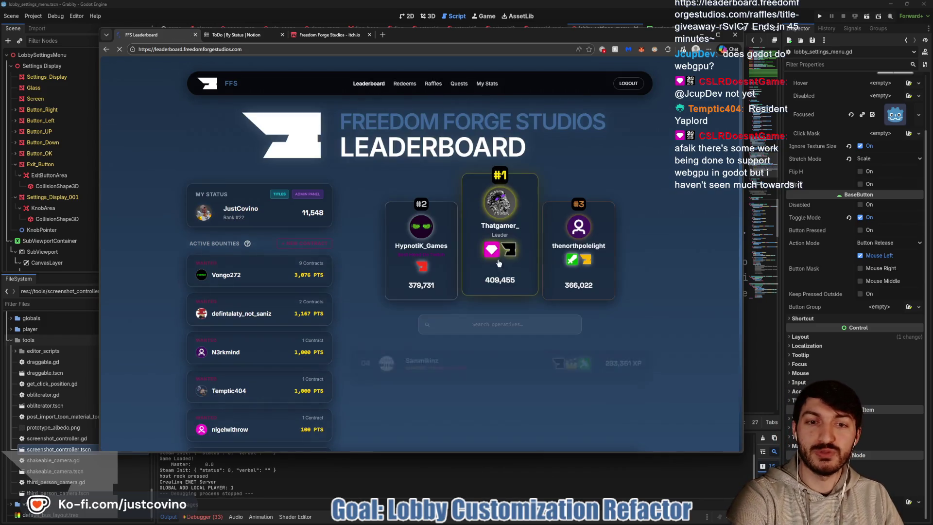
pyautogui.click(475, 484)
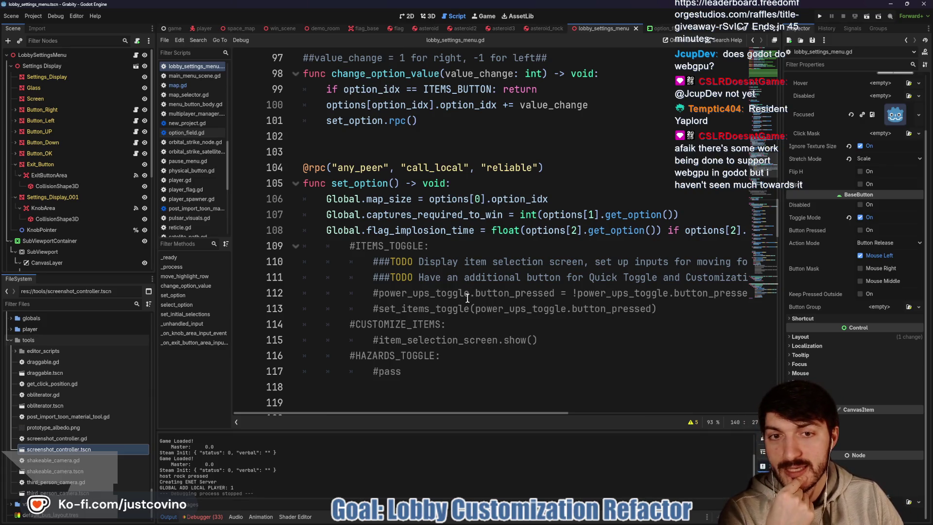
# Step: Delete the commented-out item and hazard toggle block on lines 109–117
pyautogui.click(470, 244)
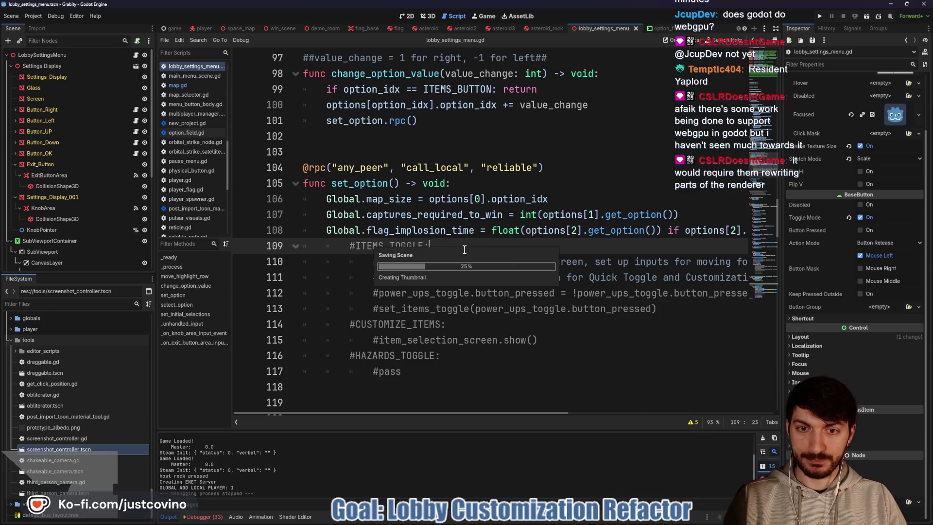
pyautogui.moveTo(460, 372); pyautogui.dragTo(321, 250)
pyautogui.press('BackSpace')
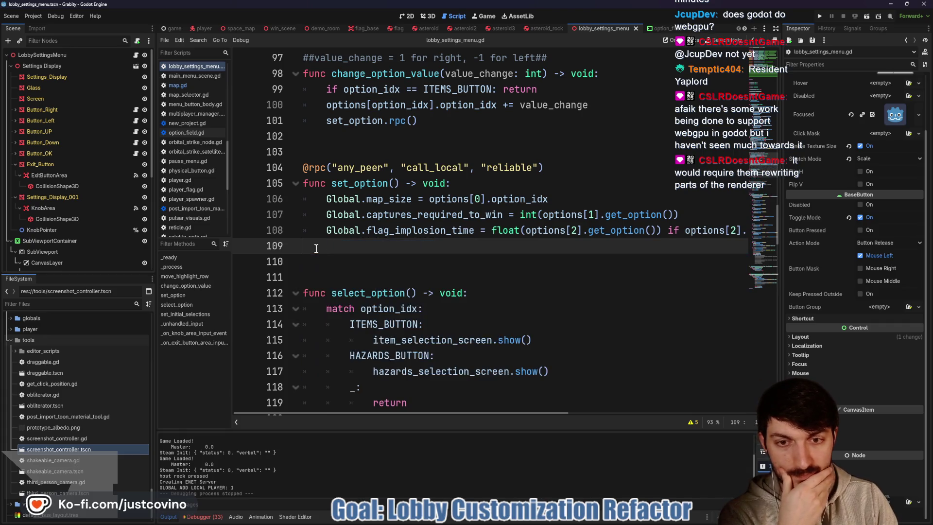
pyautogui.press('Up')
pyautogui.press('End')
# Step: Remove the stray blank line 78 after select_option()
pyautogui.hscroll(-5, 457, 264)
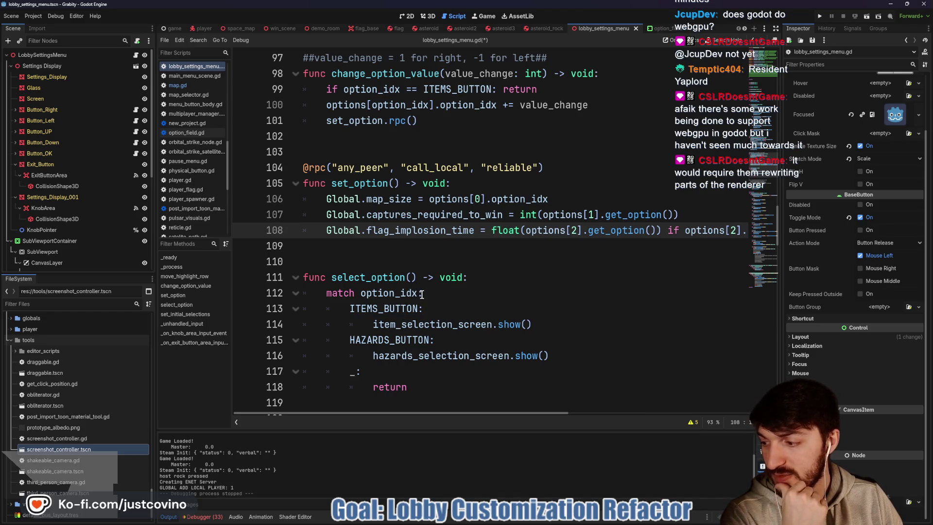
pyautogui.scroll(3, 421, 294)
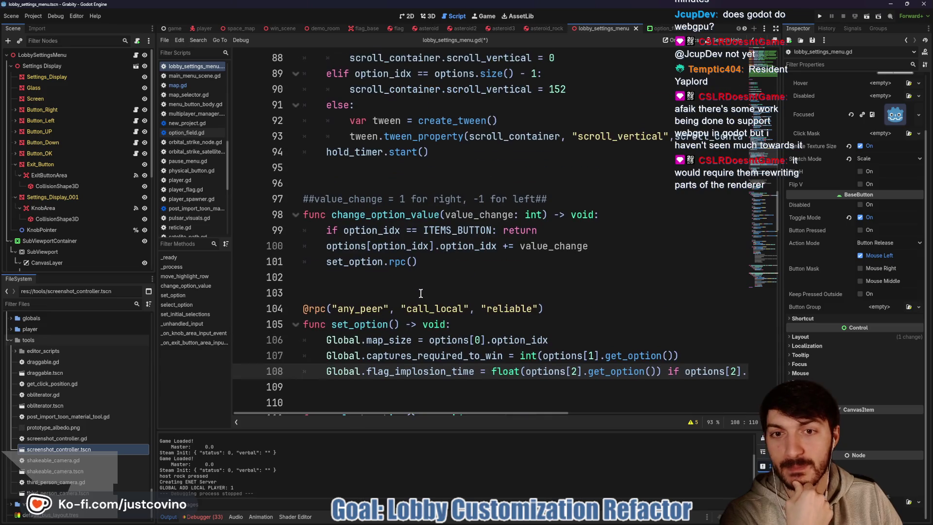
pyautogui.click(380, 283)
pyautogui.scroll(8, 379, 283)
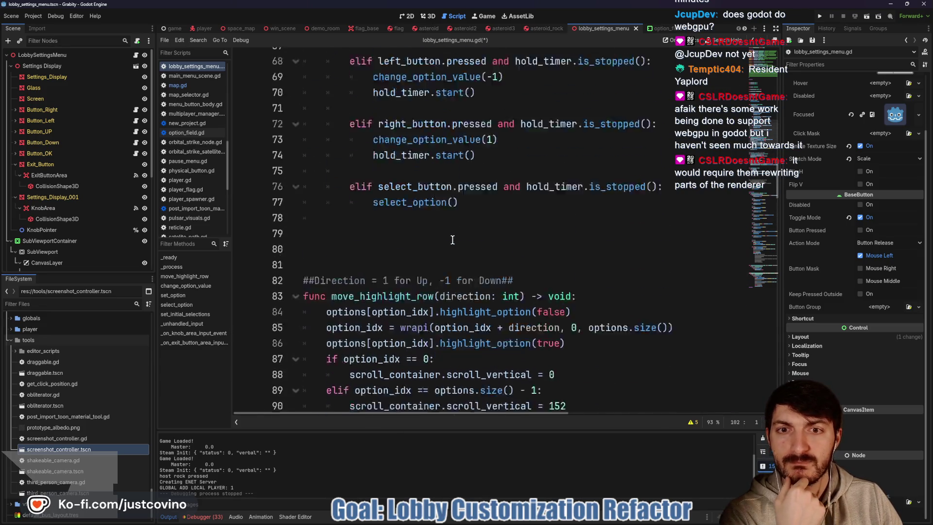
pyautogui.click(357, 286)
pyautogui.click(333, 281)
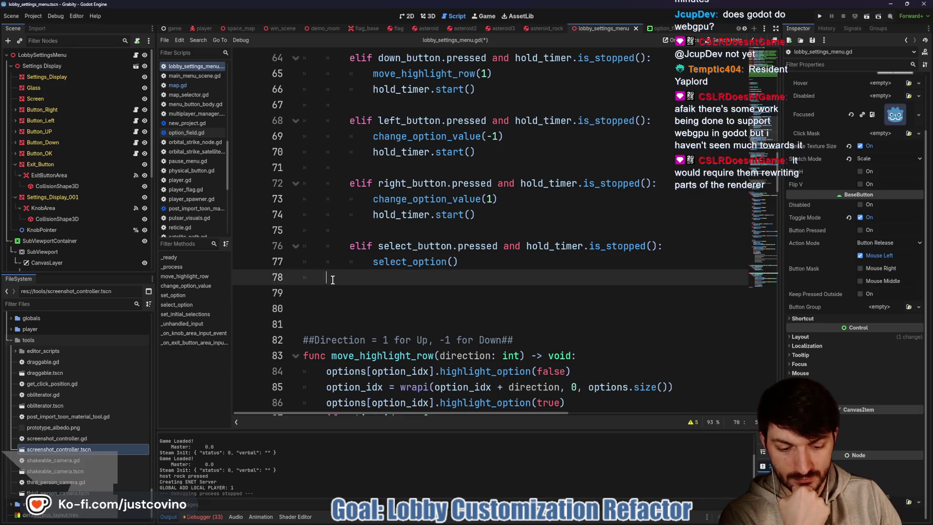
pyautogui.press('BackSpace')
pyautogui.press('BackSpace')
pyautogui.scroll(1, 463, 286)
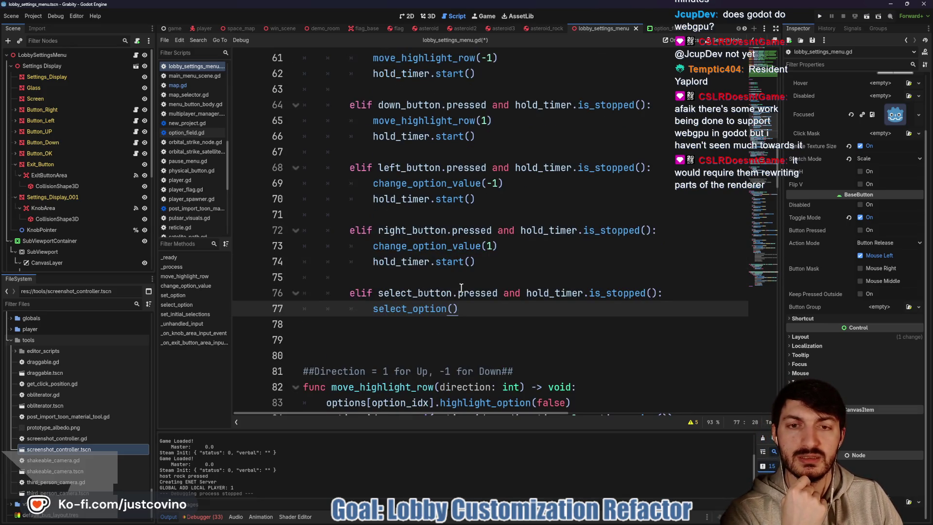
pyautogui.scroll(4, 470, 300)
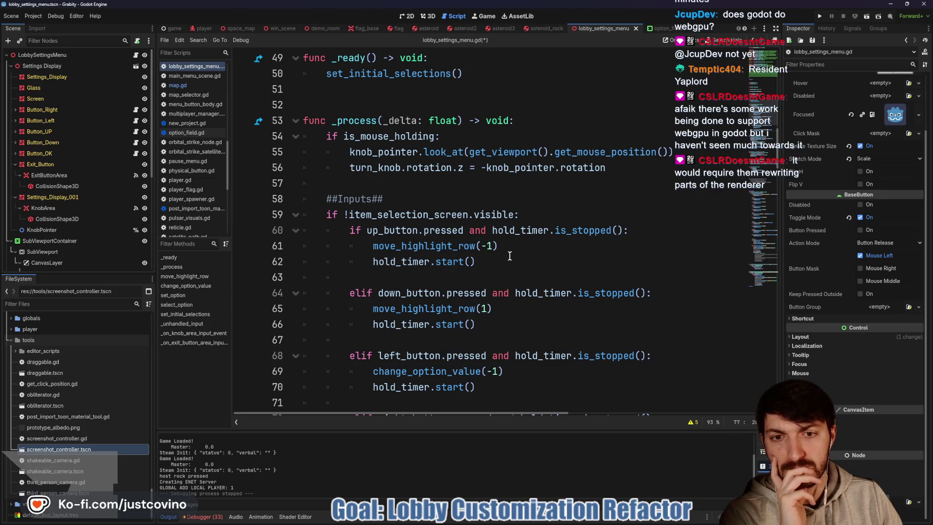
# Step: Review the move_highlight_row calls in _process, save the script, and return to the 2D scene
pyautogui.moveTo(446, 244)
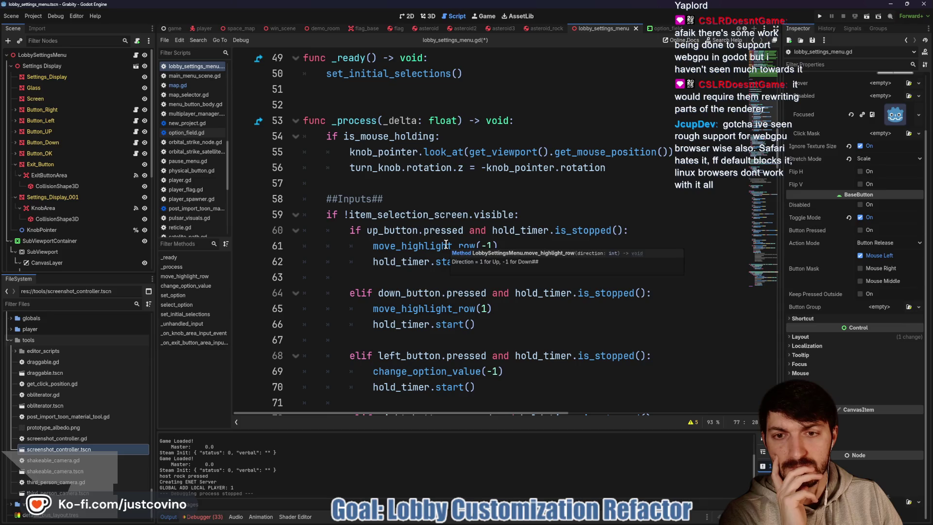
pyautogui.click(520, 245)
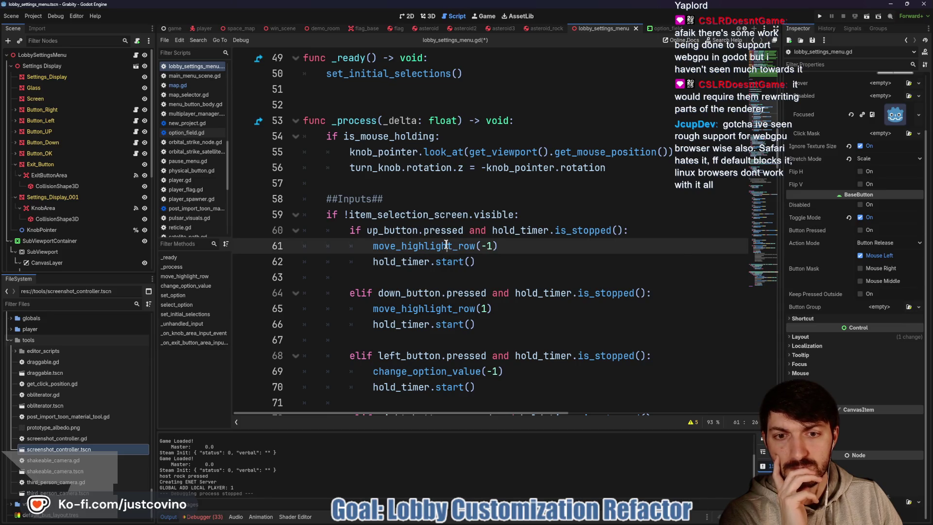
pyautogui.moveTo(519, 245); pyautogui.dragTo(357, 241)
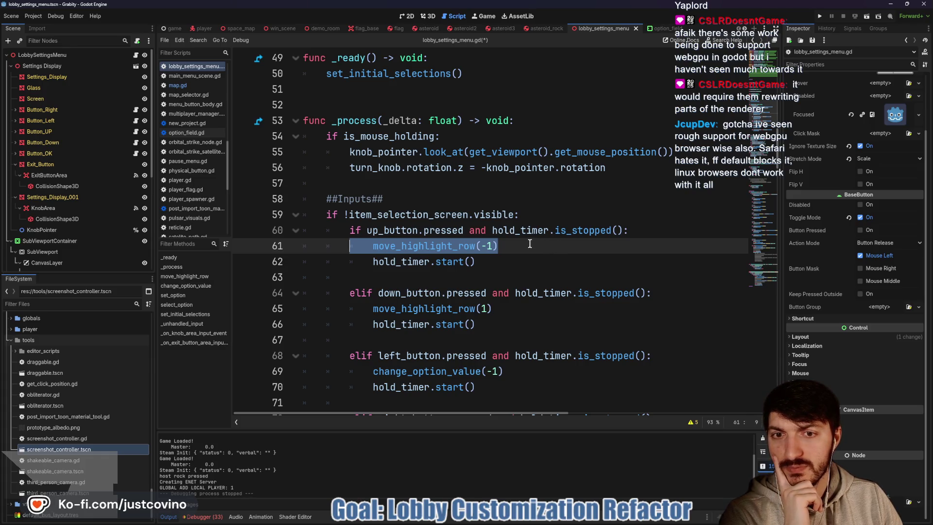
pyautogui.moveTo(521, 212); pyautogui.dragTo(324, 214)
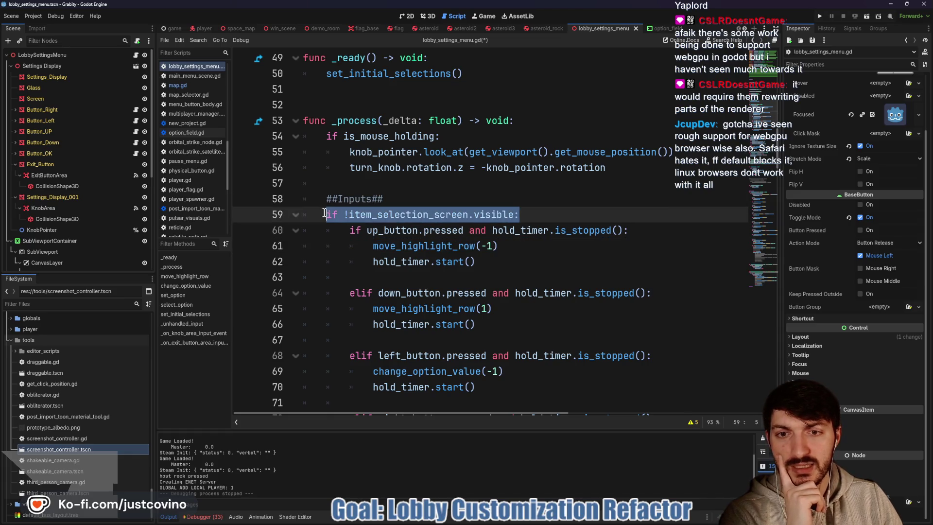
pyautogui.hotkey('ctrl', 'z')
pyautogui.moveTo(498, 248); pyautogui.dragTo(375, 250)
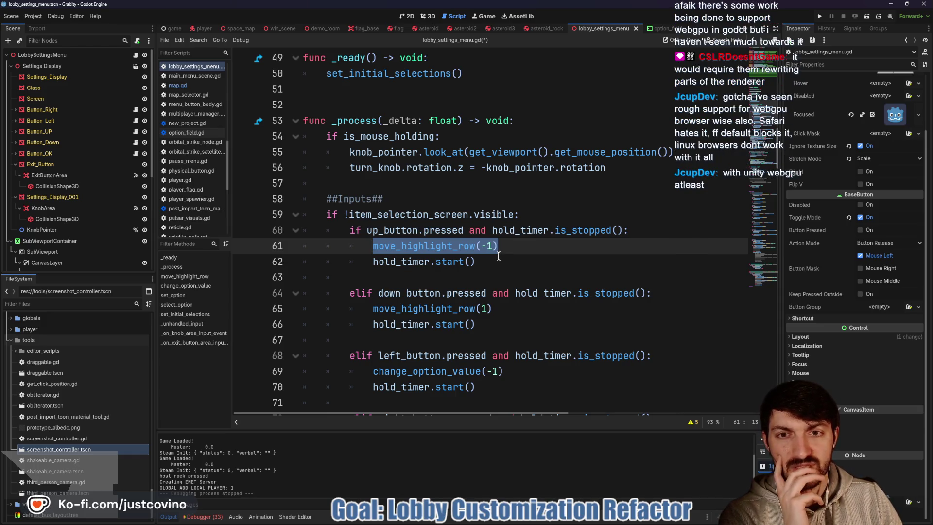
pyautogui.scroll(2, 480, 237)
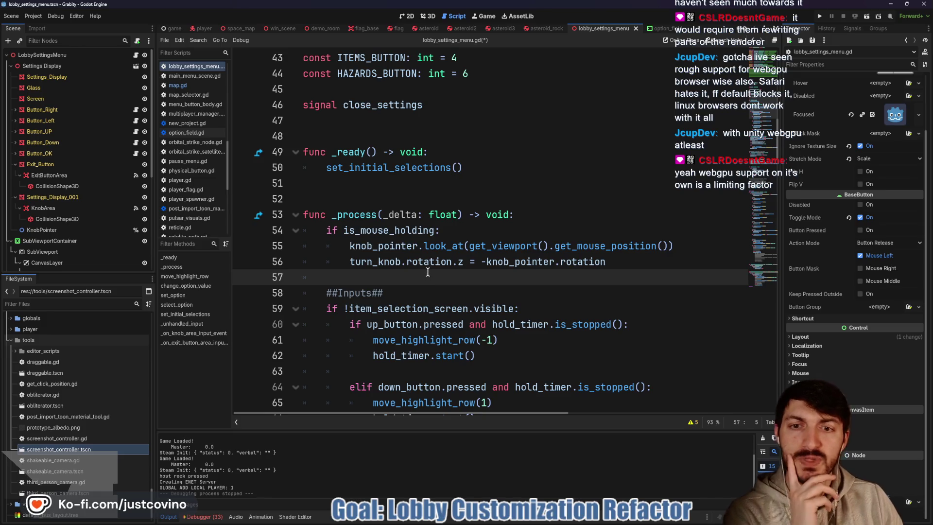
pyautogui.scroll(-2, 422, 219)
pyautogui.hotkey('ctrl', 's')
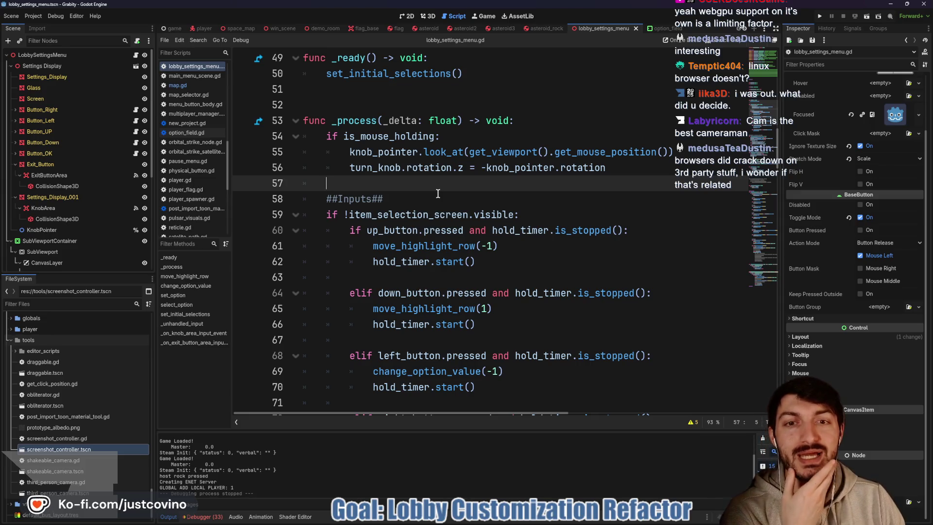
pyautogui.click(406, 16)
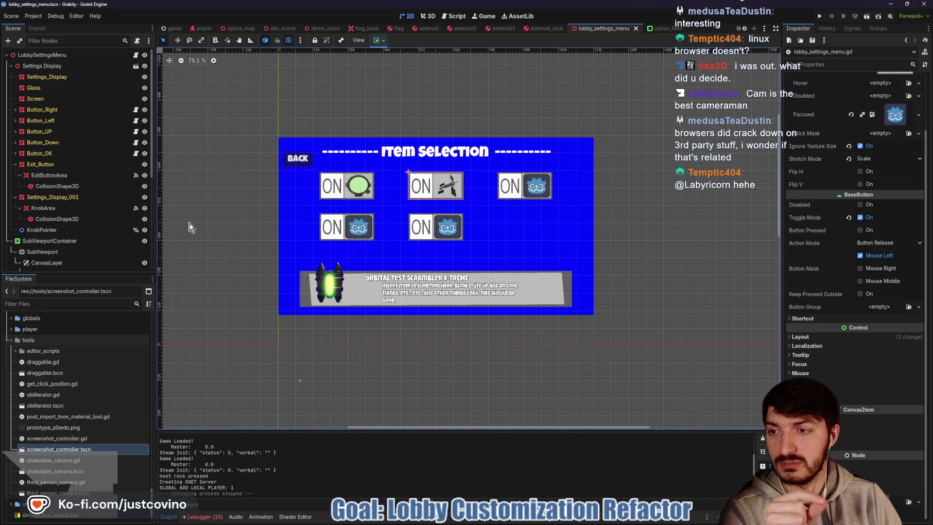
# Step: Hide ItemSelectionScreen with its eye icon and run the project
pyautogui.scroll(-3, 82, 238)
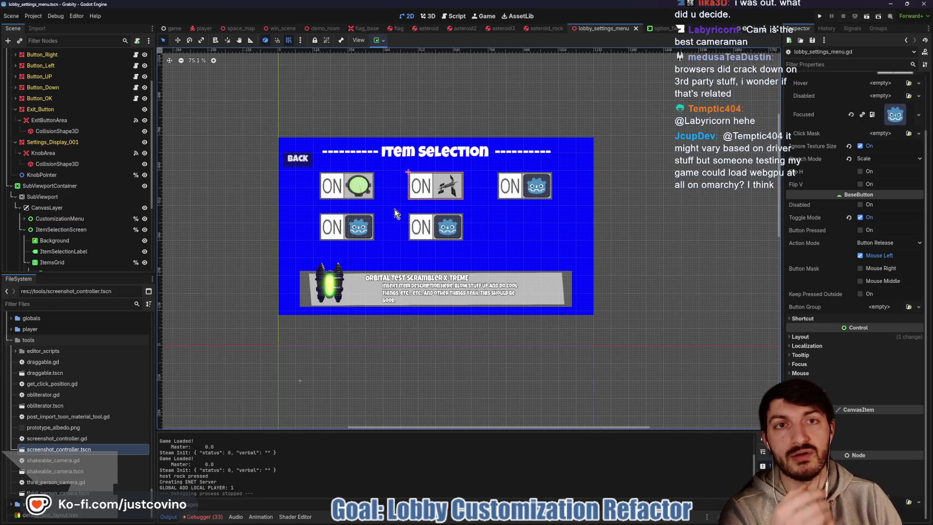
pyautogui.scroll(-1, 394, 209)
pyautogui.scroll(2, 395, 209)
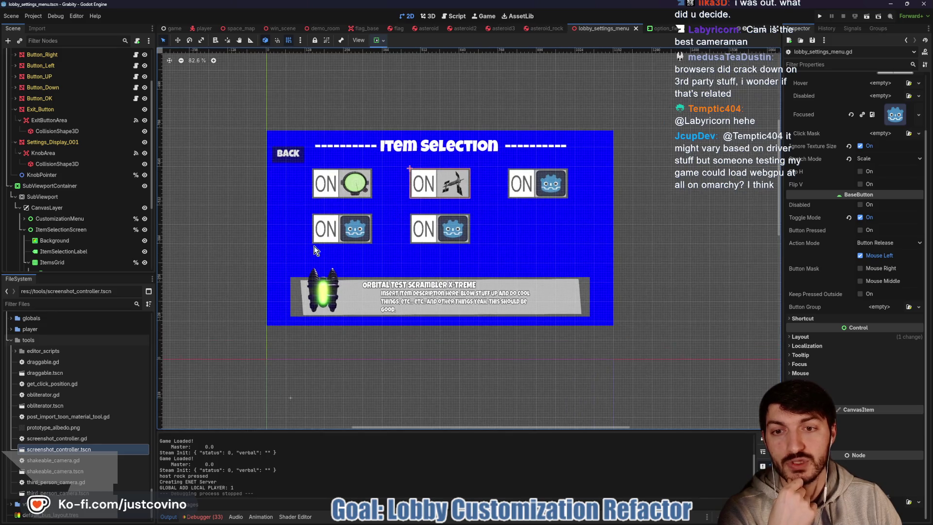
pyautogui.scroll(-2, 73, 233)
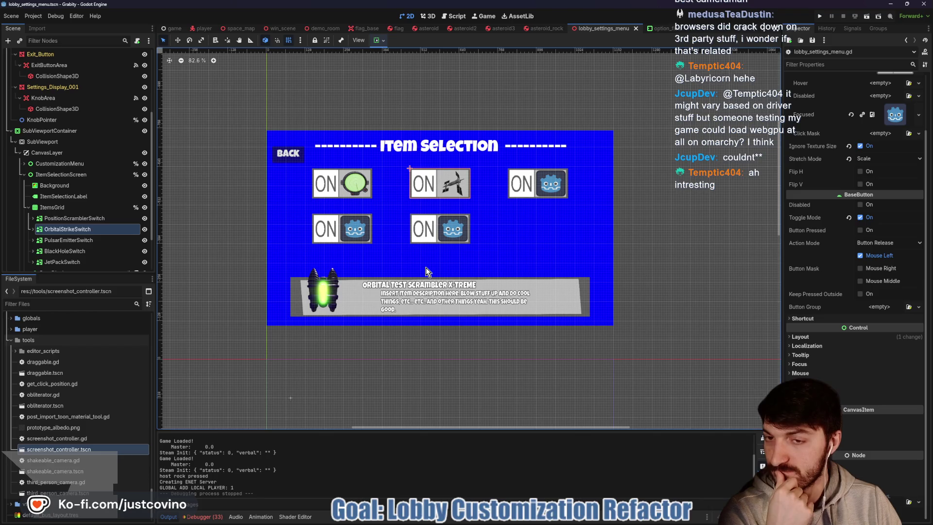
pyautogui.click(145, 176)
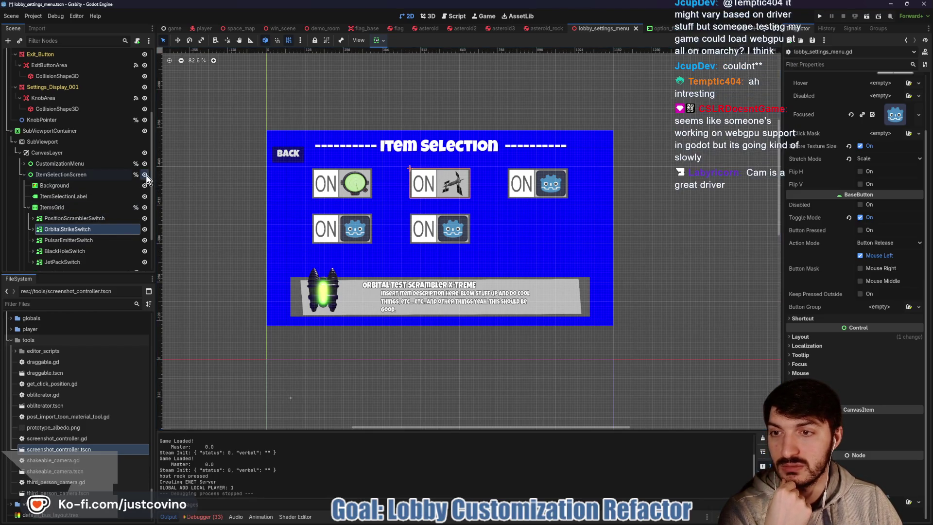
pyautogui.click(821, 16)
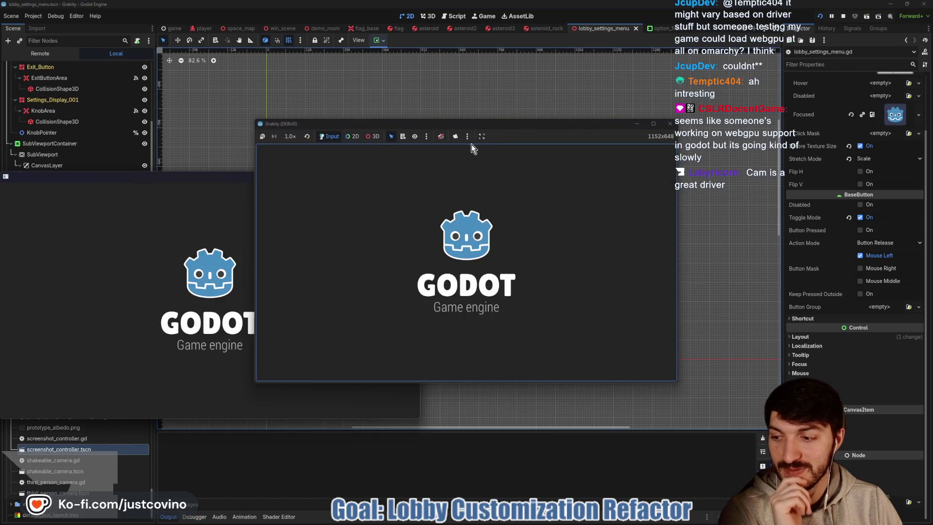
# Step: Browse the Active Quests page, return to Leaderboard, then put the browser away
pyautogui.click(507, 523)
pyautogui.click(457, 88)
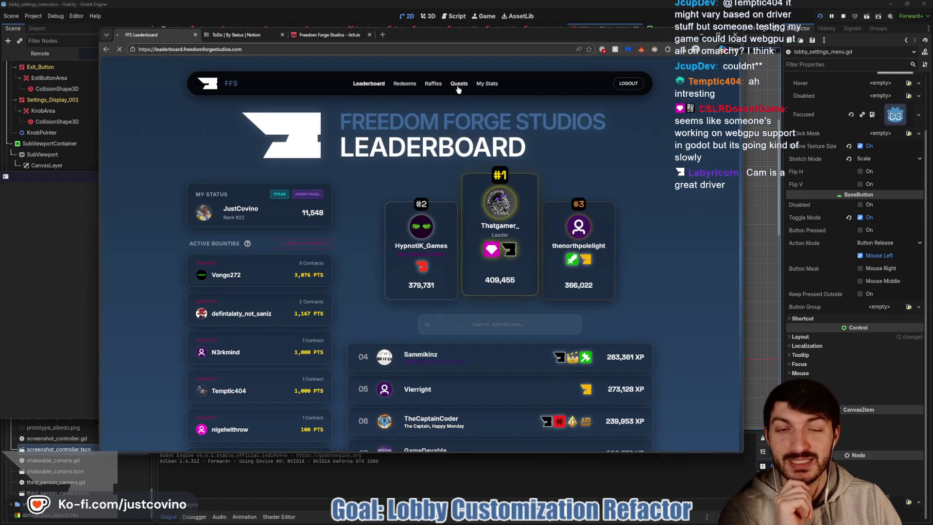
pyautogui.scroll(-2, 470, 237)
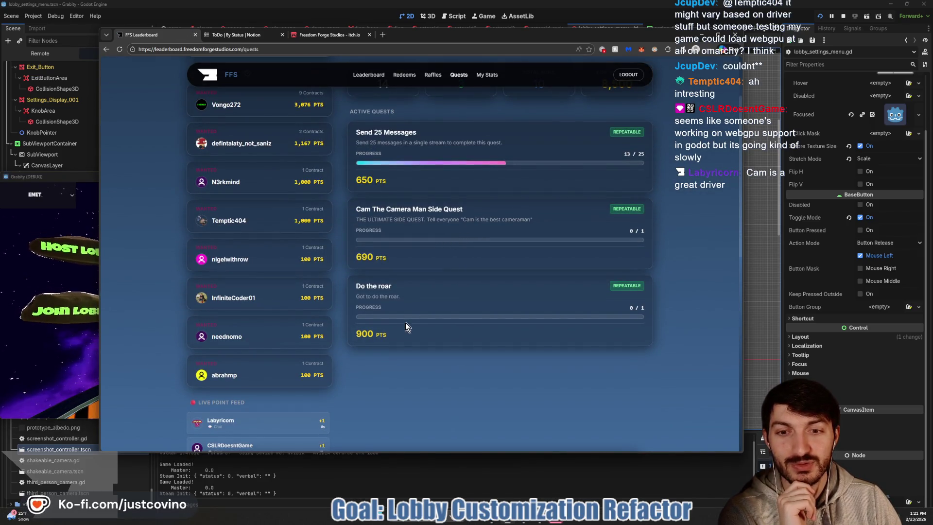
pyautogui.scroll(2, 423, 322)
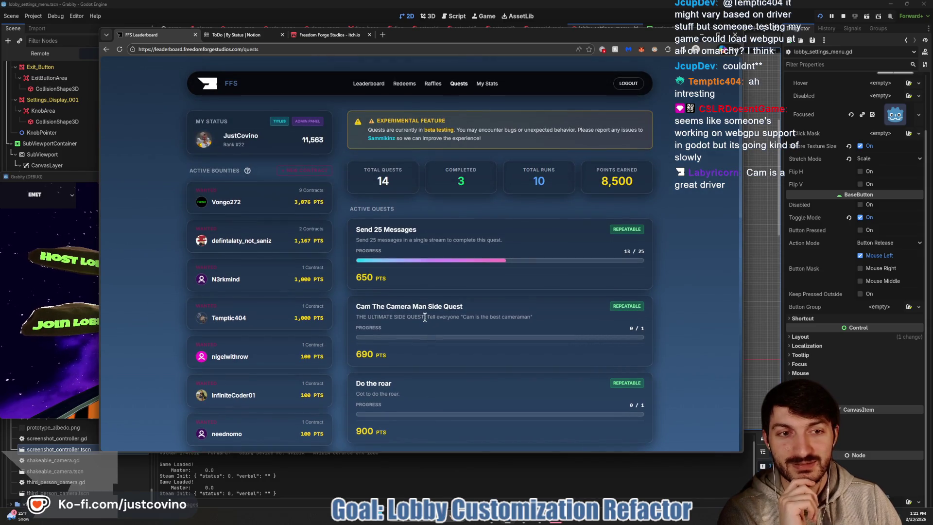
pyautogui.click(367, 85)
pyautogui.click(703, 39)
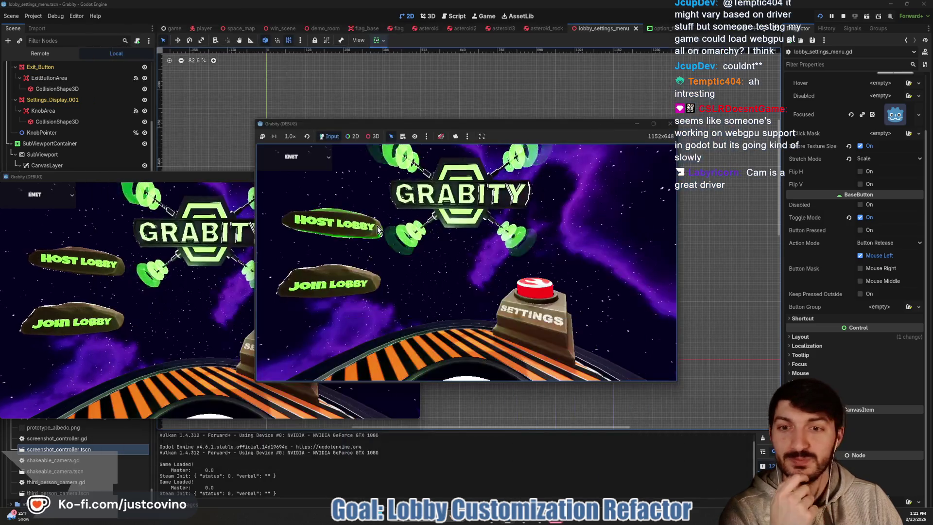
# Step: Host a lobby and reach Item Selection via Customize Items, then return and stop the game
pyautogui.click(377, 225)
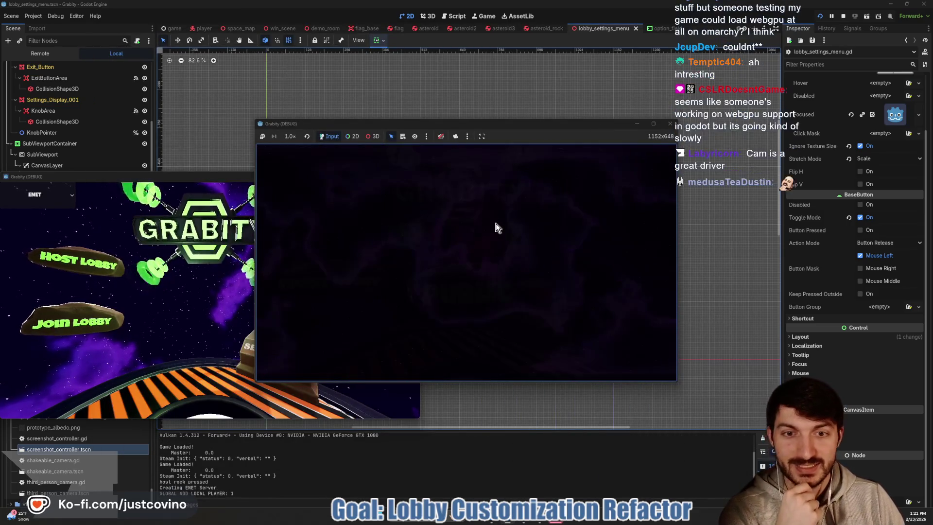
pyautogui.click(599, 189)
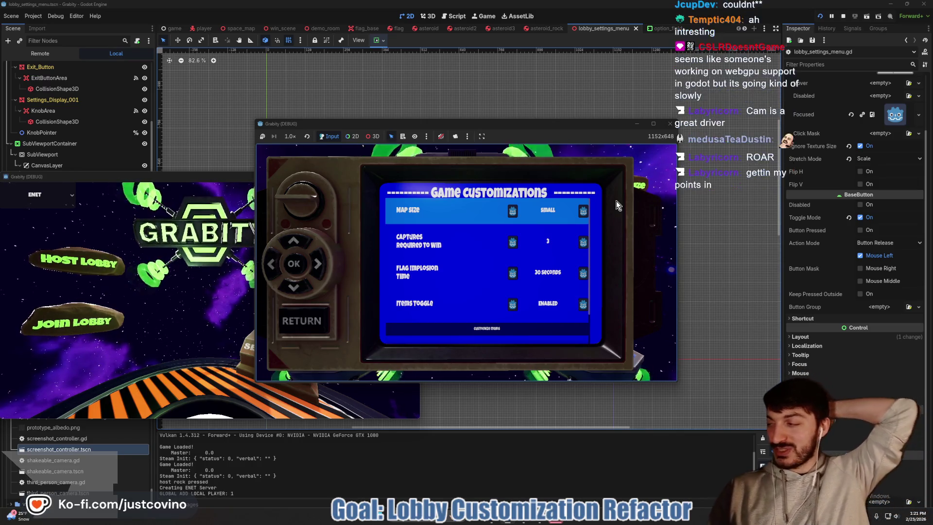
pyautogui.press('Down')
pyautogui.press('Down')
pyautogui.press('Down')
pyautogui.press('Down')
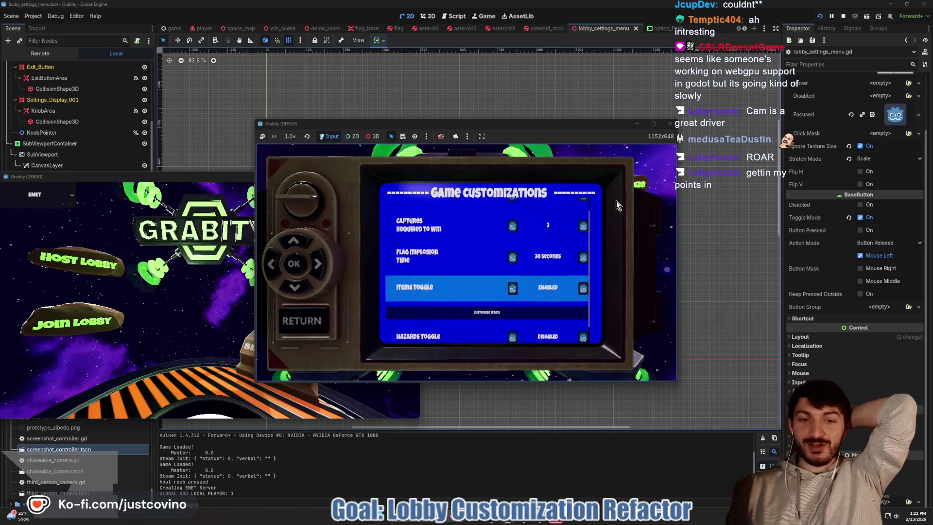
pyautogui.press('Return')
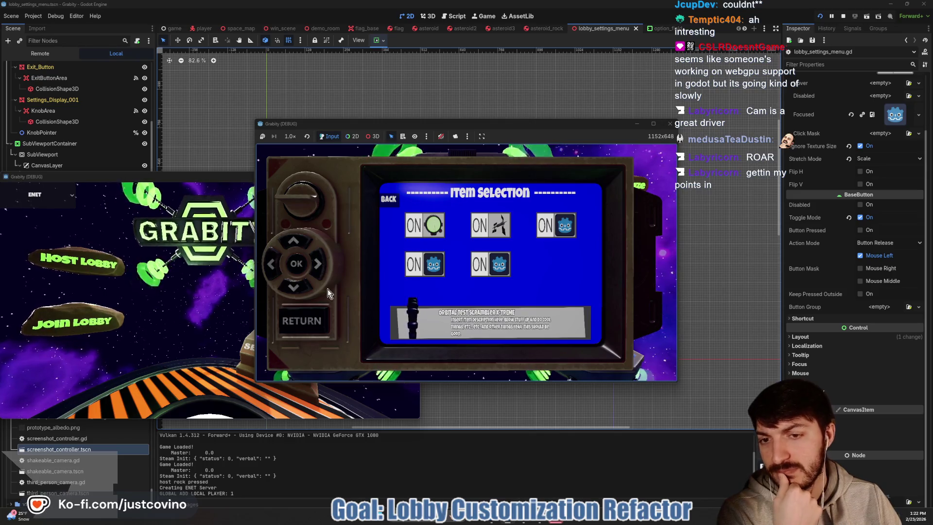
pyautogui.click(311, 322)
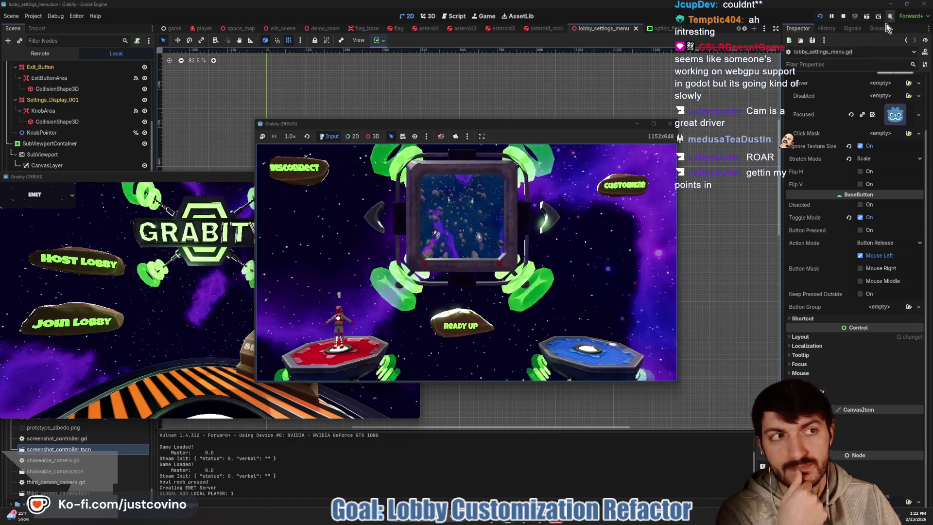
pyautogui.click(842, 17)
pyautogui.scroll(5, 83, 211)
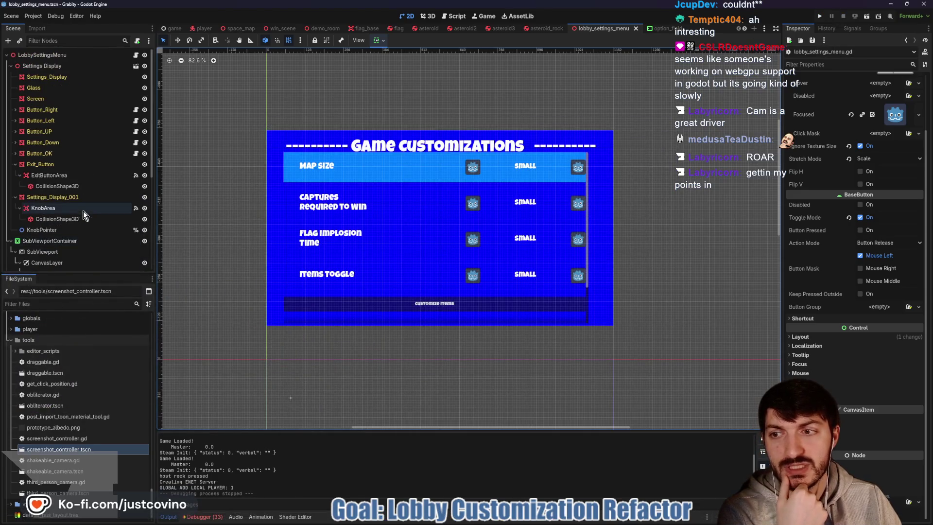
pyautogui.click(135, 55)
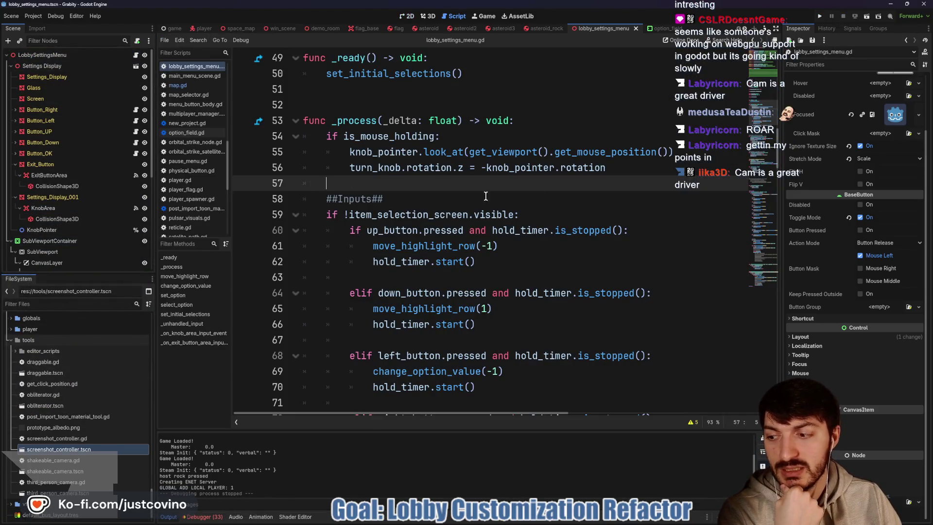
pyautogui.scroll(15, 541, 254)
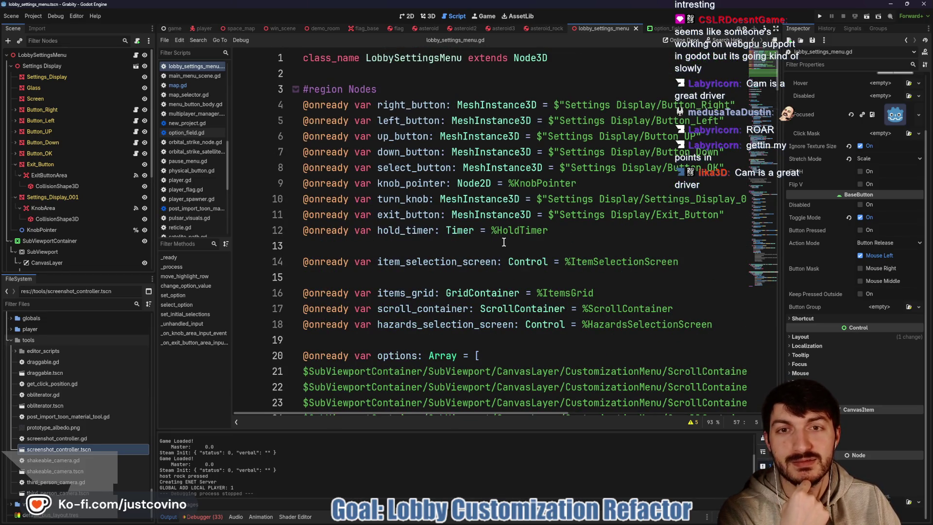
pyautogui.scroll(-9, 504, 242)
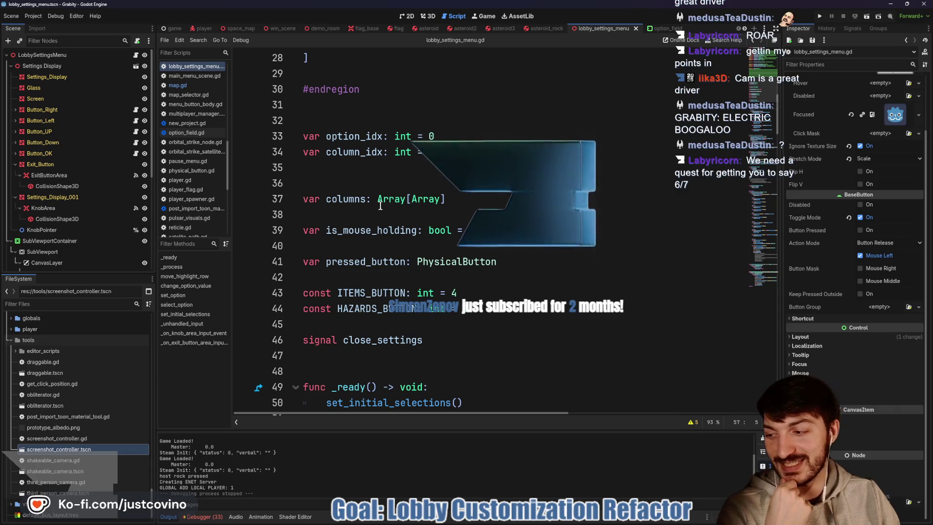
pyautogui.click(362, 183)
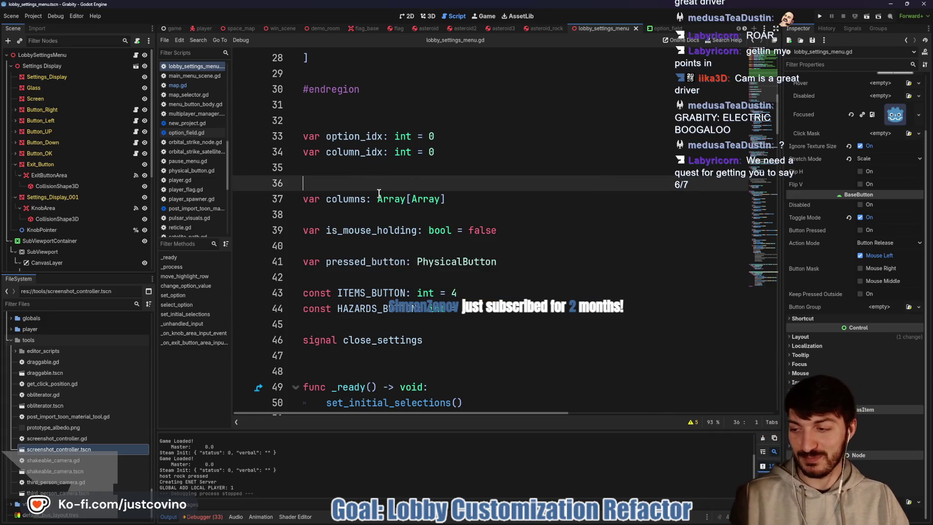
pyautogui.scroll(-2, 394, 190)
pyautogui.scroll(-2, 395, 189)
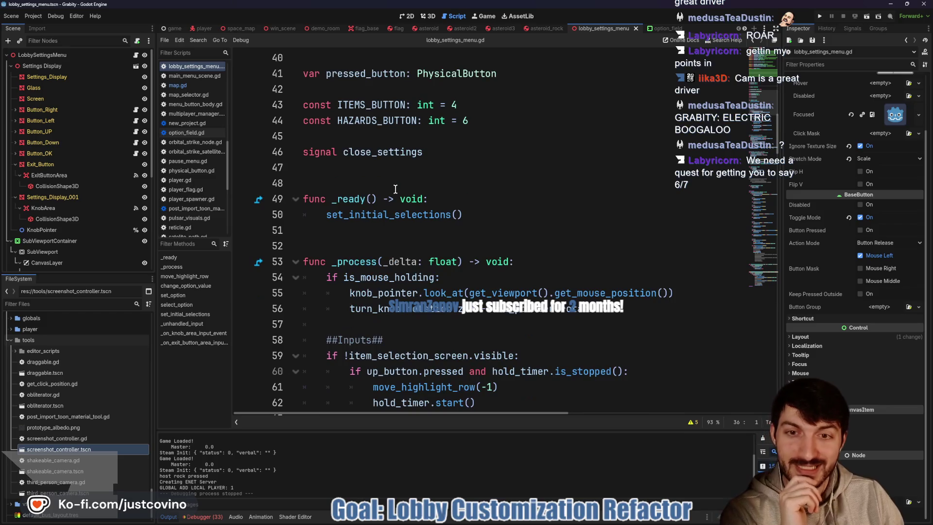
pyautogui.click(389, 236)
pyautogui.scroll(-2, 379, 230)
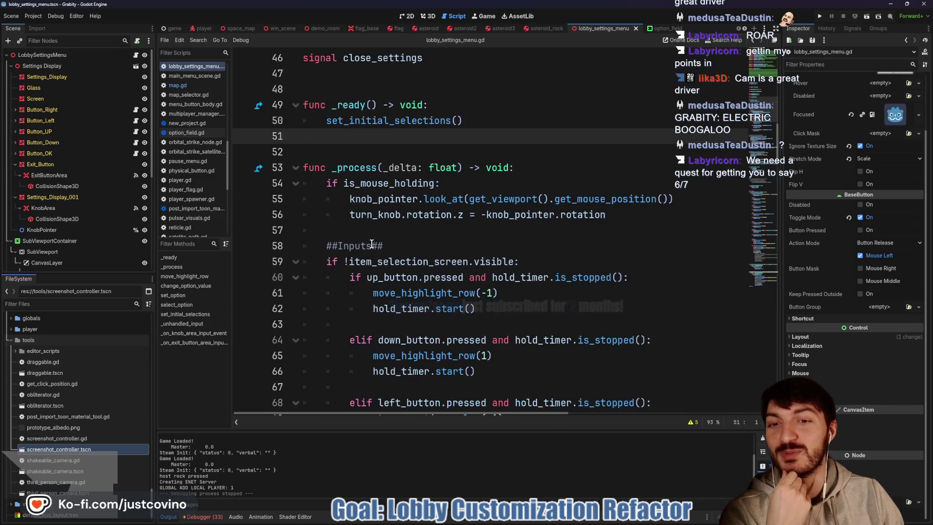
pyautogui.click(365, 229)
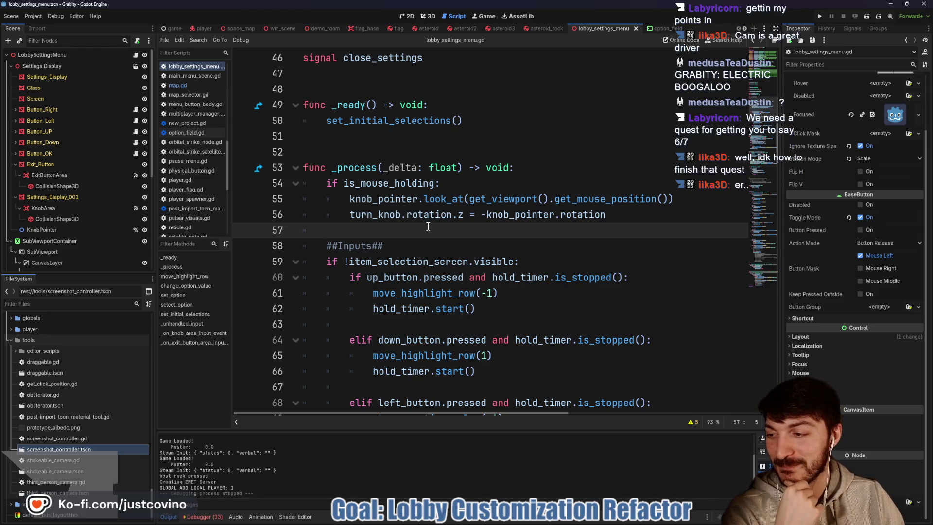
pyautogui.scroll(-2, 440, 239)
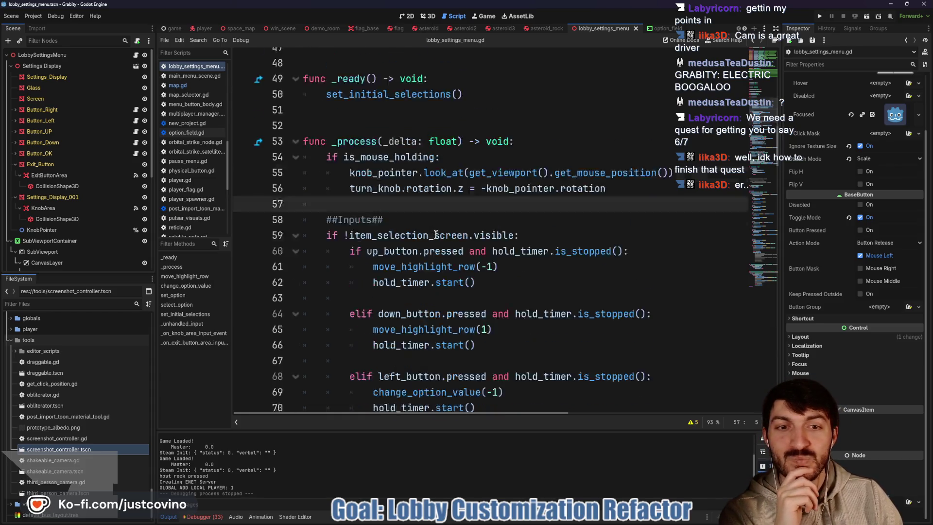
pyautogui.scroll(-2, 433, 232)
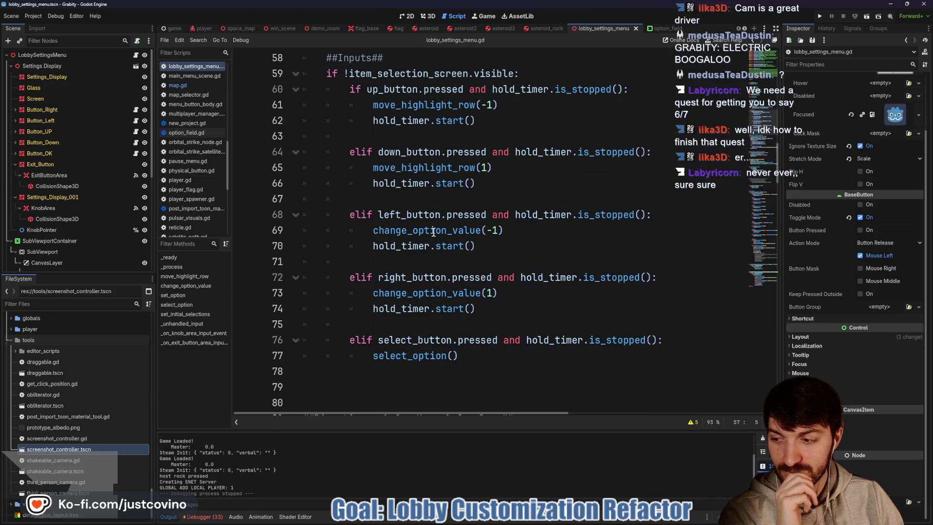
pyautogui.scroll(-2, 433, 233)
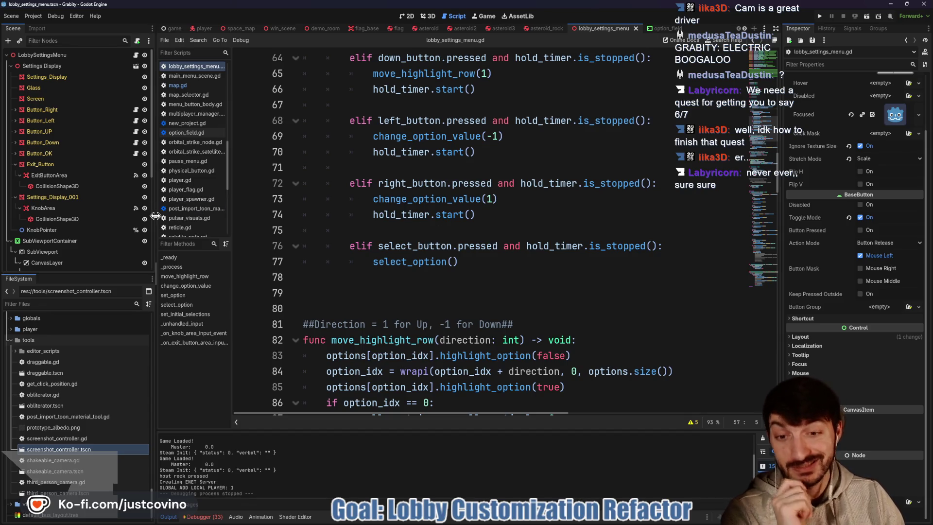
pyautogui.scroll(-4, 439, 227)
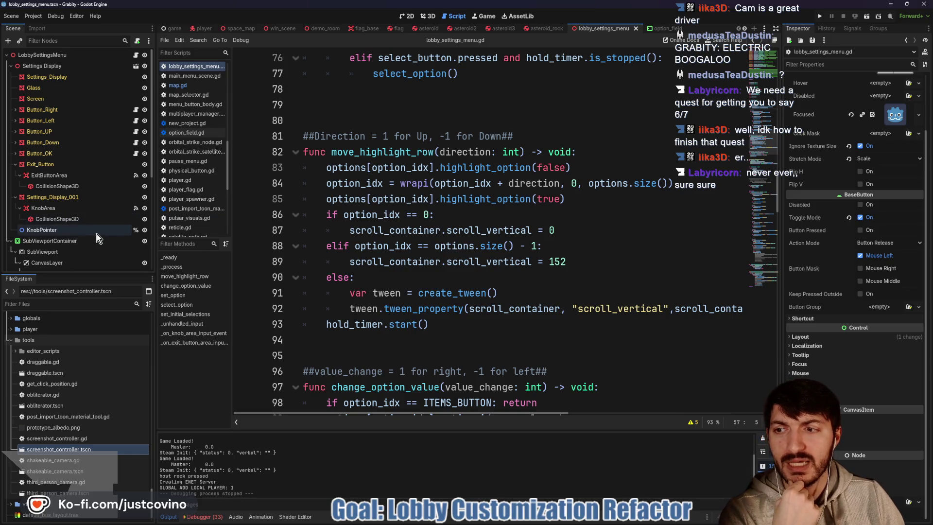
pyautogui.scroll(-3, 86, 189)
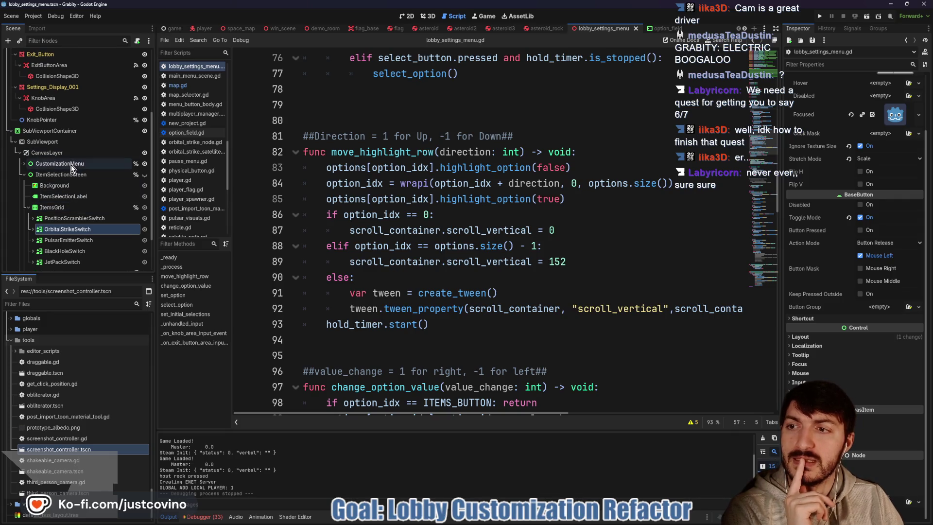
pyautogui.click(76, 176)
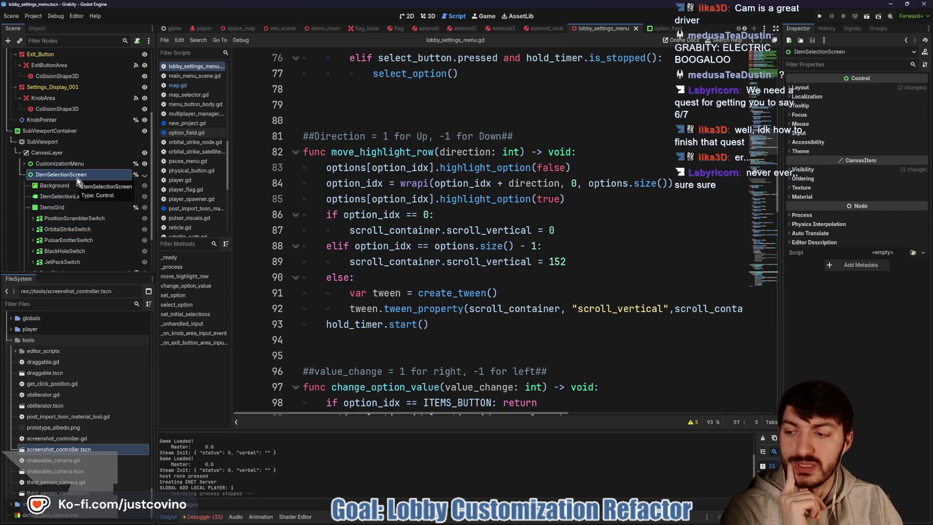
pyautogui.scroll(5, 49, 122)
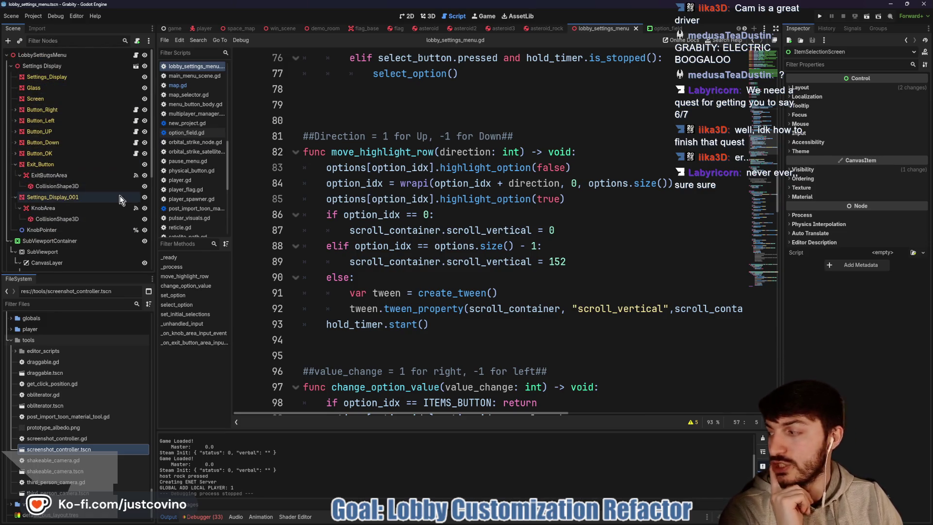
pyautogui.scroll(5, 412, 207)
pyautogui.scroll(5, 411, 208)
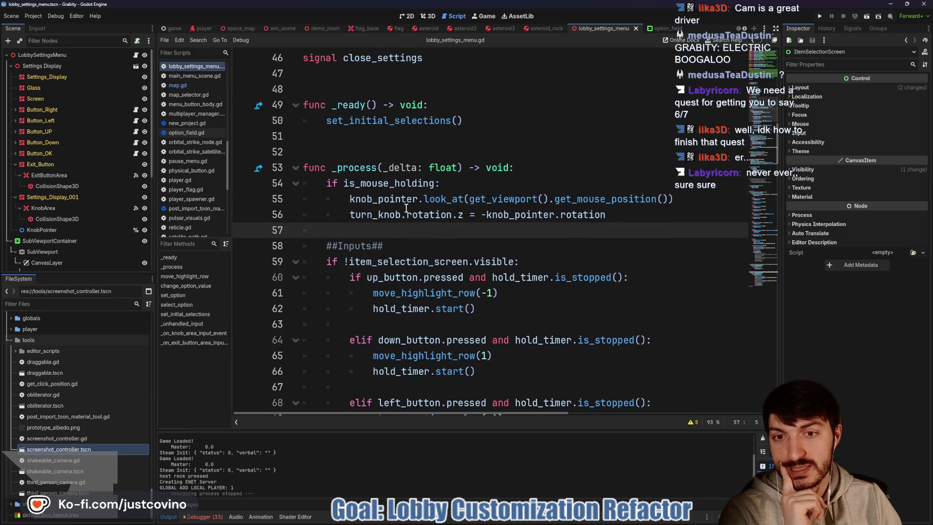
pyautogui.scroll(-1, 387, 237)
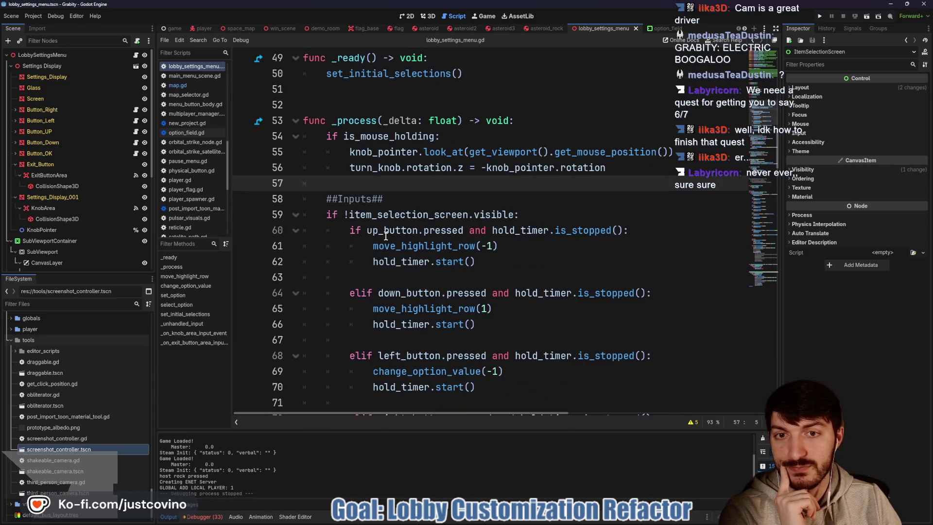
pyautogui.moveTo(382, 230)
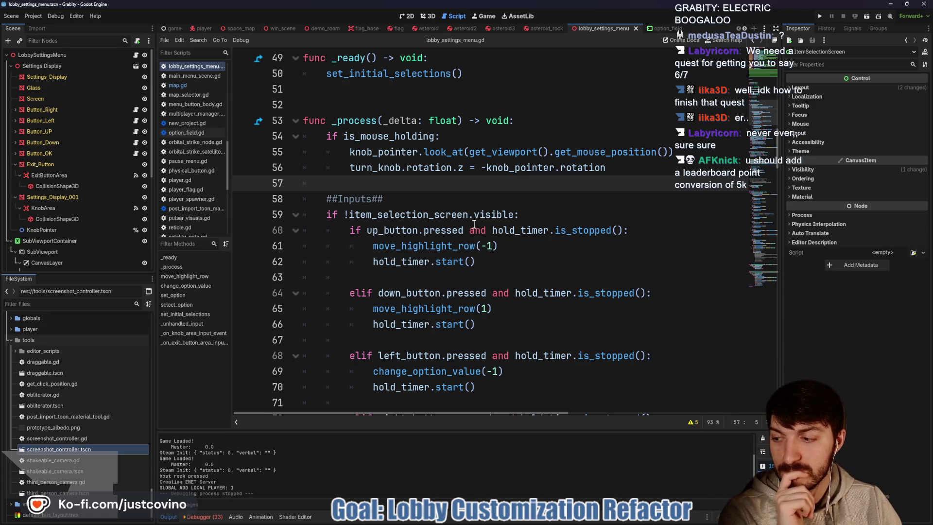
pyautogui.moveTo(449, 214)
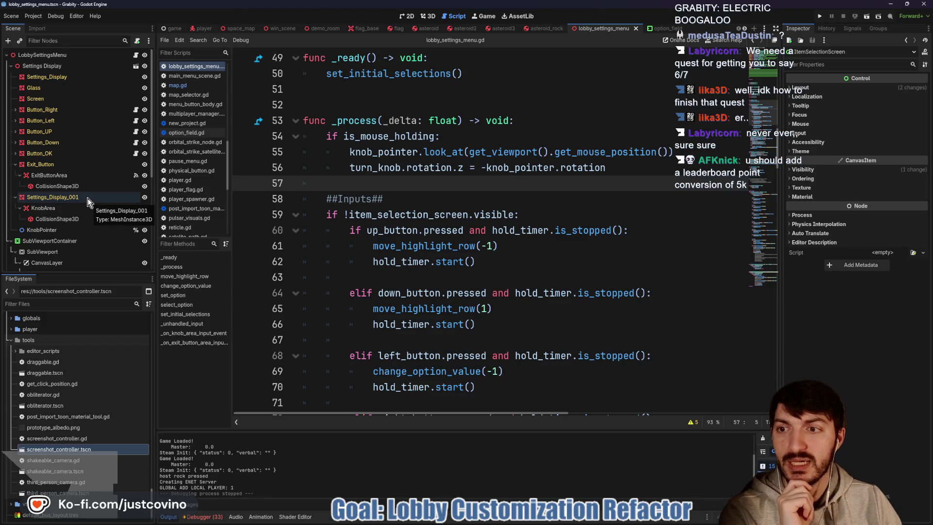
pyautogui.scroll(-3, 100, 201)
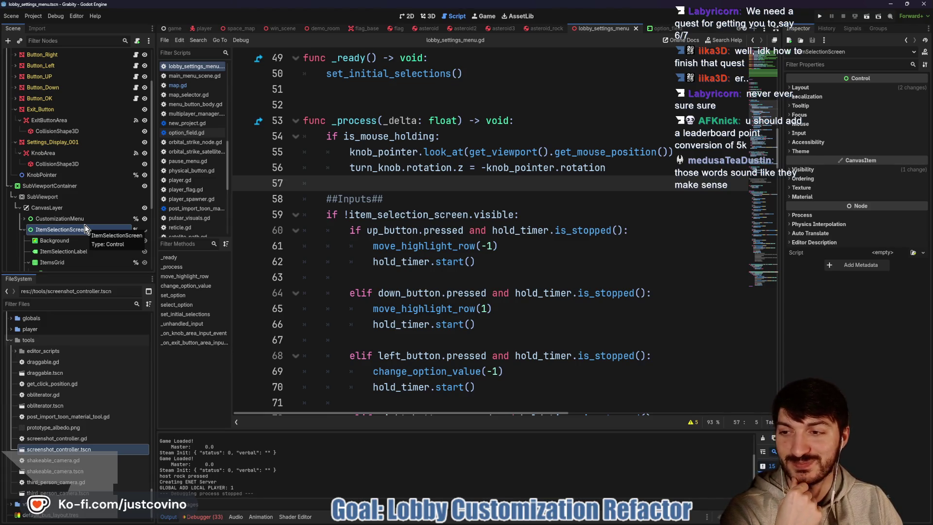
pyautogui.click(138, 42)
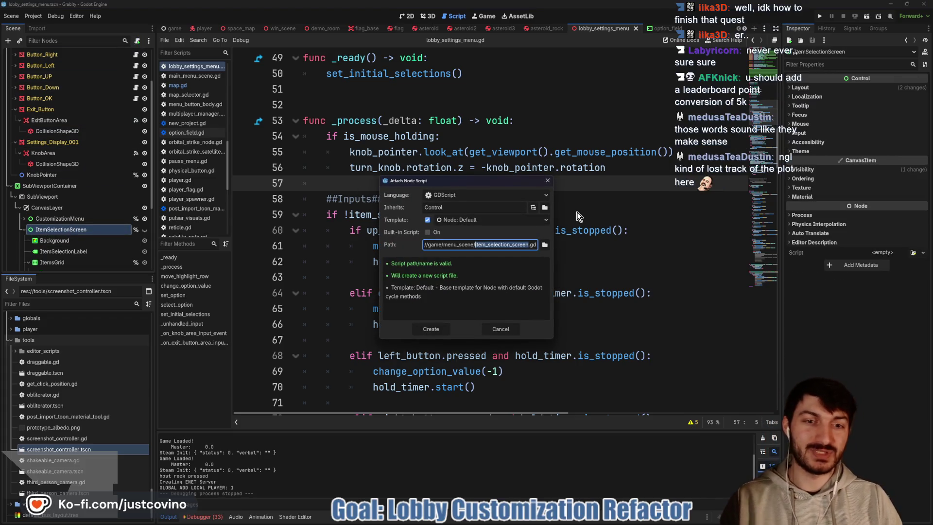
# Step: Create item_selection_screen.gd with class_name ItemSelectionScreen, delete _ready and _process, and save
pyautogui.click(444, 331)
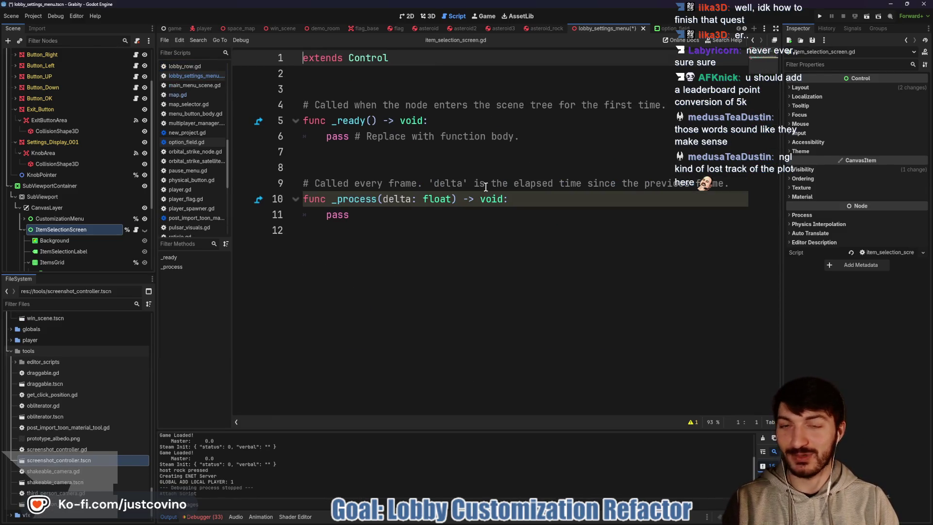
pyautogui.write('class_name')
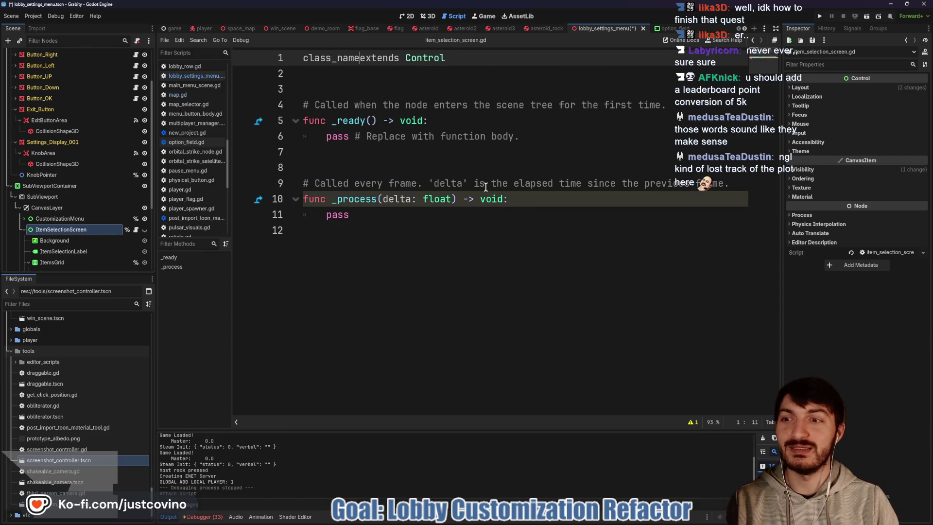
pyautogui.write(' ItemSelectionScreen')
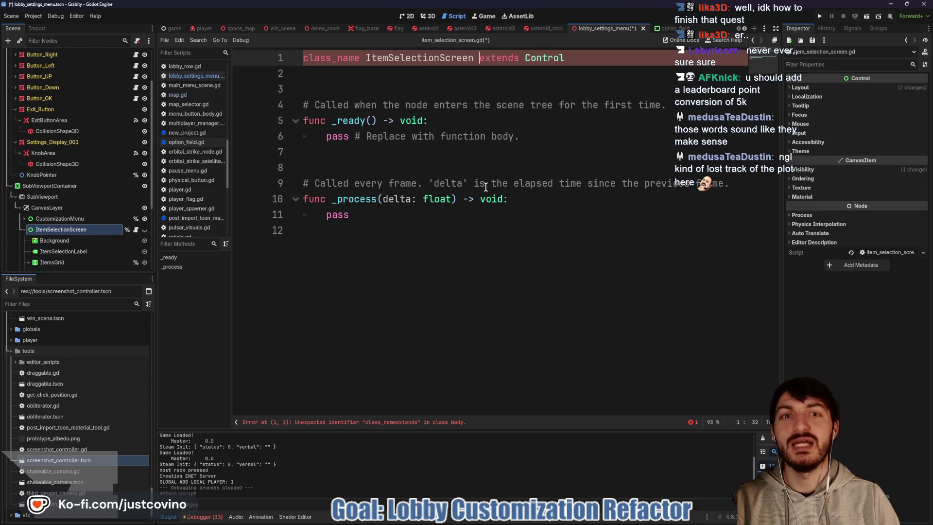
pyautogui.moveTo(405, 230)
pyautogui.mouseDown()
pyautogui.moveTo(301, 121)
pyautogui.moveTo(296, 91)
pyautogui.mouseUp()
pyautogui.press('BackSpace')
pyautogui.hotkey('ctrl', 's')
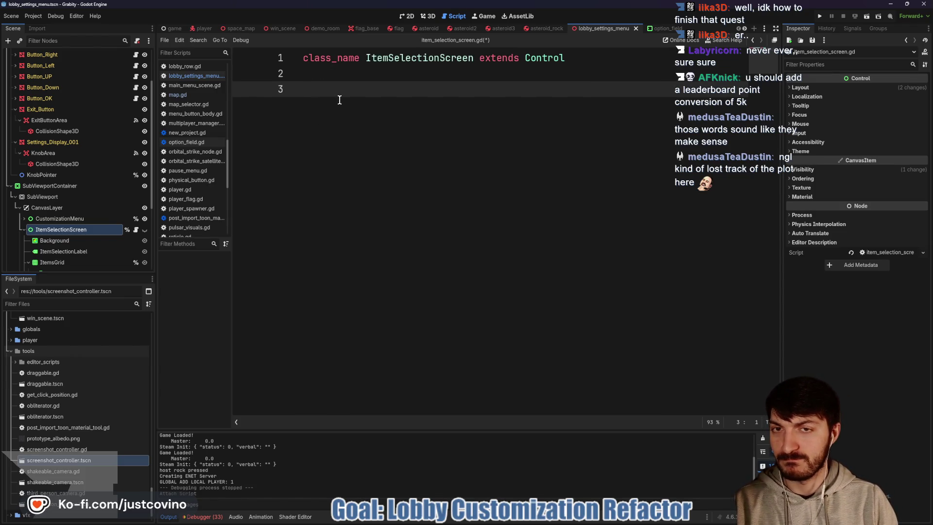
pyautogui.write('@export ')
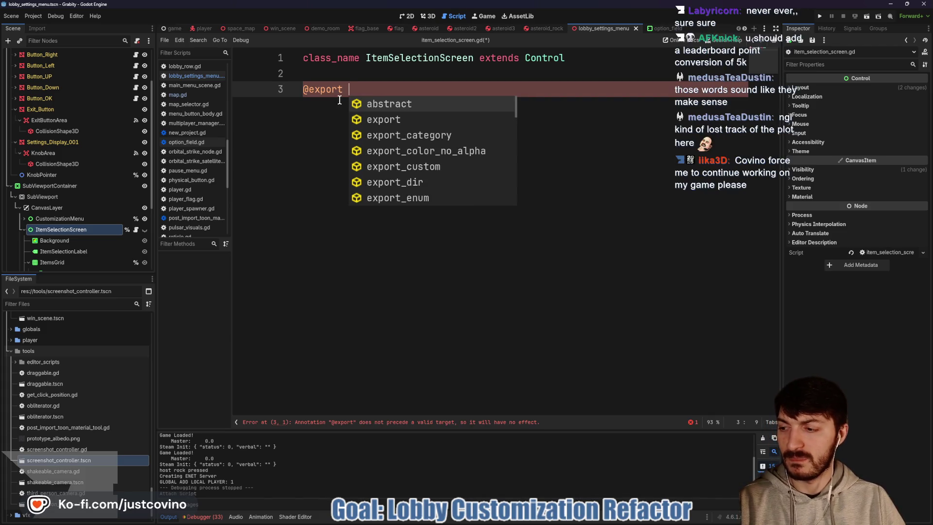
pyautogui.write('var')
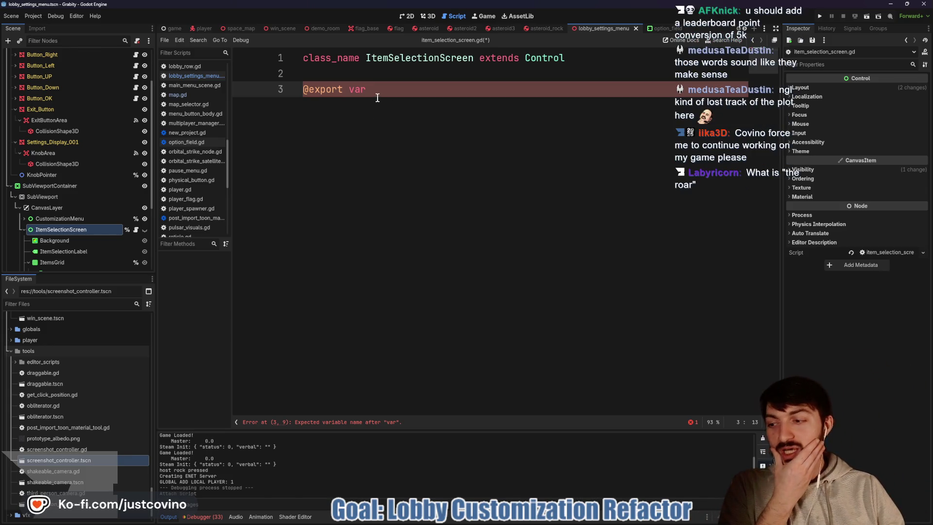
pyautogui.rightClick(375, 117)
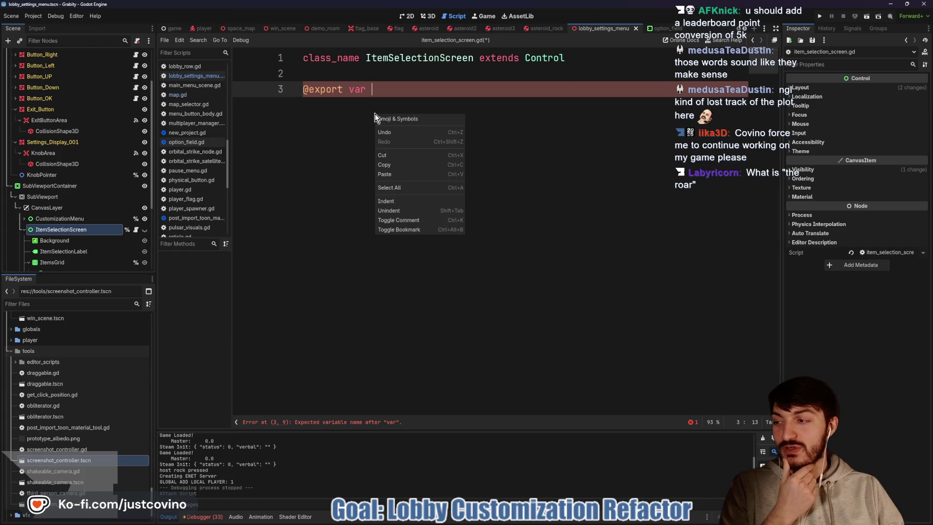
pyautogui.click(368, 83)
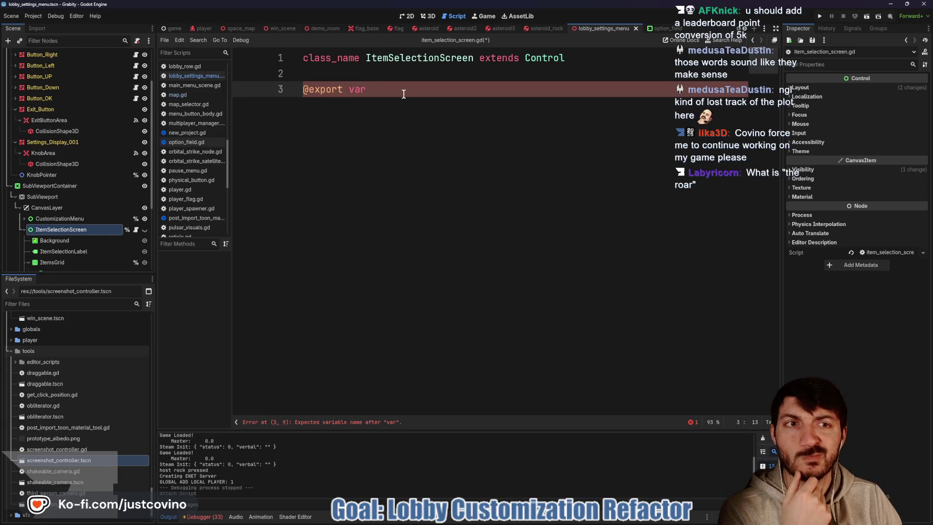
pyautogui.click(238, 29)
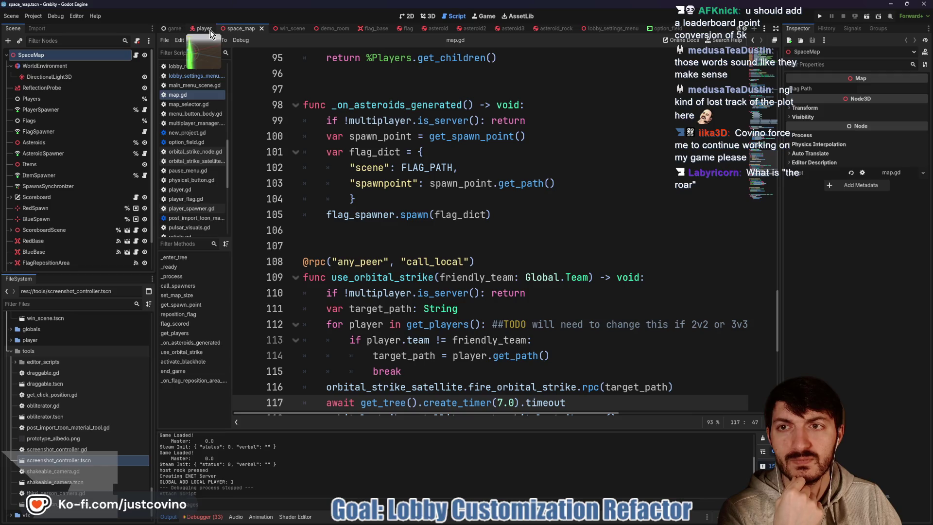
# Step: Look through the asteroid_rock, asteroid3 and asteroid2 scenes in the 3D view
pyautogui.click(556, 30)
pyautogui.click(506, 28)
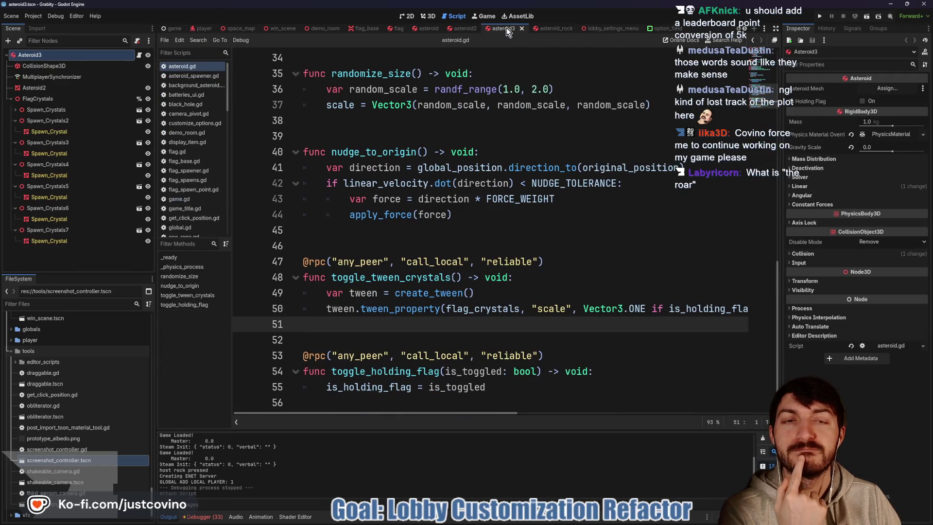
pyautogui.click(465, 30)
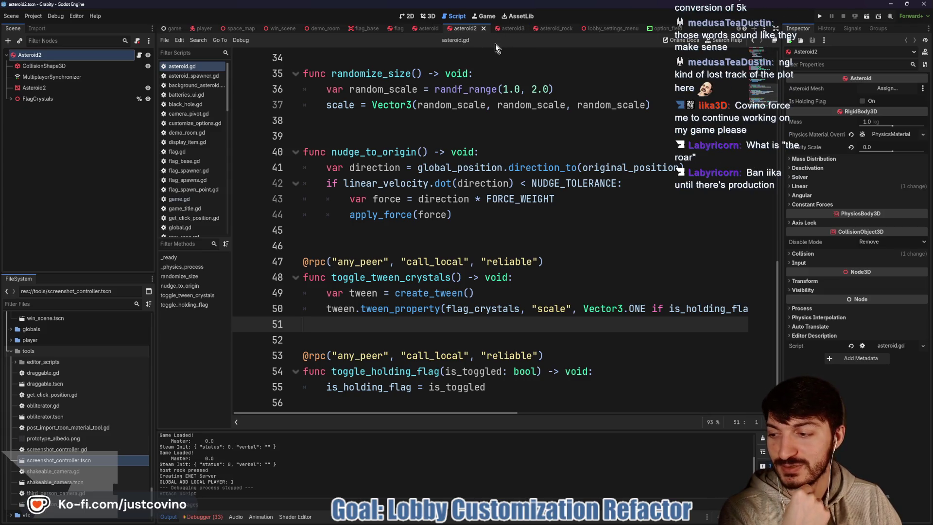
pyautogui.click(546, 28)
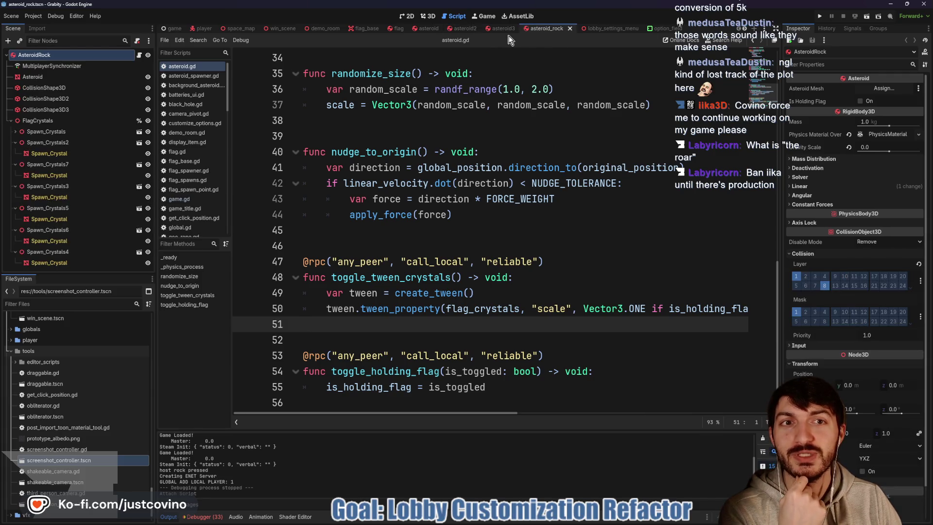
pyautogui.click(430, 22)
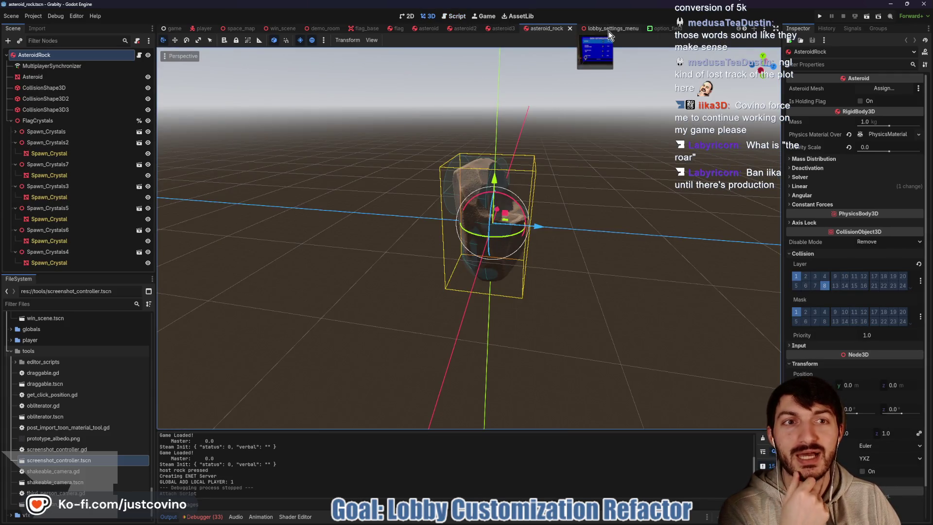
# Step: Orbit the asteroid rock, view its script and space_map, then return to lobby_settings_menu
pyautogui.click(608, 31)
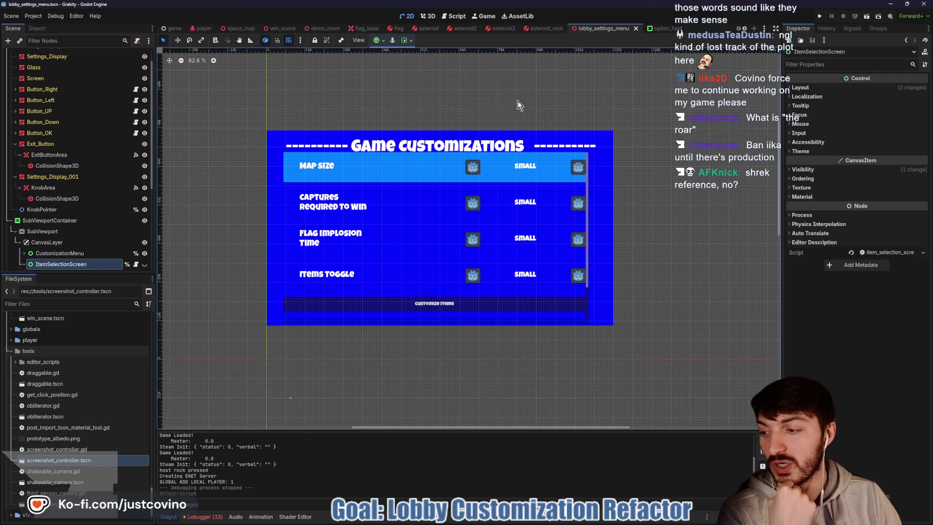
pyautogui.click(544, 28)
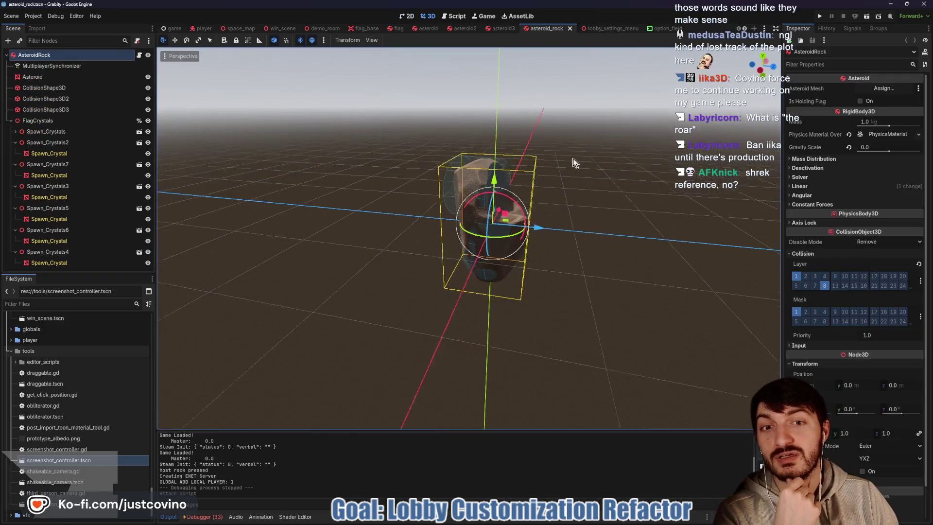
pyautogui.moveTo(493, 146)
pyautogui.mouseDown()
pyautogui.moveTo(318, 146)
pyautogui.moveTo(519, 152)
pyautogui.moveTo(394, 152)
pyautogui.mouseUp()
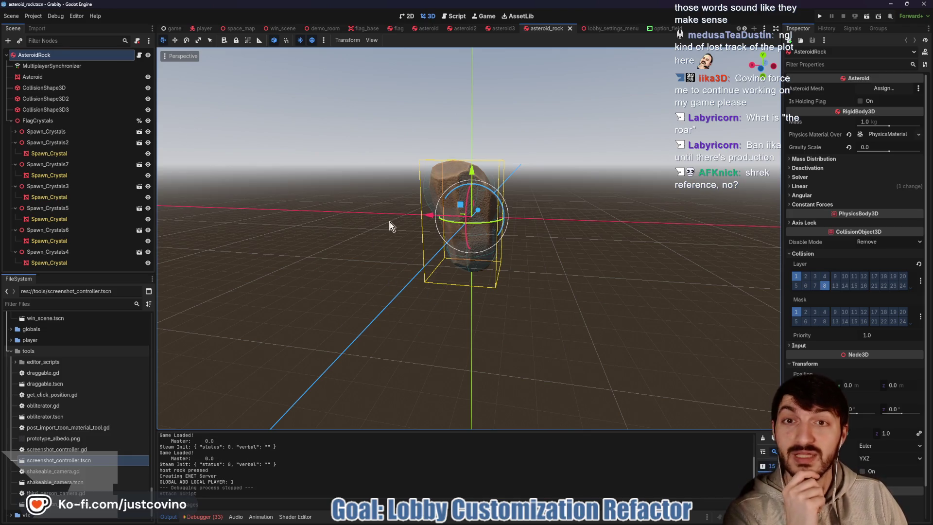
pyautogui.click(454, 16)
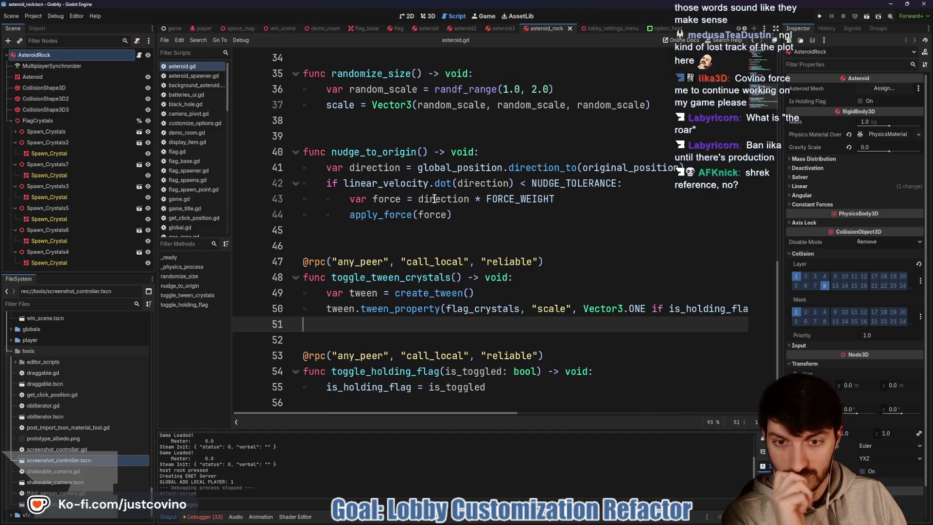
pyautogui.click(245, 29)
pyautogui.scroll(-2, 89, 206)
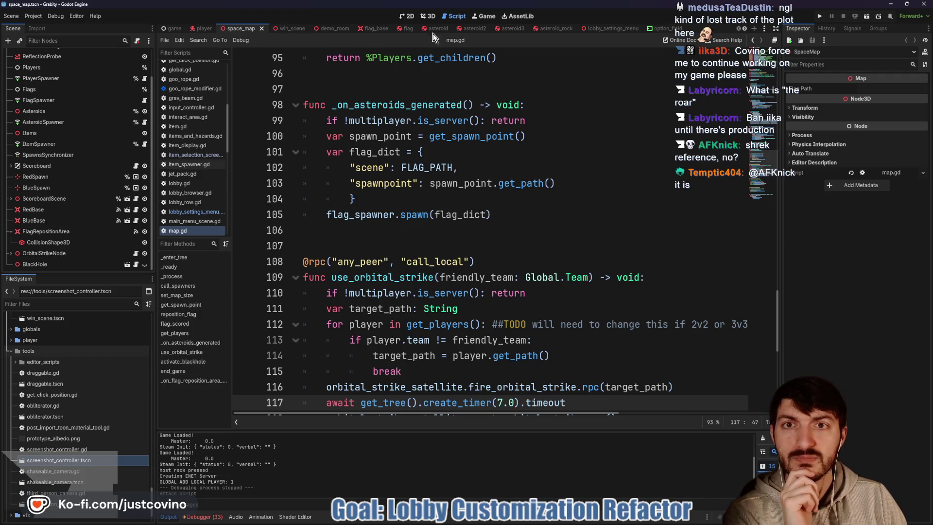
pyautogui.click(603, 31)
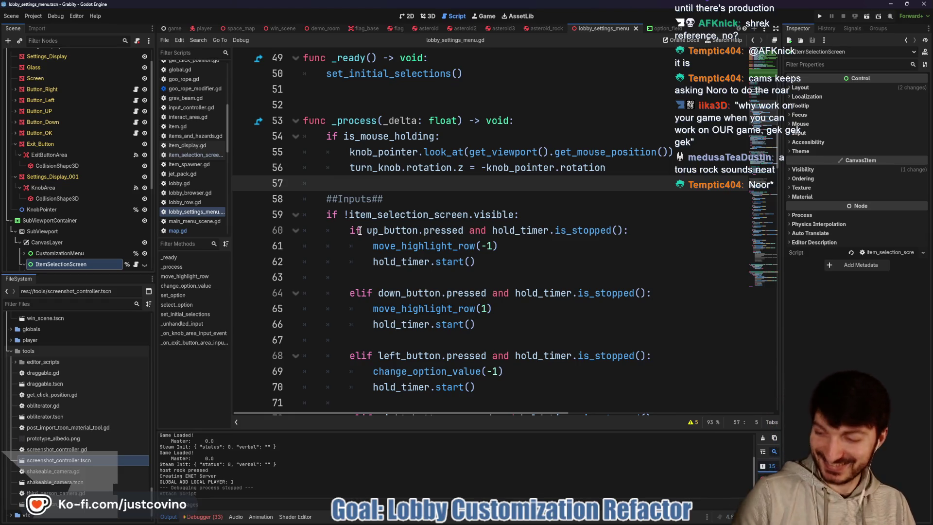
# Step: Copy the five button declarations on lines 4–8 of lobby_settings_menu.gd, then open item_selection_screen.gd
pyautogui.click(136, 266)
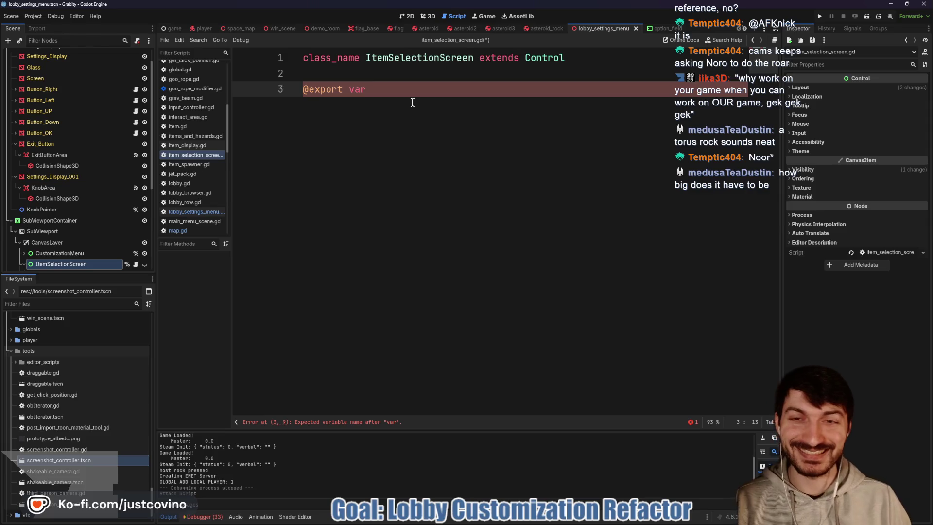
pyautogui.scroll(1, 68, 171)
pyautogui.click(136, 55)
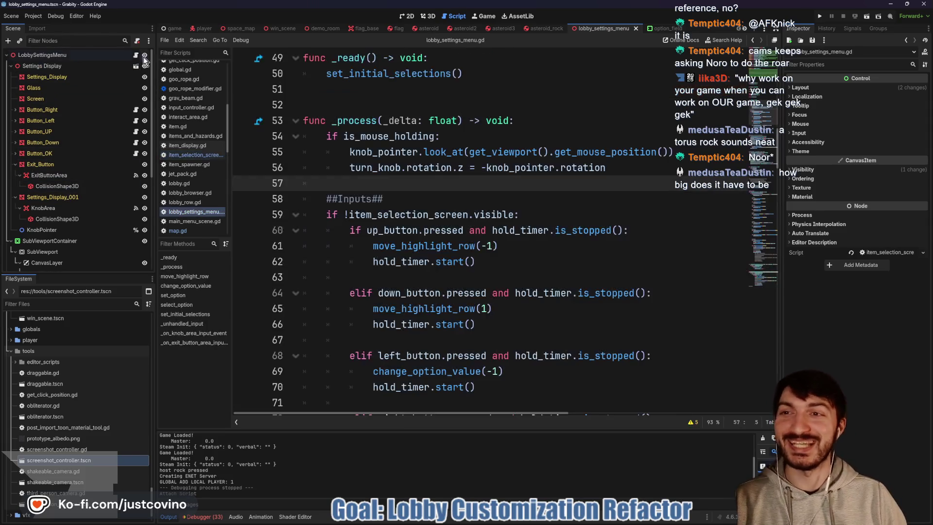
pyautogui.scroll(15, 521, 142)
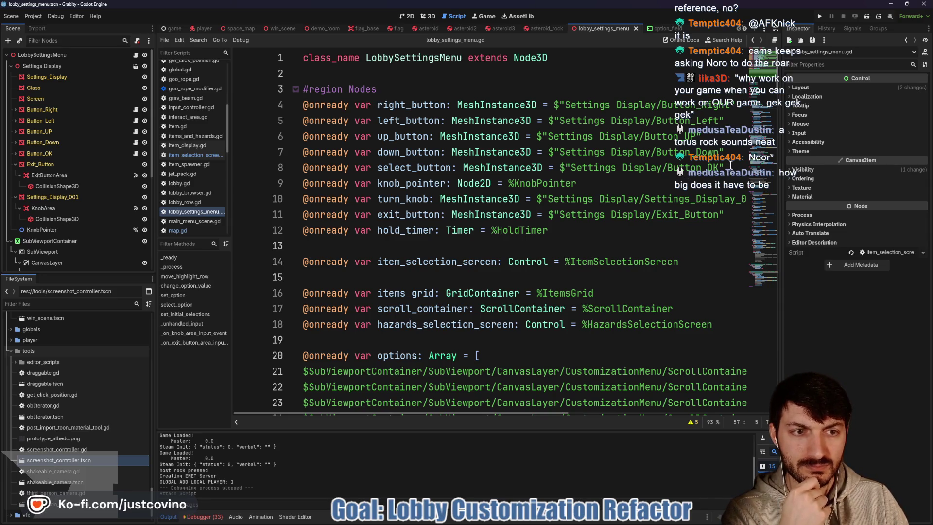
pyautogui.moveTo(728, 167)
pyautogui.mouseDown()
pyautogui.moveTo(535, 151)
pyautogui.moveTo(262, 101)
pyautogui.mouseUp()
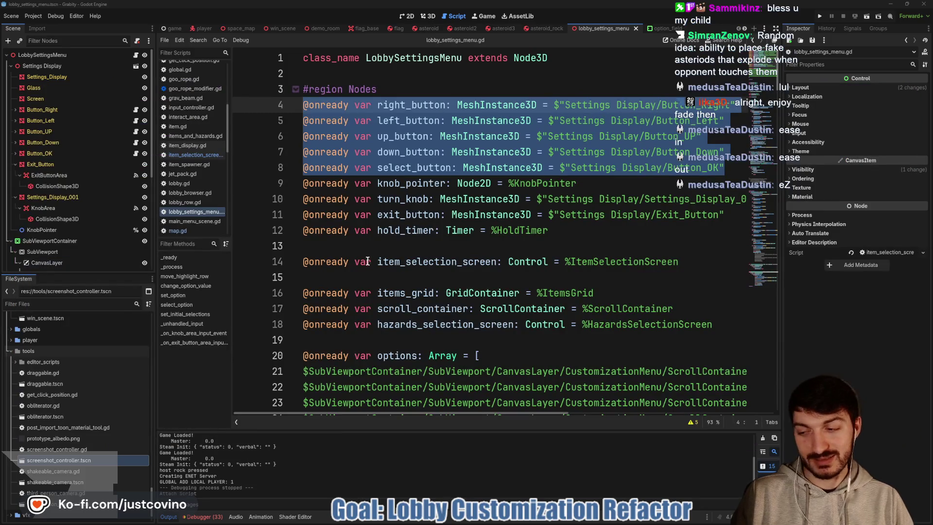
pyautogui.moveTo(280, 168); pyautogui.dragTo(285, 102)
pyautogui.hotkey('ctrl', 'c')
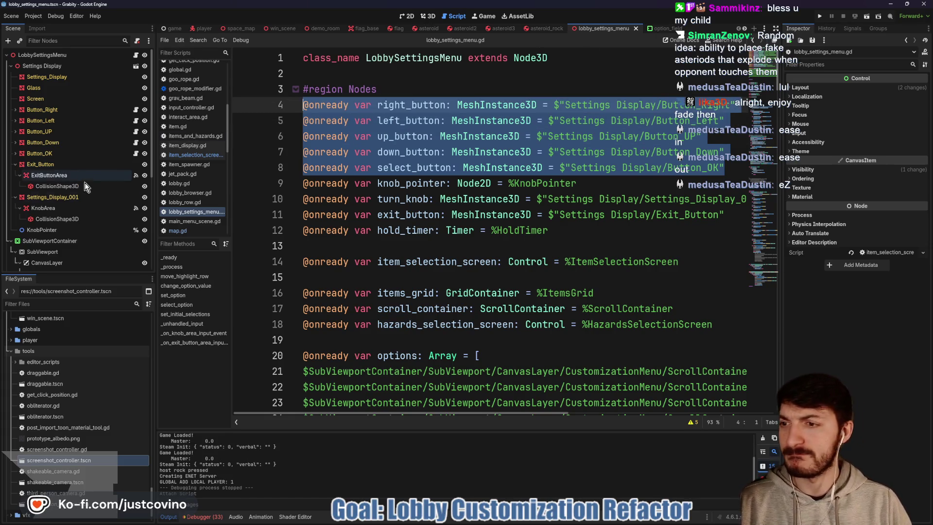
pyautogui.scroll(-5, 132, 178)
pyautogui.click(137, 175)
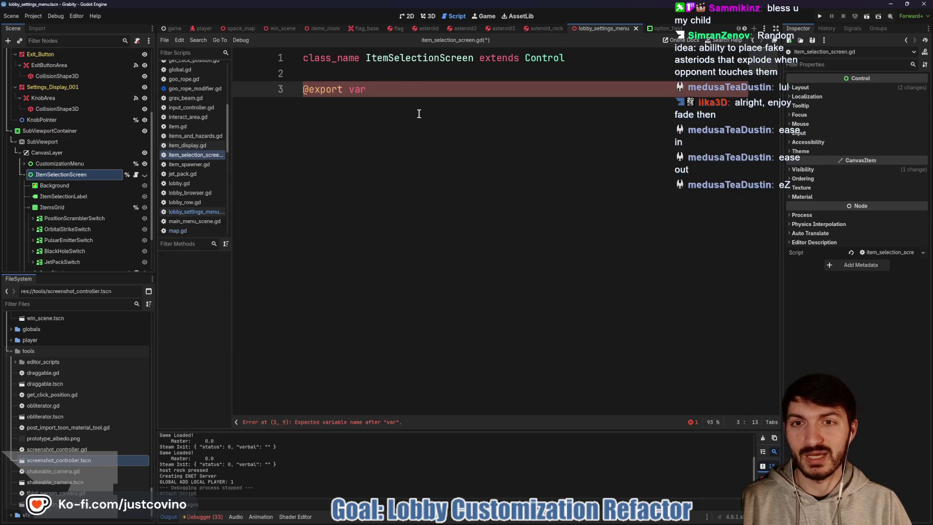
pyautogui.click(269, 91)
pyautogui.hotkey('ctrl', 'v')
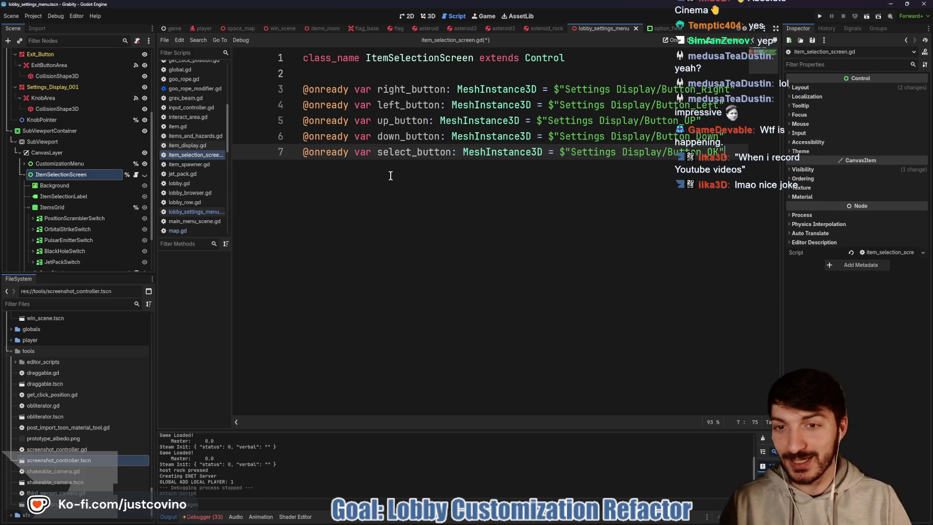
pyautogui.press('Return')
pyautogui.hotkey('ctrl', 's')
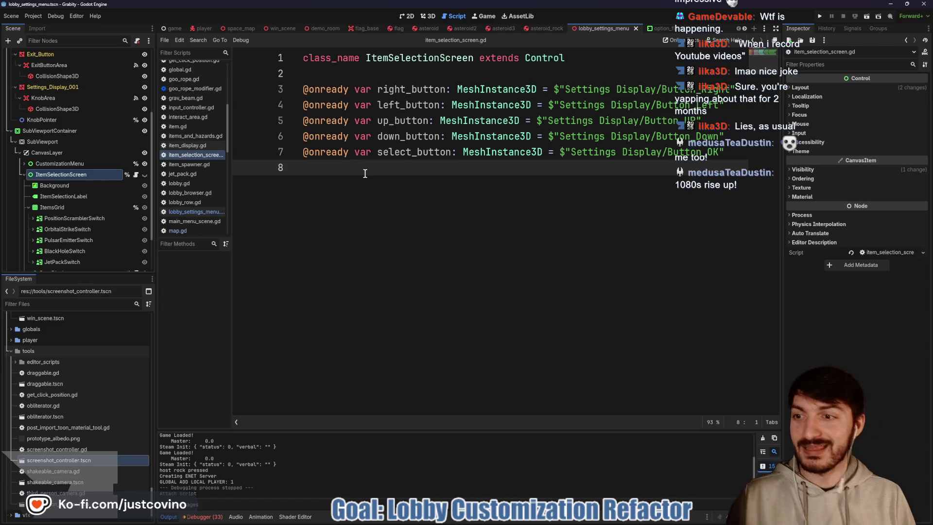
pyautogui.hotkey('ctrl', 's')
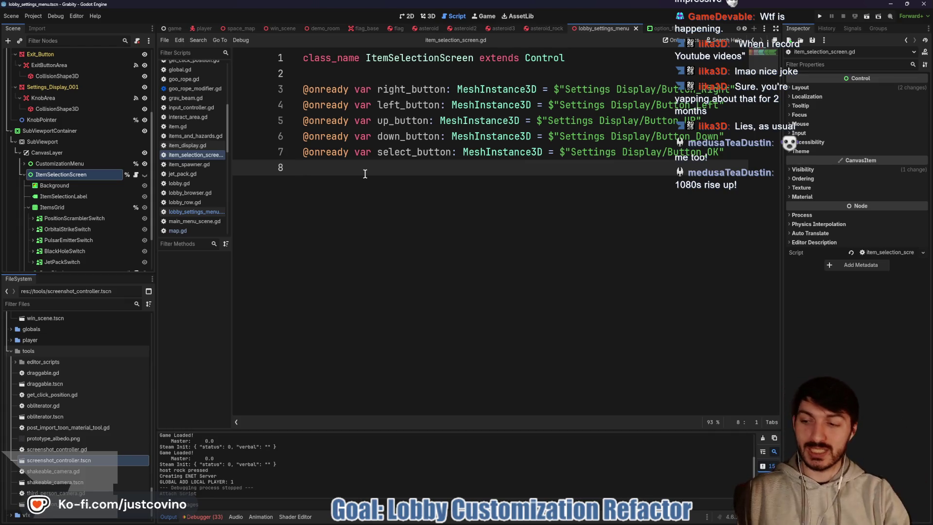
# Step: Add blank lines below the button variables and save item_selection_screen.gd and the scene again
pyautogui.press('Return')
pyautogui.press('Return')
pyautogui.press('Return')
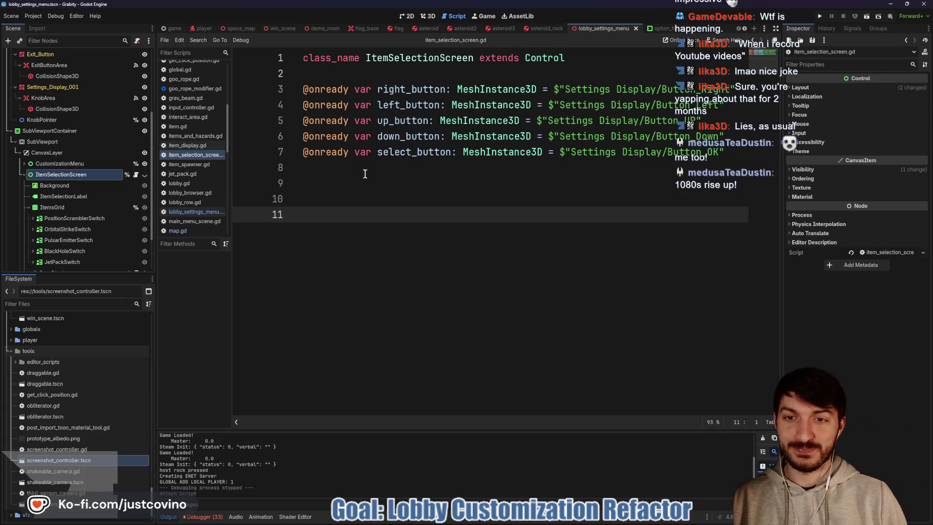
pyautogui.click(364, 174)
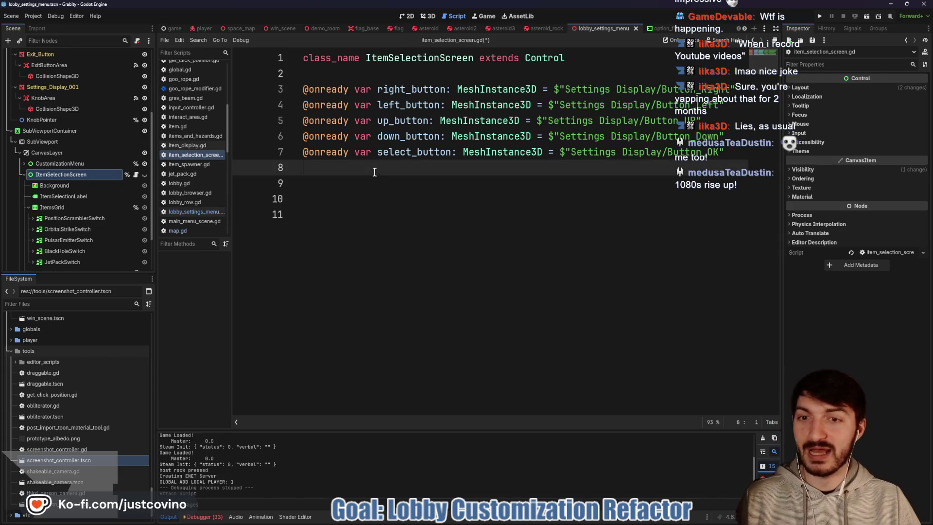
pyautogui.click(353, 199)
pyautogui.hotkey('ctrl', 's')
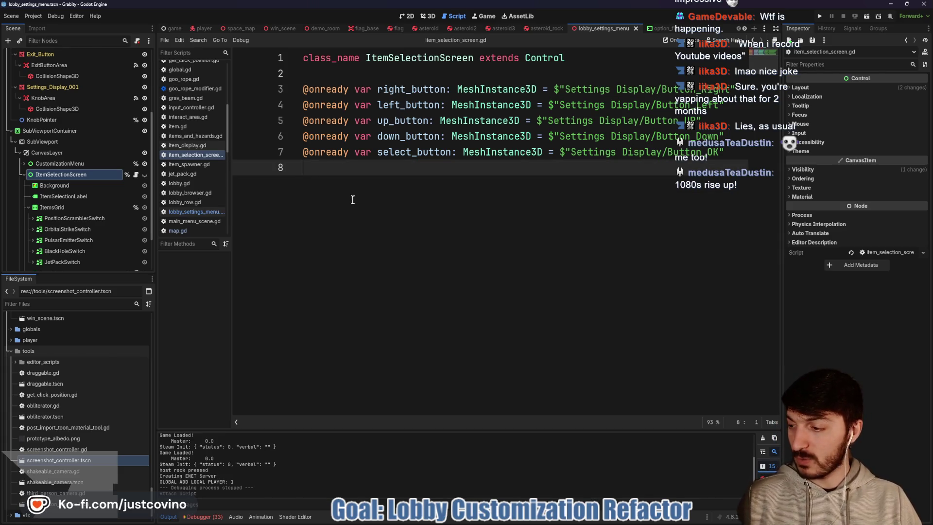
pyautogui.moveTo(423, 523)
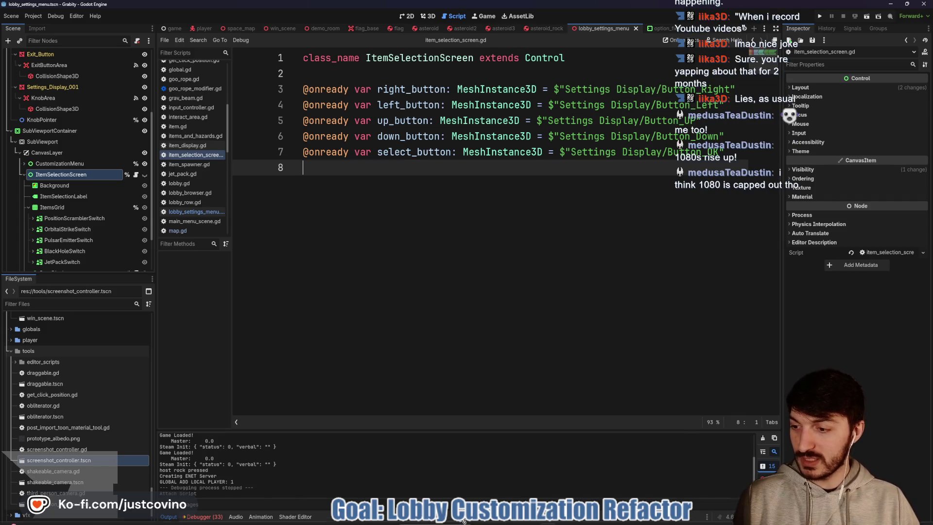
pyautogui.click(518, 523)
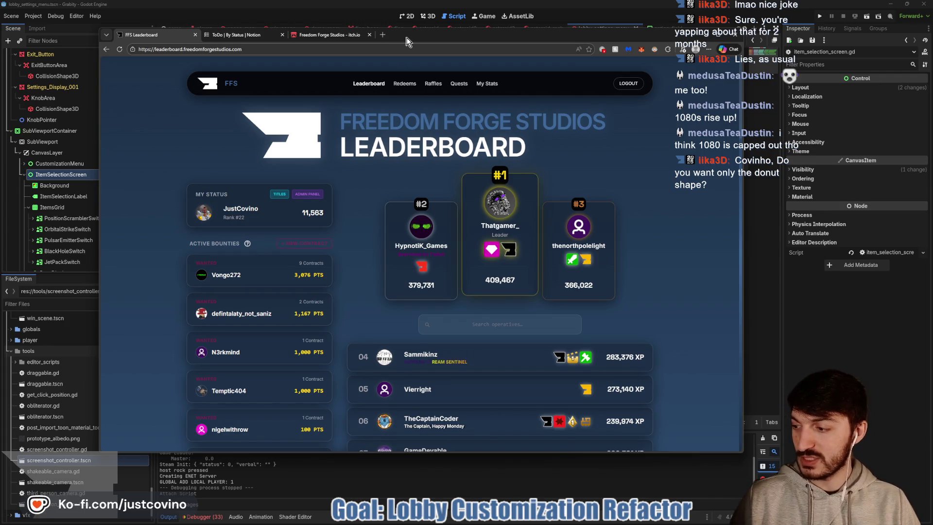
pyautogui.click(760, 244)
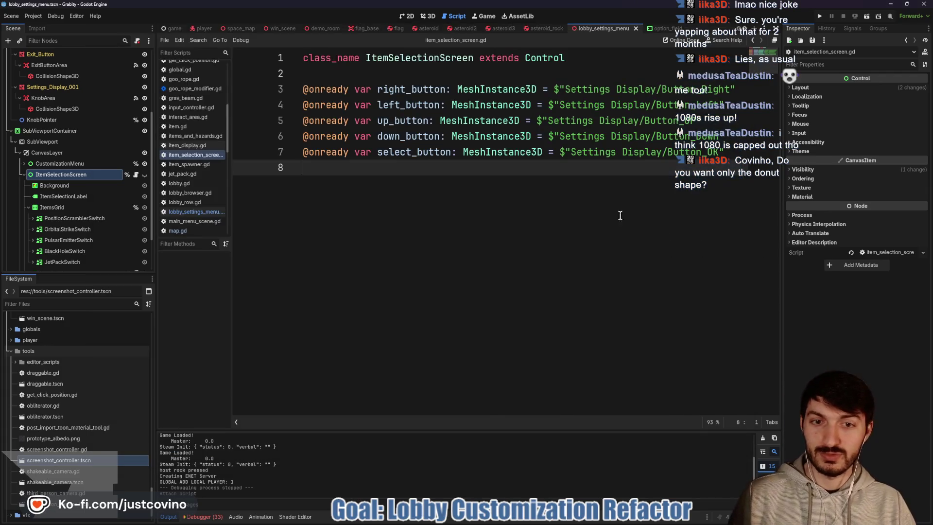
pyautogui.hotkey('ctrl', 's')
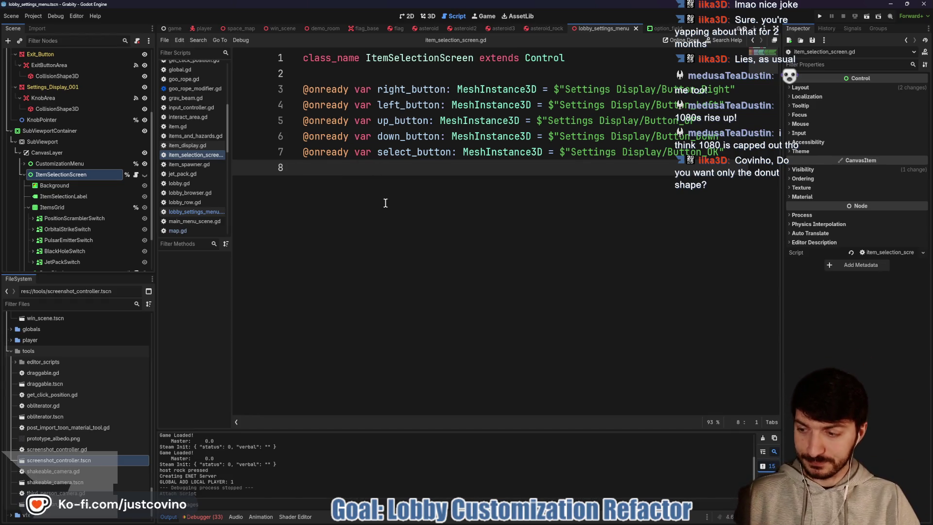
pyautogui.moveTo(466, 167)
pyautogui.mouseDown()
pyautogui.moveTo(573, 340)
pyautogui.moveTo(384, 143)
pyautogui.moveTo(384, 190)
pyautogui.moveTo(411, 175)
pyautogui.mouseUp()
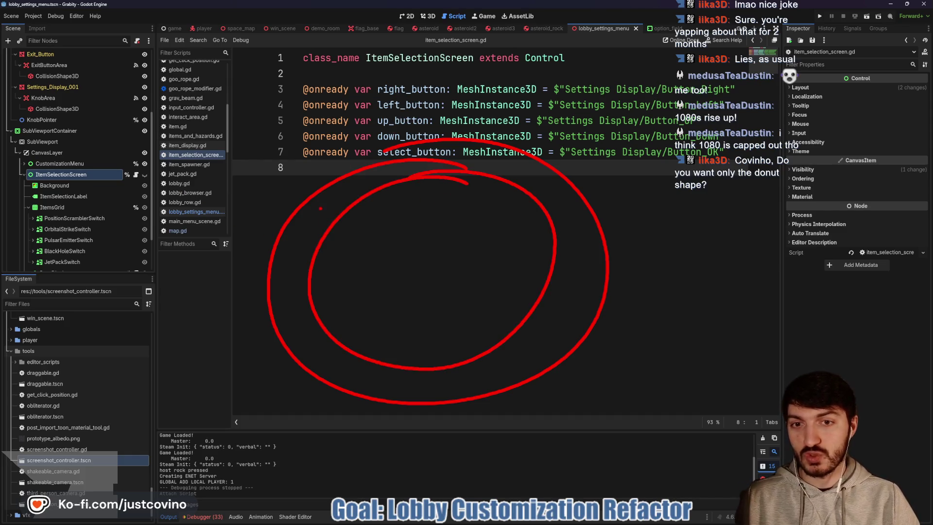
# Step: Sketch and clear annotation rings over the editor, then add blank lines below select_button
pyautogui.moveTo(369, 241)
pyautogui.mouseDown()
pyautogui.moveTo(513, 250)
pyautogui.moveTo(505, 280)
pyautogui.mouseUp()
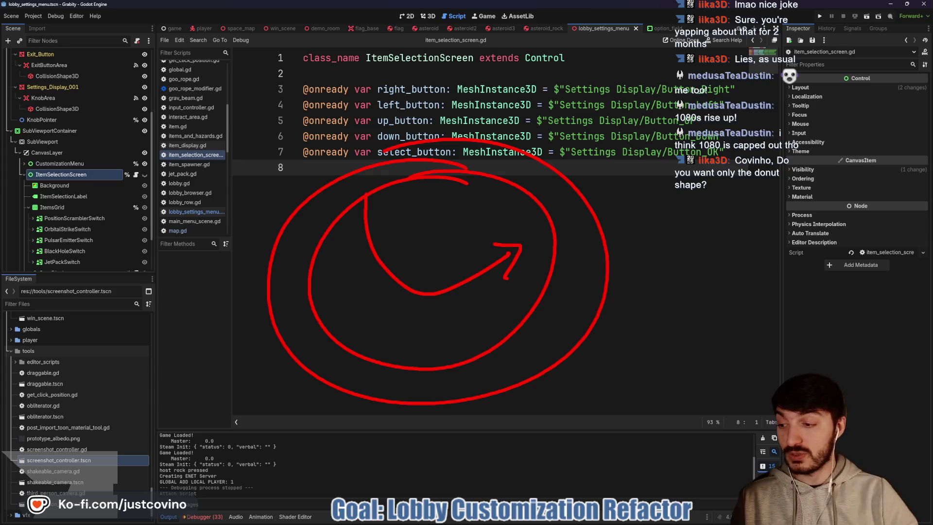
pyautogui.press('Escape')
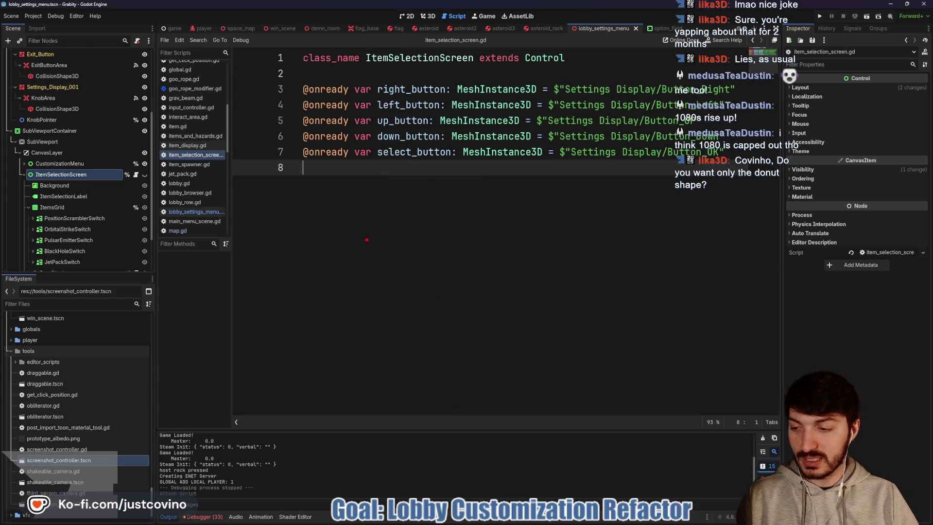
pyautogui.moveTo(370, 184)
pyautogui.mouseDown()
pyautogui.moveTo(285, 323)
pyautogui.moveTo(533, 222)
pyautogui.mouseUp()
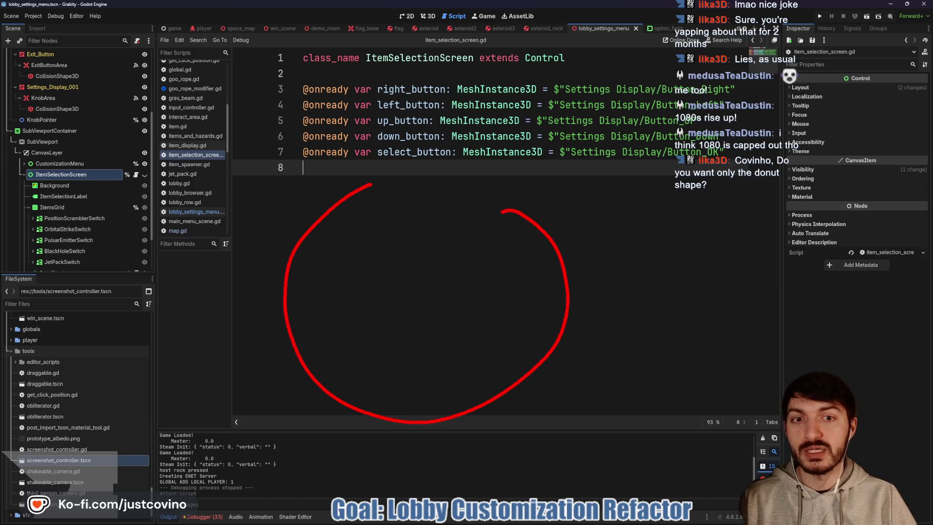
pyautogui.moveTo(386, 231)
pyautogui.mouseDown()
pyautogui.moveTo(330, 341)
pyautogui.moveTo(369, 222)
pyautogui.moveTo(338, 224)
pyautogui.mouseUp()
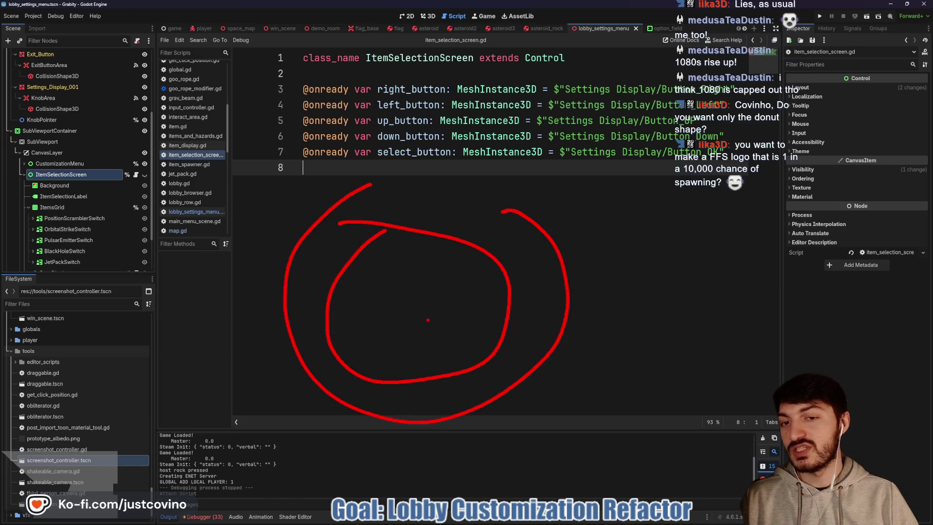
pyautogui.press('Escape')
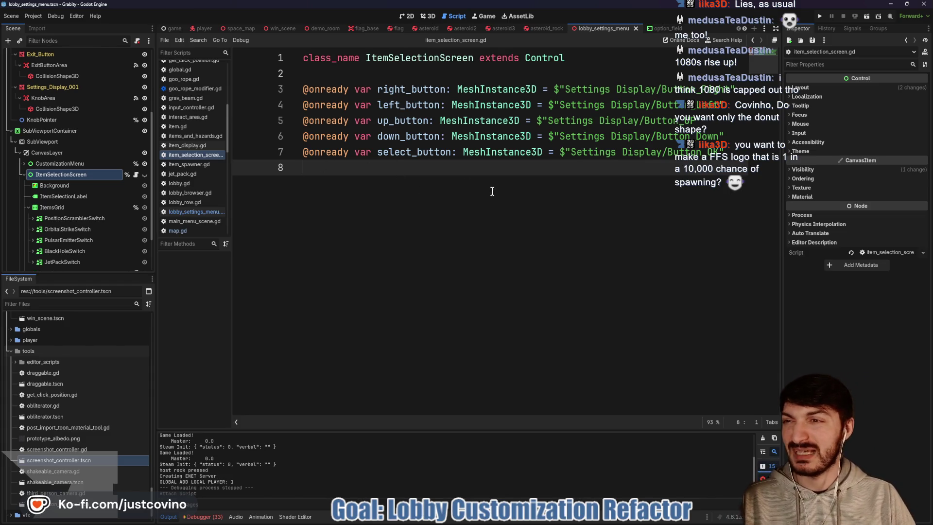
pyautogui.press('Return')
pyautogui.press('Return')
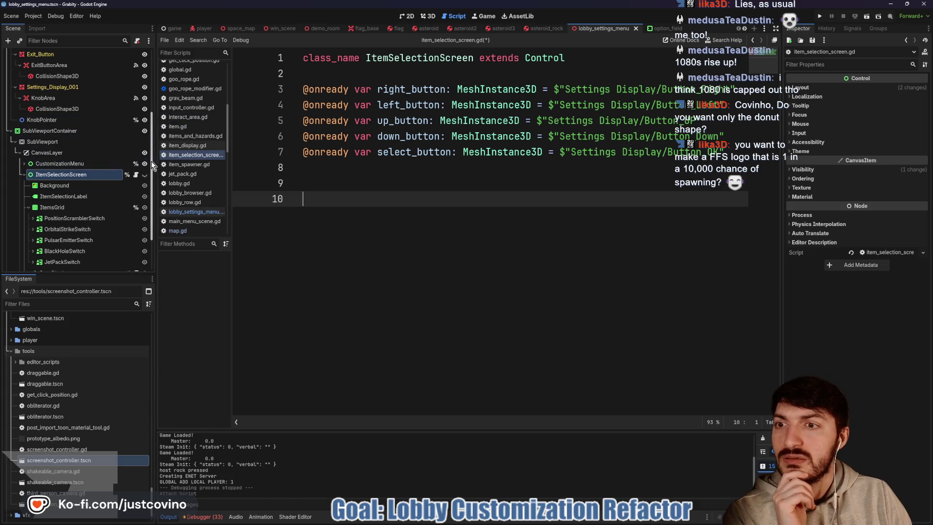
# Step: Type pass under the select-button branch of _process
pyautogui.scroll(5, 136, 109)
pyautogui.click(135, 57)
pyautogui.scroll(-10, 457, 197)
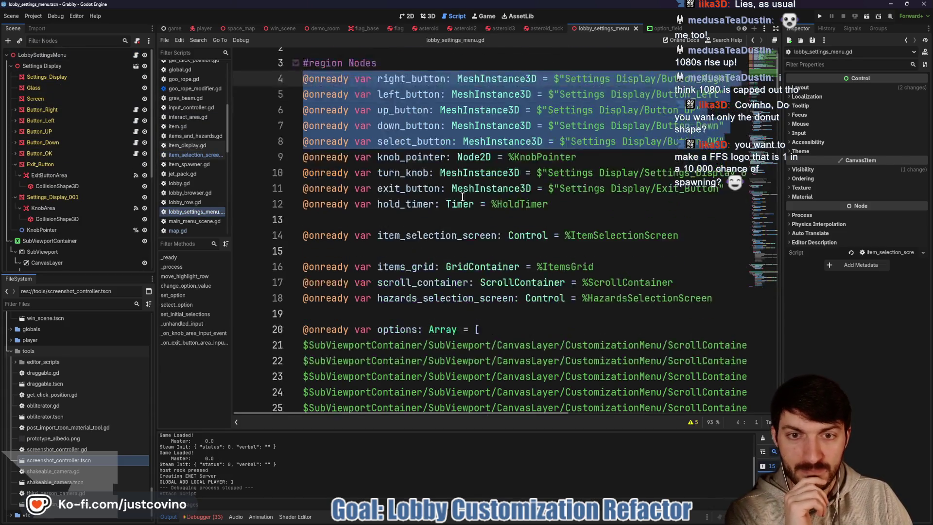
pyautogui.scroll(-2, 457, 197)
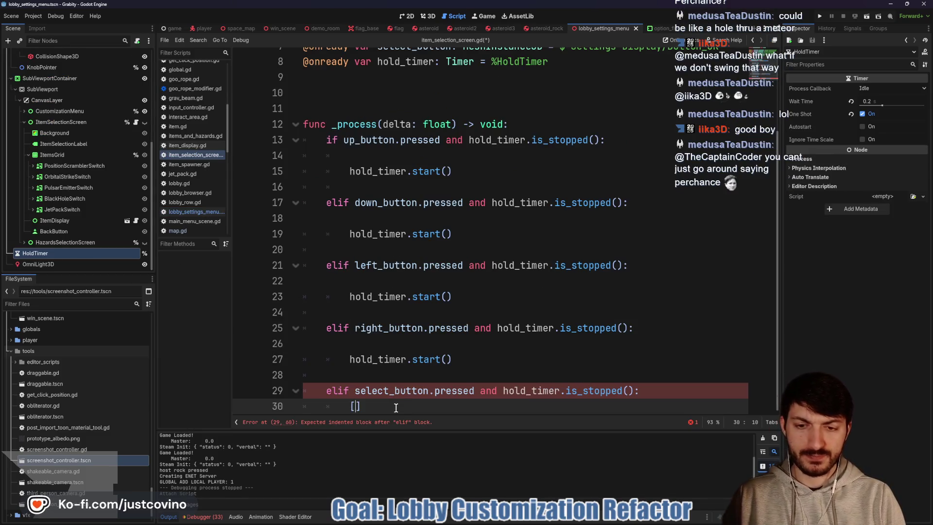
pyautogui.write('pass')
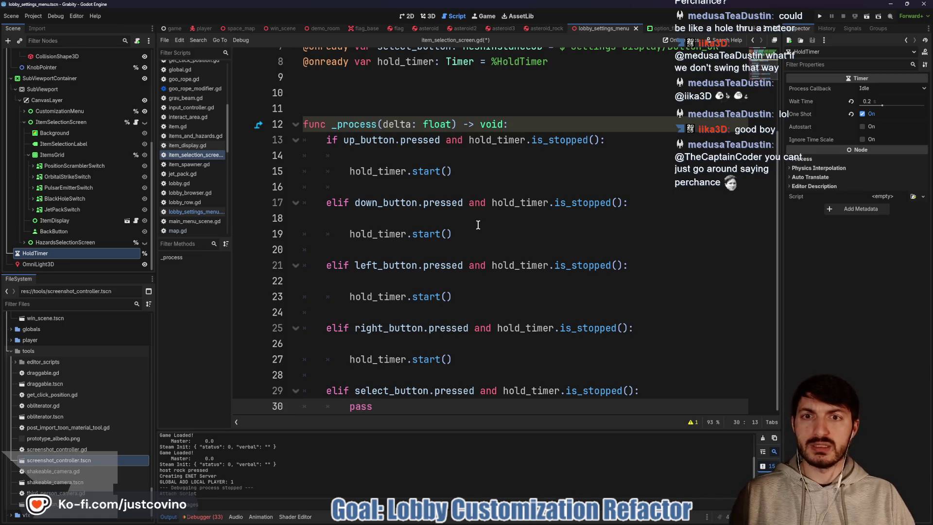
pyautogui.scroll(3, 345, 231)
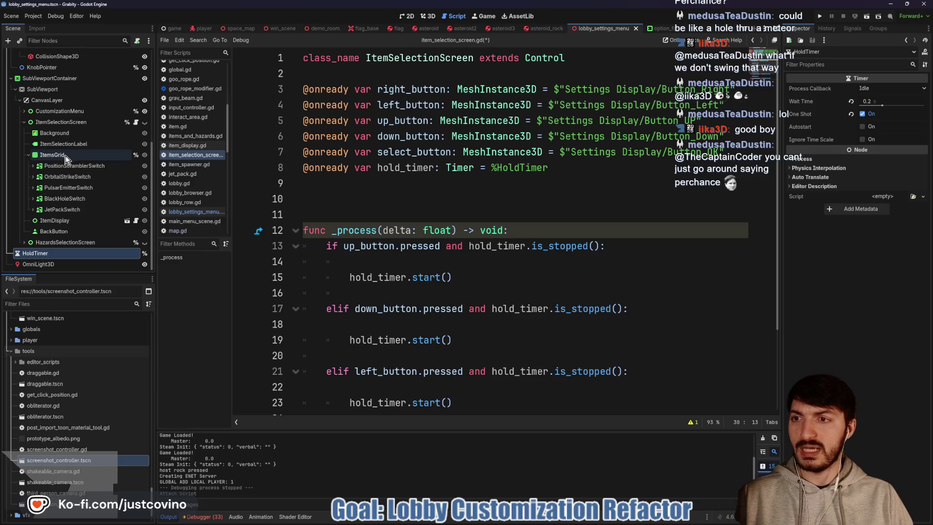
# Step: Drag ItemsGrid from the Scene dock onto line 9 to add an items_grid reference
pyautogui.click(293, 189)
pyautogui.moveTo(52, 154); pyautogui.dragTo(322, 182)
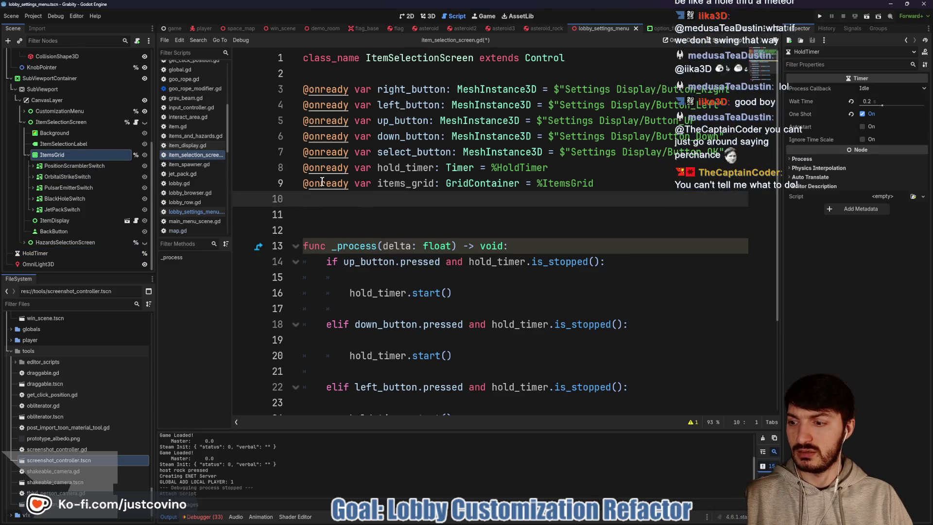
pyautogui.click(363, 208)
pyautogui.scroll(-1, 449, 213)
pyautogui.scroll(-2, 408, 204)
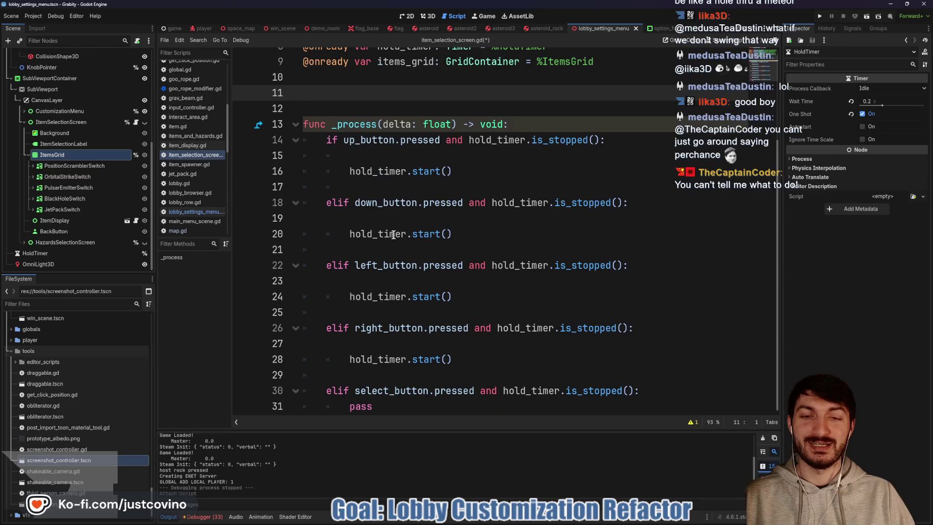
pyautogui.scroll(1, 408, 231)
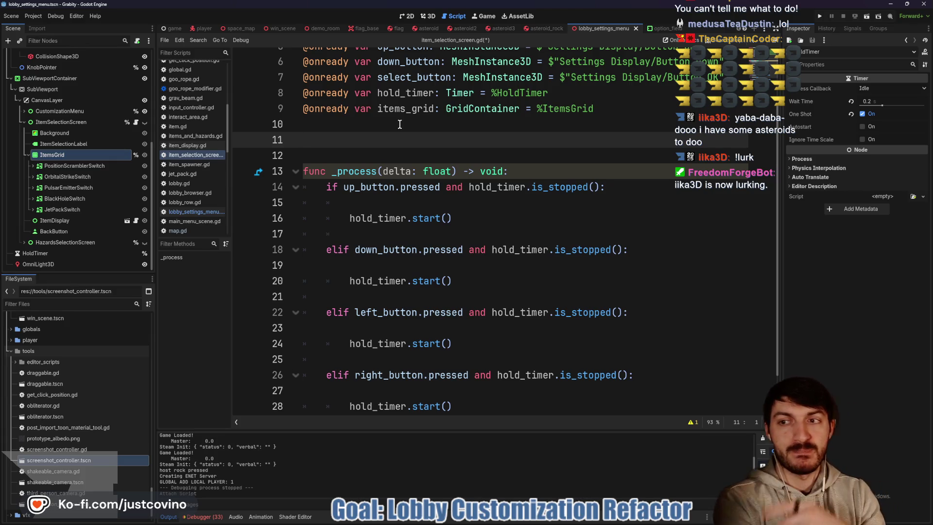
# Step: Insert items_grid.get_begin() in the up-button branch, then check is_stopped's documentation
pyautogui.click(381, 201)
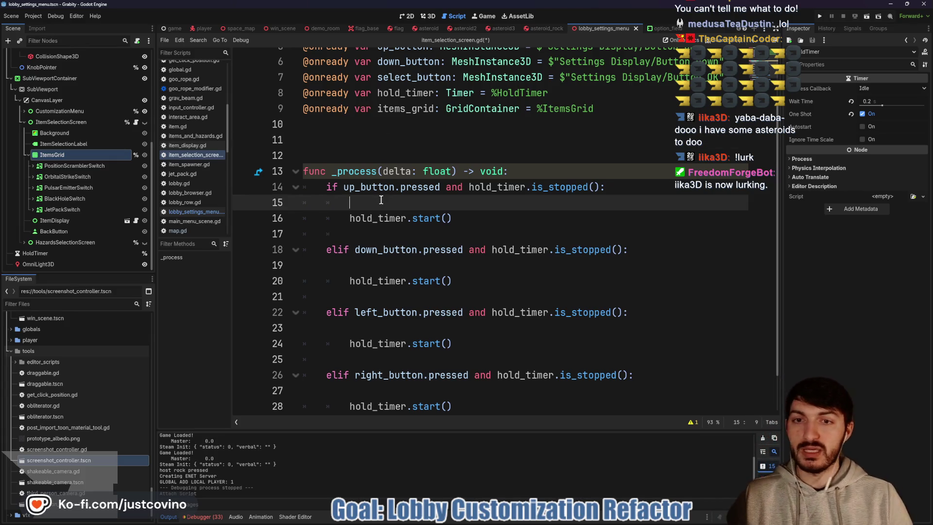
pyautogui.write('item')
pyautogui.press('Return')
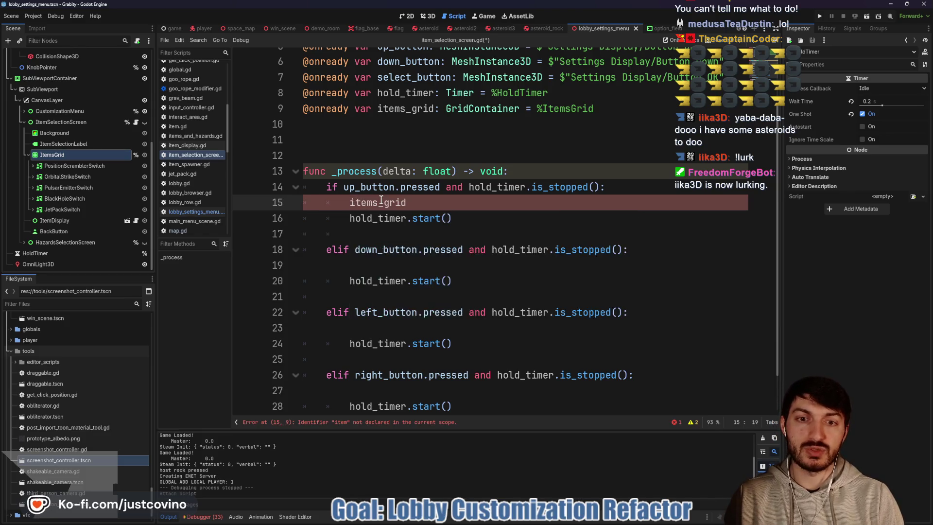
pyautogui.write('.')
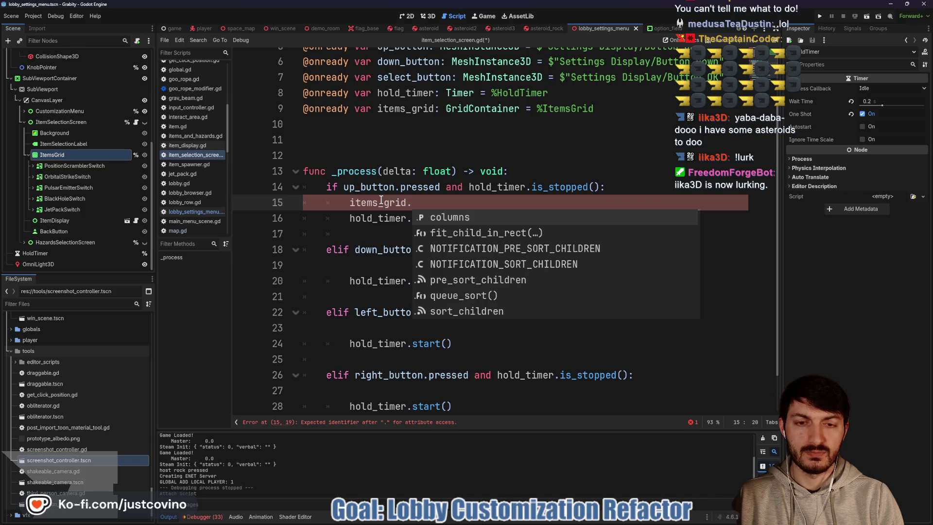
pyautogui.write('get')
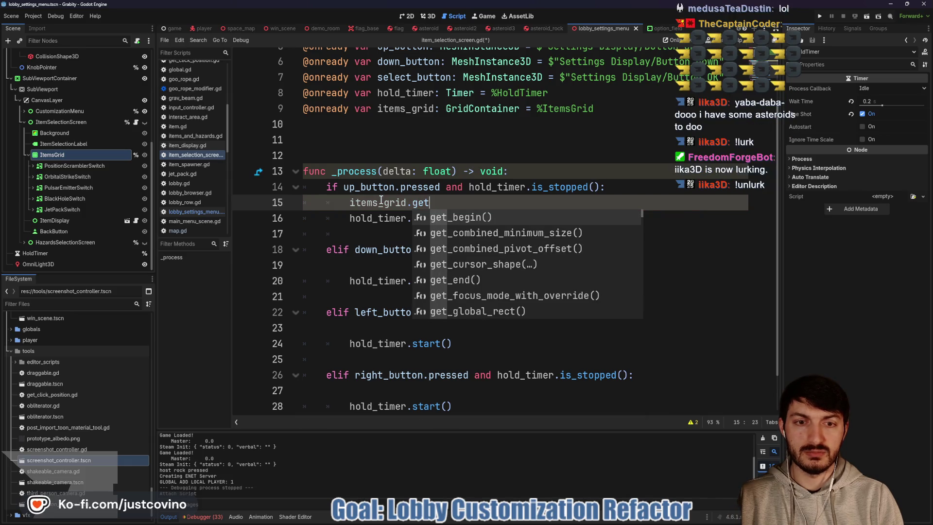
pyautogui.press('Return')
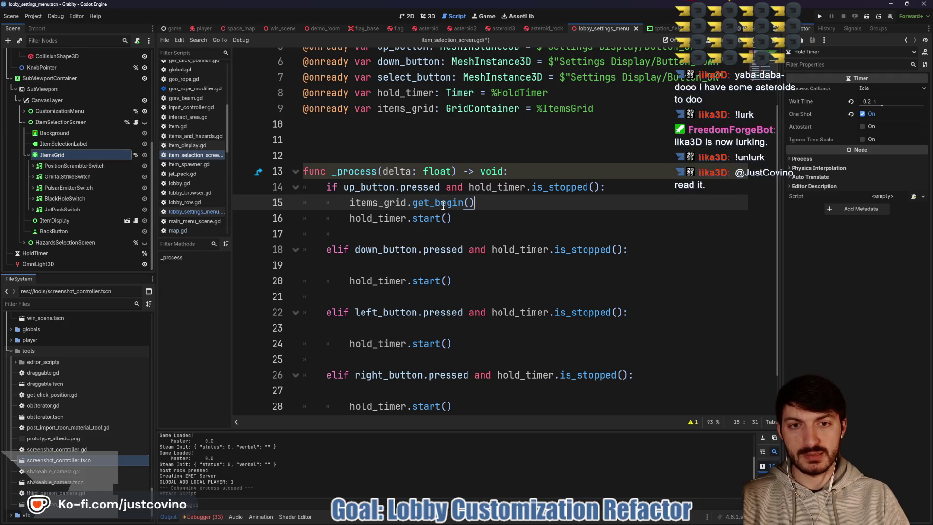
pyautogui.moveTo(443, 206)
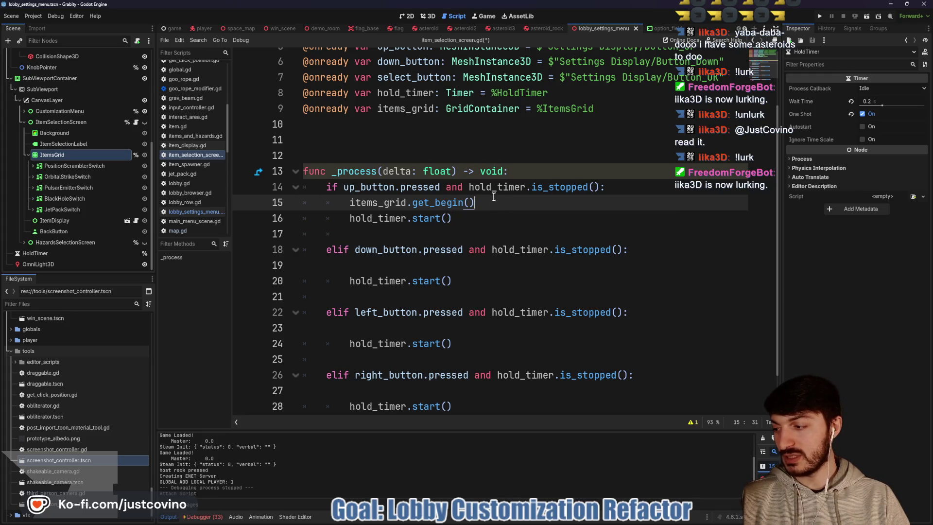
pyautogui.doubleClick(561, 189)
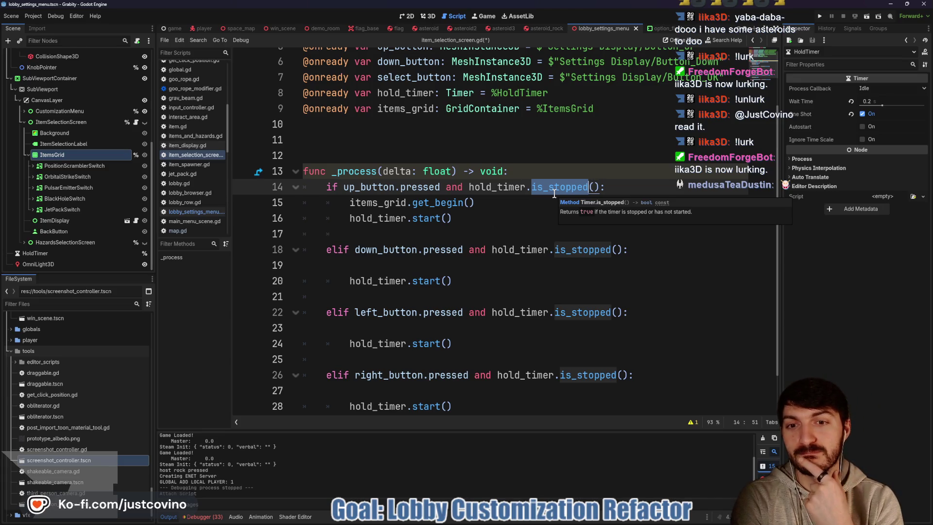
pyautogui.scroll(5, 78, 160)
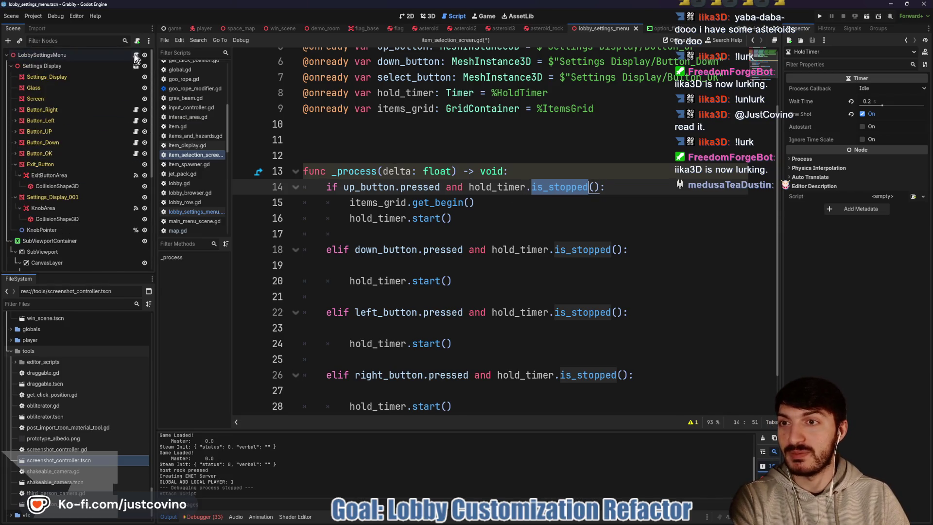
# Step: Review lobby_settings_menu.gd's button input branches, then open ItemSelectionScreen's attached script
pyautogui.click(135, 55)
pyautogui.click(525, 227)
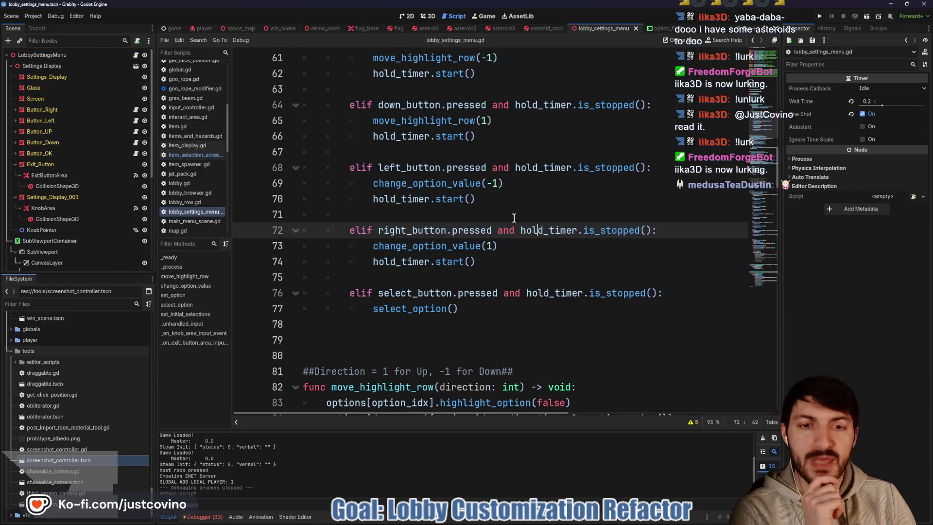
pyautogui.scroll(1, 517, 218)
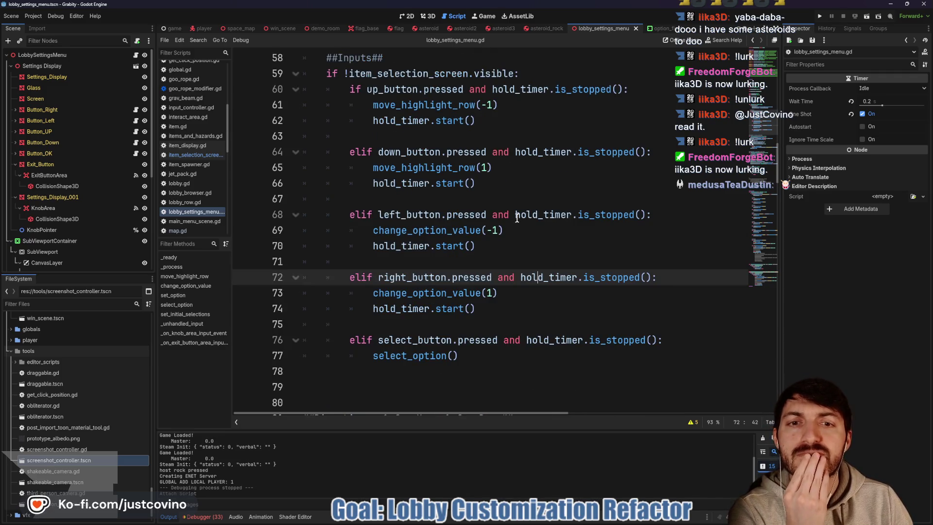
pyautogui.scroll(1, 517, 218)
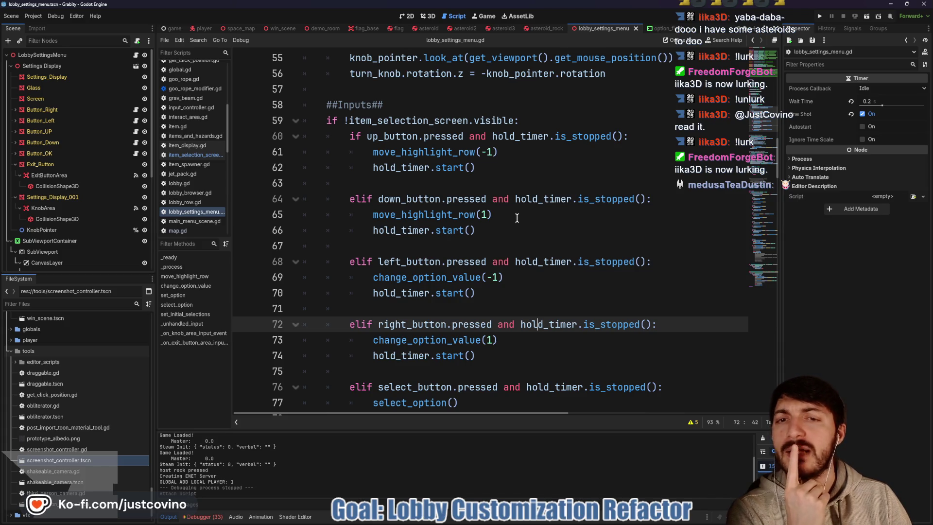
pyautogui.scroll(-1, 533, 203)
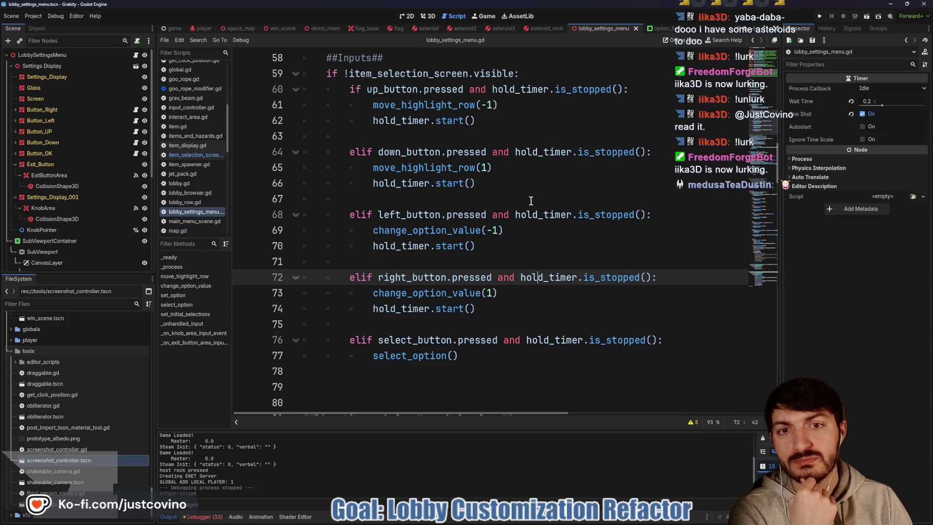
pyautogui.scroll(1, 531, 201)
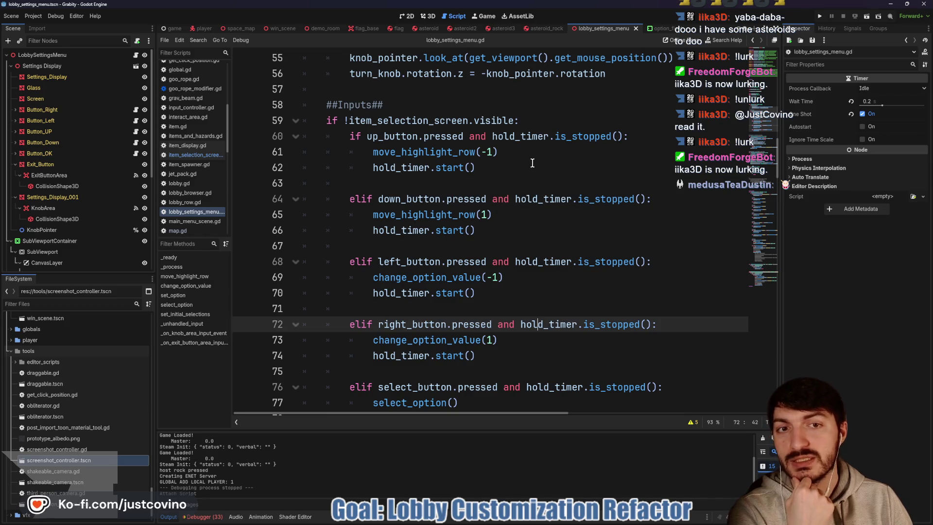
pyautogui.scroll(-3, 552, 182)
pyautogui.scroll(3, 551, 183)
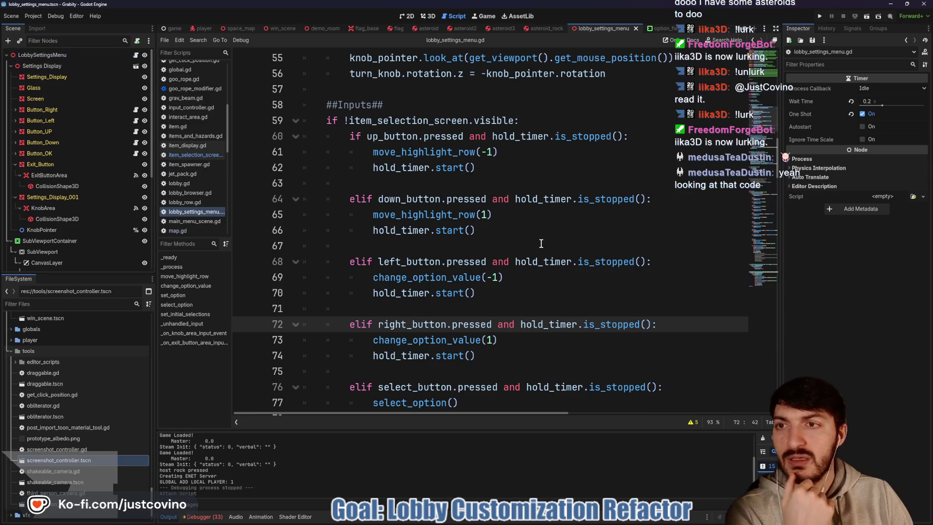
pyautogui.scroll(-5, 128, 222)
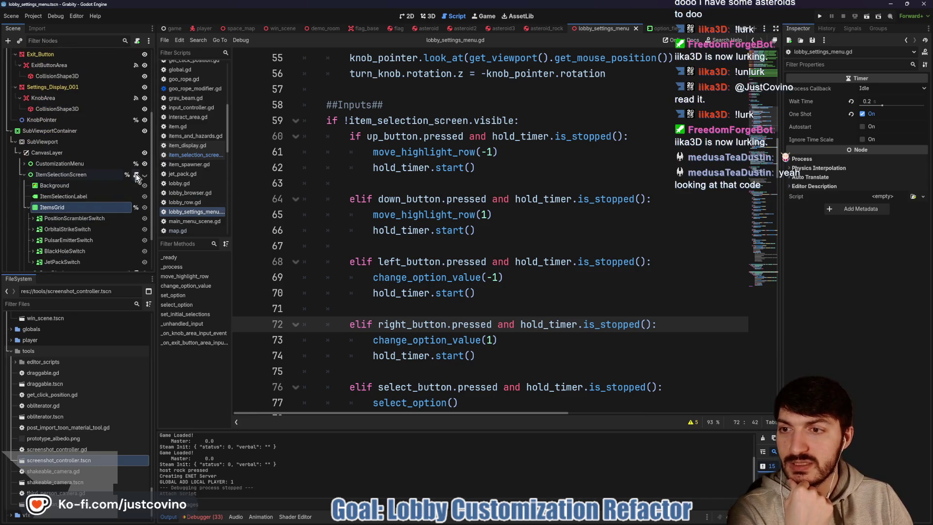
pyautogui.click(136, 174)
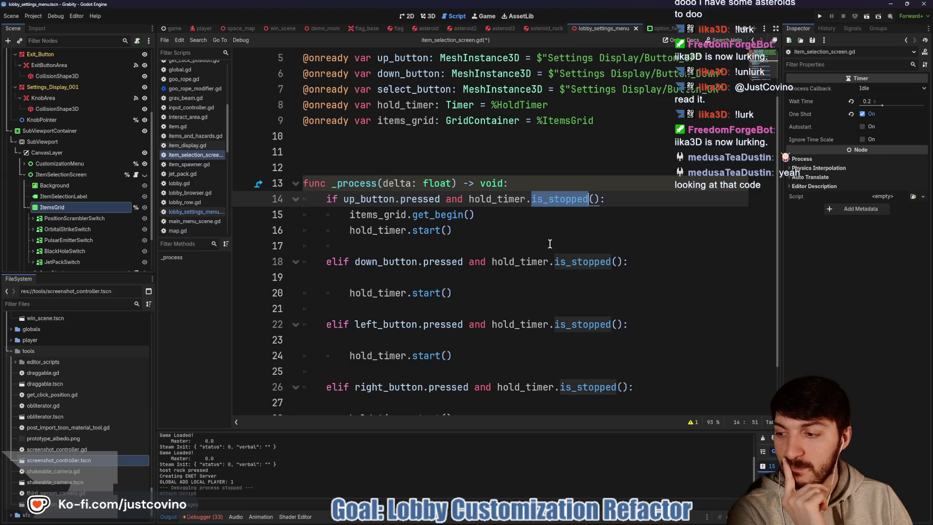
# Step: Remove get_begin() from line 15 of the up-button branch
pyautogui.scroll(-1, 526, 232)
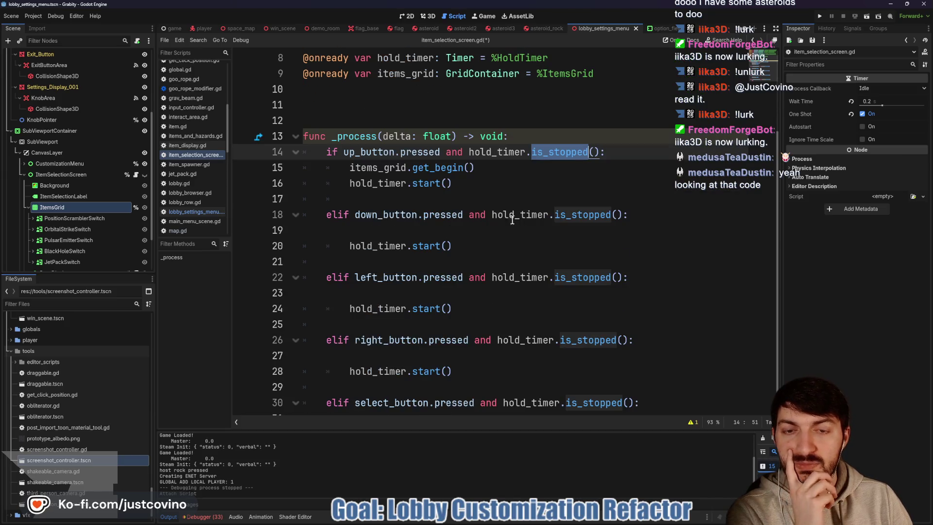
pyautogui.scroll(2, 466, 171)
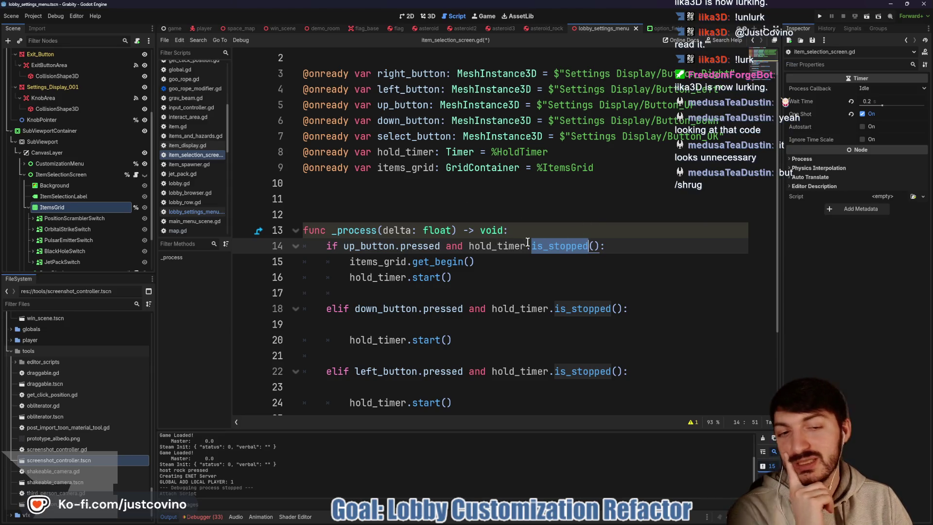
pyautogui.click(525, 239)
pyautogui.scroll(-3, 523, 240)
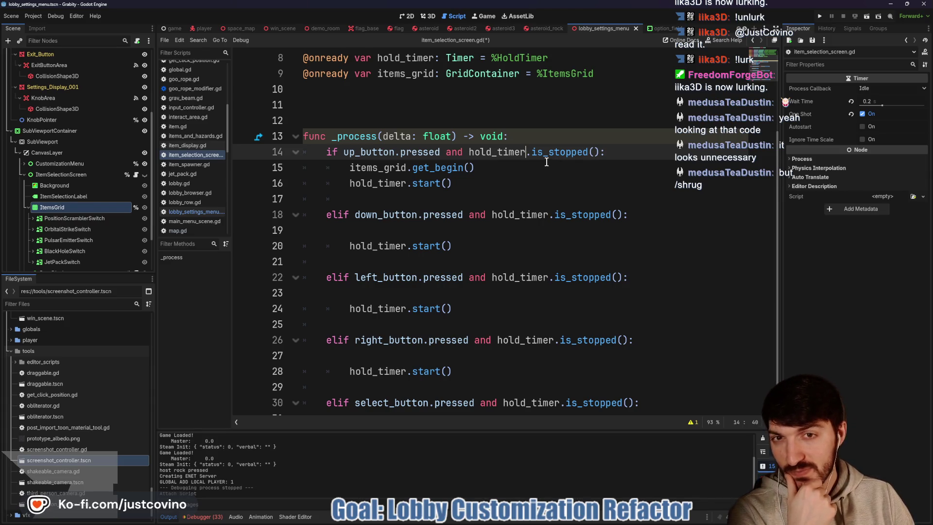
pyautogui.scroll(2, 547, 167)
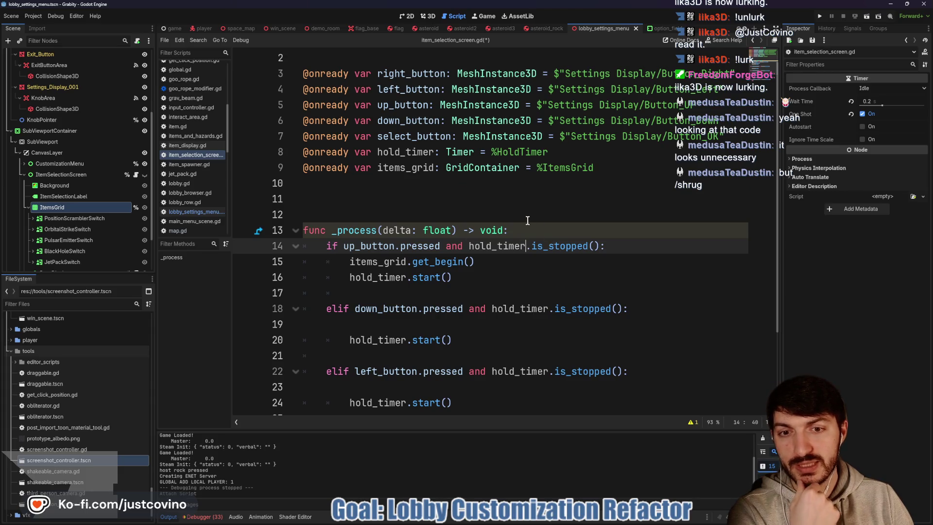
pyautogui.scroll(-2, 527, 220)
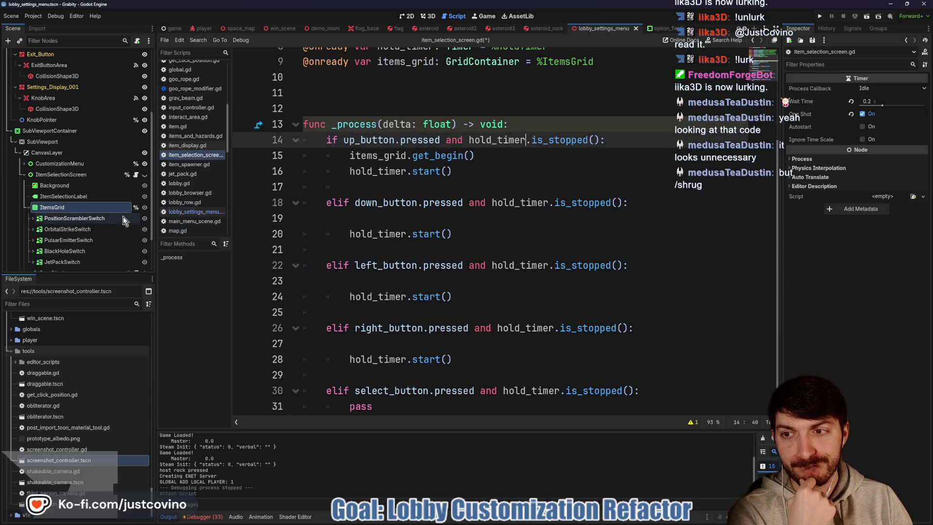
pyautogui.scroll(3, 447, 207)
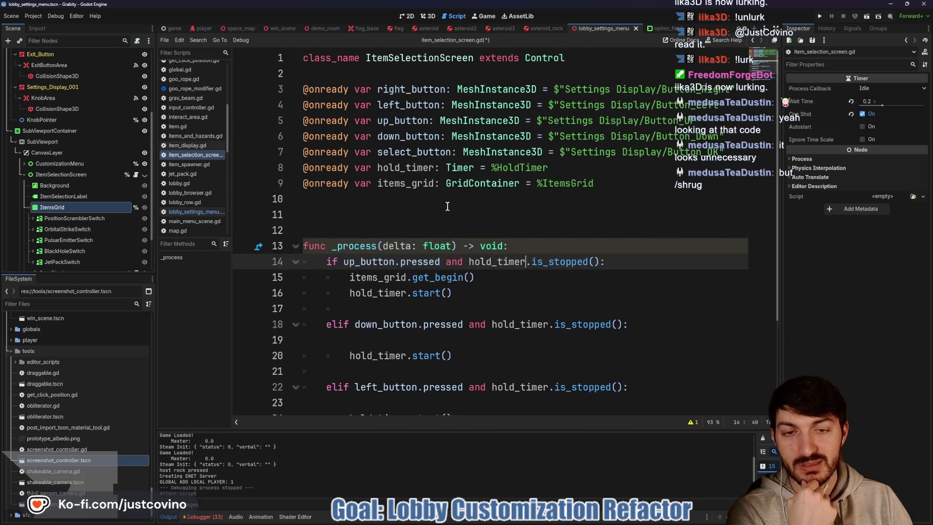
pyautogui.click(477, 278)
pyautogui.press('BackSpace')
pyautogui.press('BackSpace')
pyautogui.press('BackSpace')
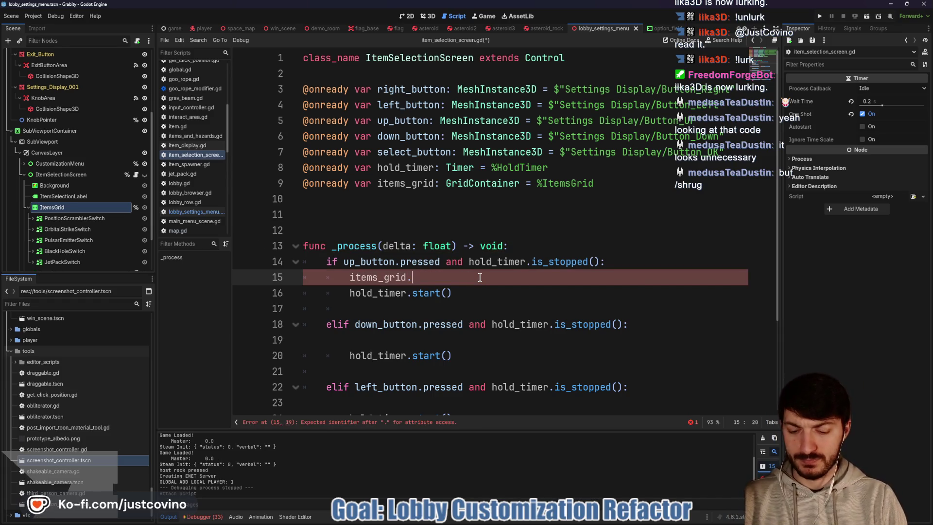
# Step: Browse items_grid get-method completions, then select ItemsGrid and show the 2D canvas
pyautogui.write('et')
pyautogui.press('Down')
pyautogui.press('Down')
pyautogui.press('Down')
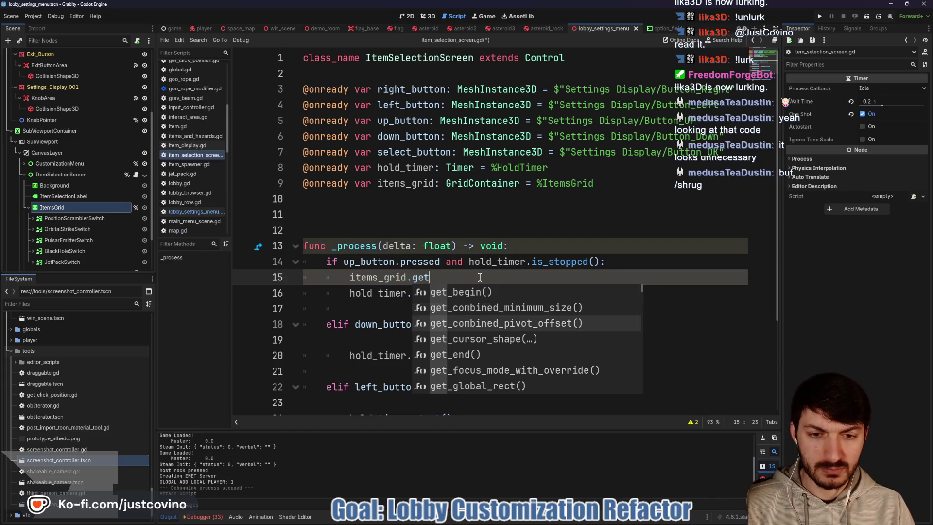
pyautogui.press('Down')
pyautogui.press('Down')
pyautogui.press('Down')
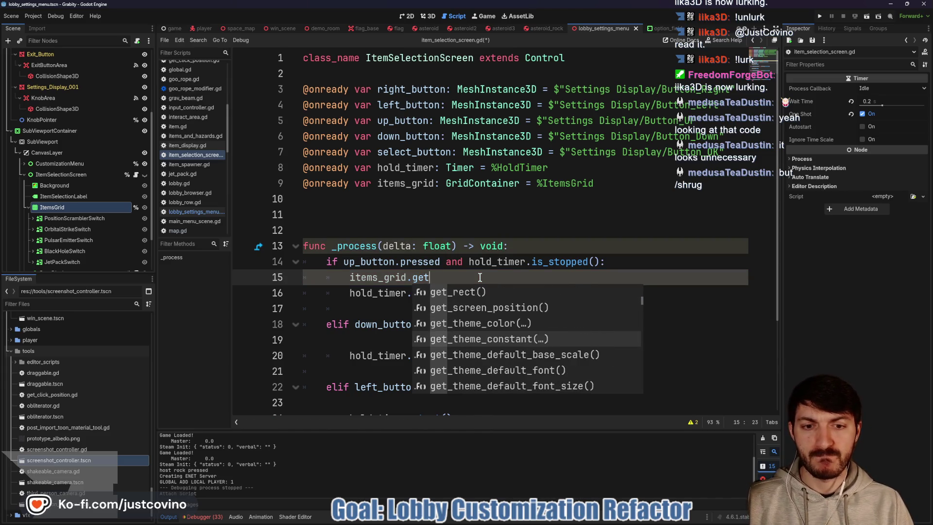
pyautogui.press('Down')
pyautogui.press('Down')
pyautogui.press('Down')
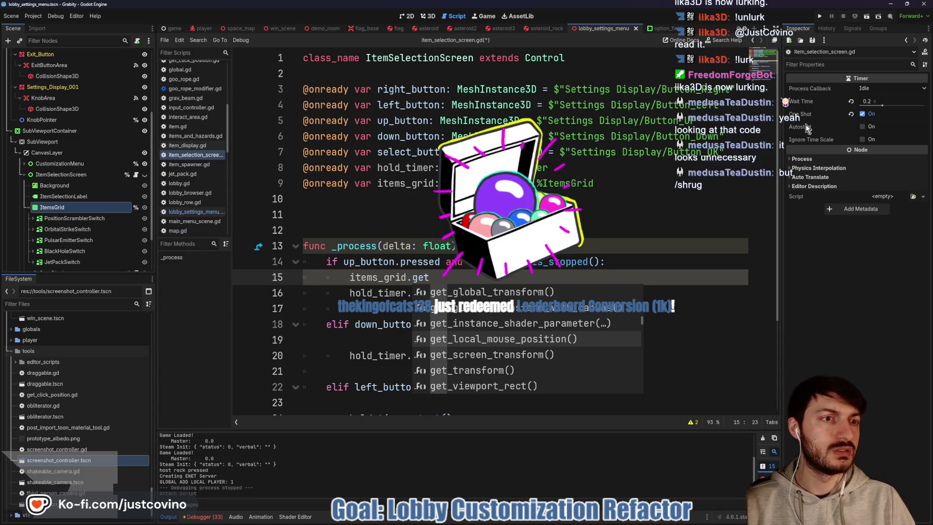
pyautogui.click(340, 214)
pyautogui.click(81, 219)
pyautogui.click(68, 207)
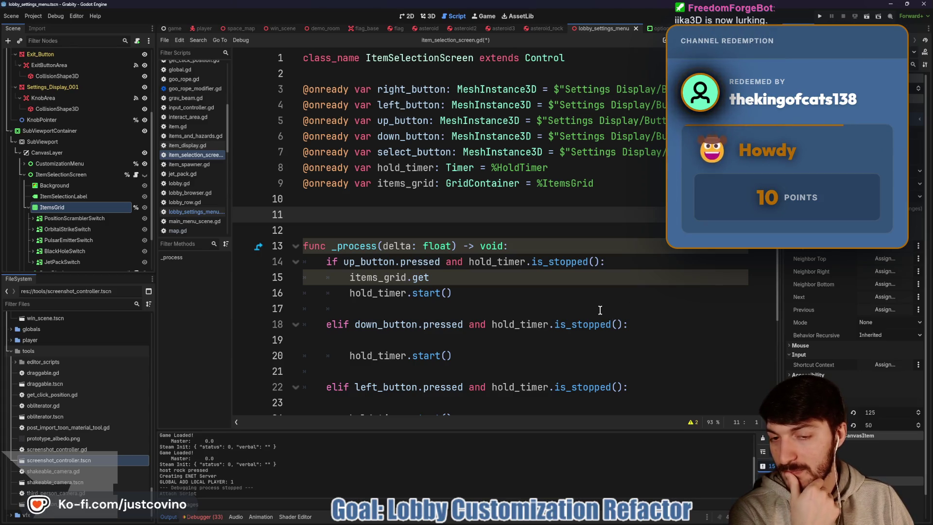
pyautogui.click(402, 18)
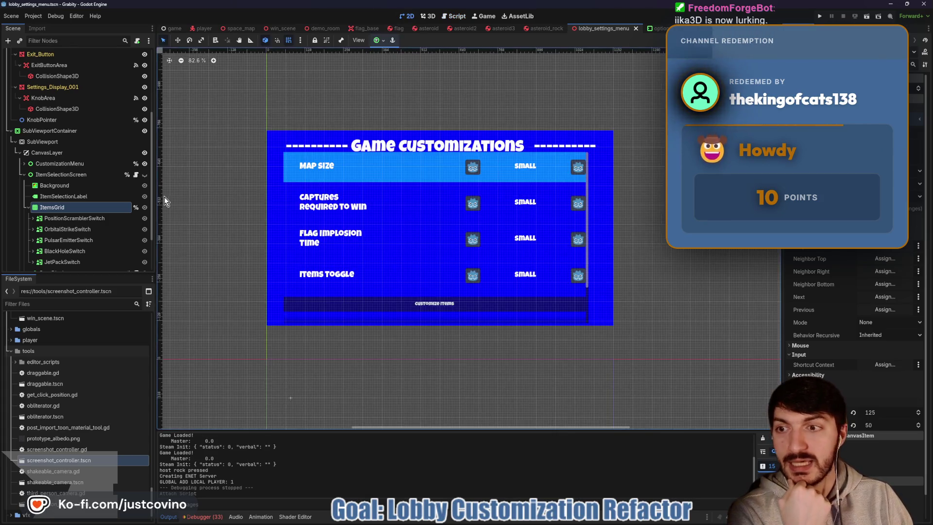
# Step: Unhide ItemSelectionScreen, circle its five item toggles and the SubViewport/CanvasLayer nodes, then clear the marks
pyautogui.click(144, 175)
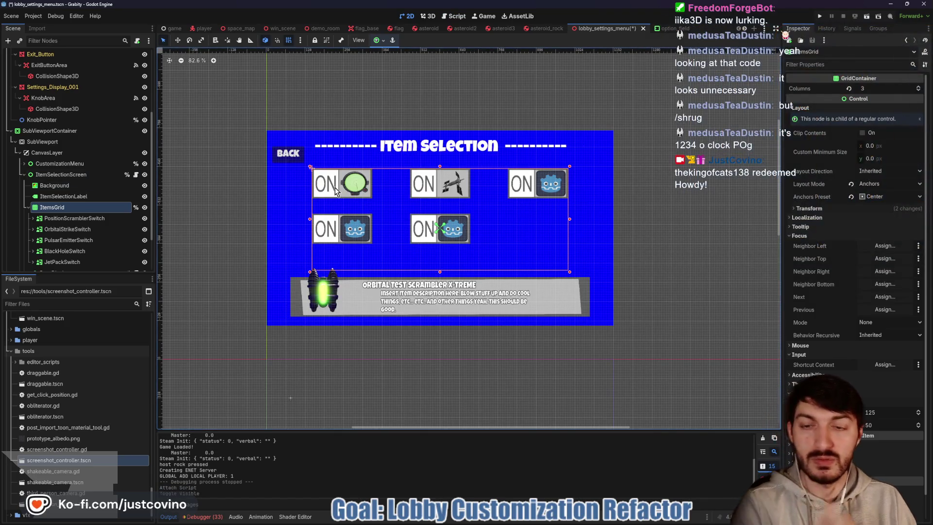
pyautogui.moveTo(296, 165); pyautogui.dragTo(370, 204)
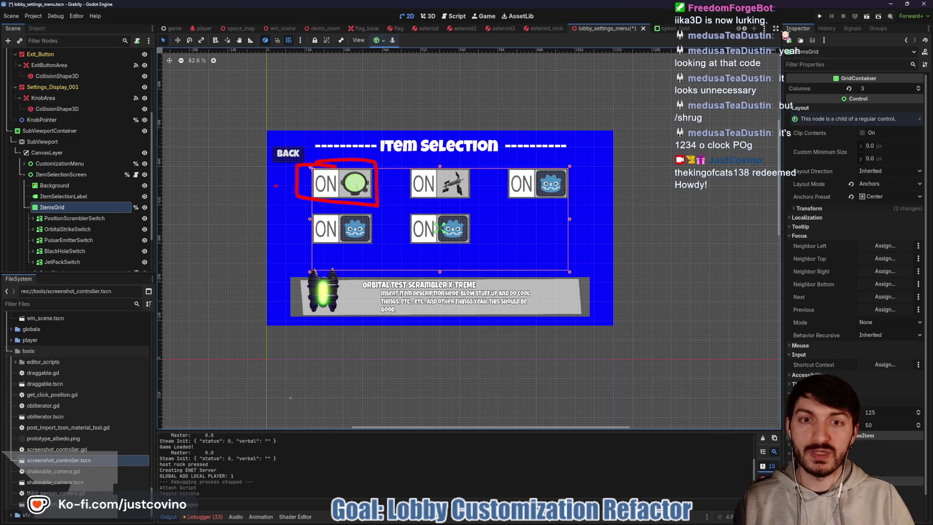
pyautogui.moveTo(399, 192)
pyautogui.mouseDown()
pyautogui.moveTo(479, 163)
pyautogui.moveTo(406, 161)
pyautogui.mouseUp()
pyautogui.moveTo(492, 164)
pyautogui.mouseDown()
pyautogui.moveTo(492, 175)
pyautogui.moveTo(583, 185)
pyautogui.moveTo(505, 174)
pyautogui.mouseUp()
pyautogui.moveTo(311, 213)
pyautogui.mouseDown()
pyautogui.moveTo(387, 251)
pyautogui.moveTo(290, 222)
pyautogui.mouseUp()
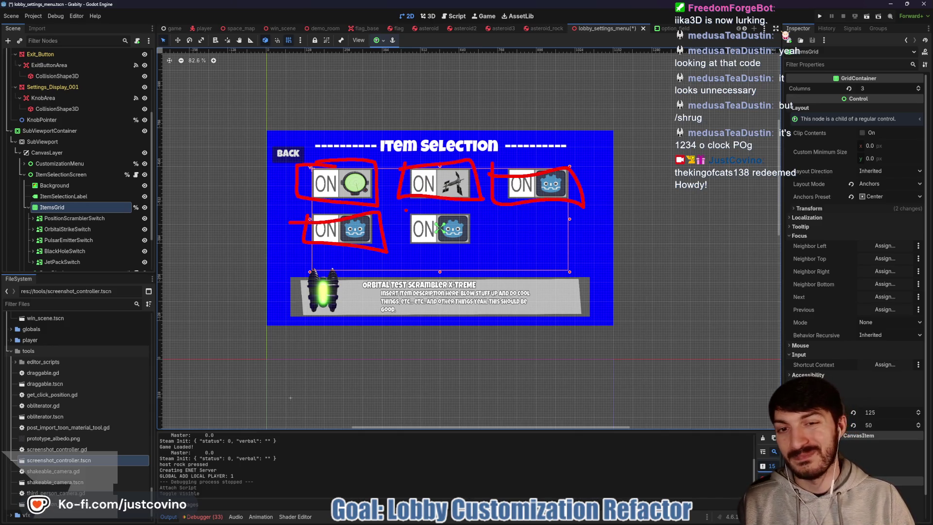
pyautogui.moveTo(482, 248); pyautogui.dragTo(421, 218)
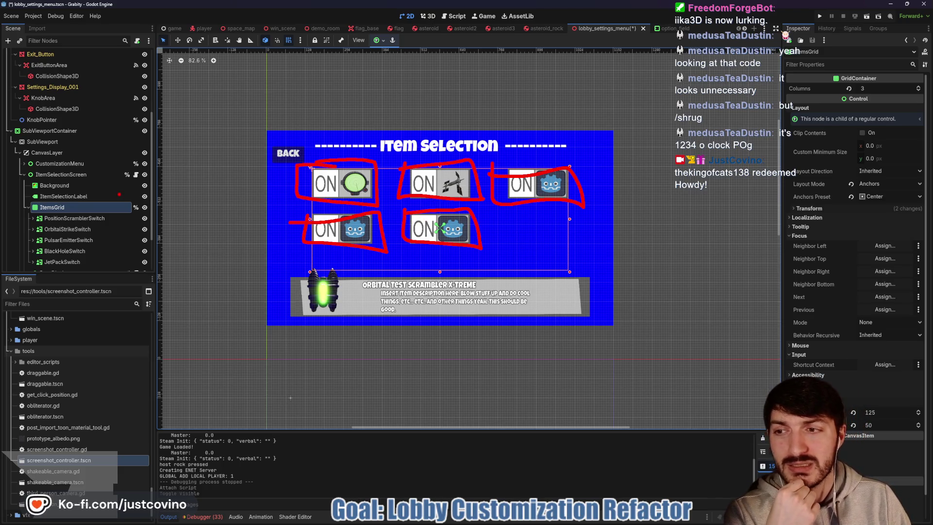
pyautogui.moveTo(82, 154)
pyautogui.mouseDown()
pyautogui.moveTo(171, 153)
pyautogui.moveTo(82, 144)
pyautogui.mouseUp()
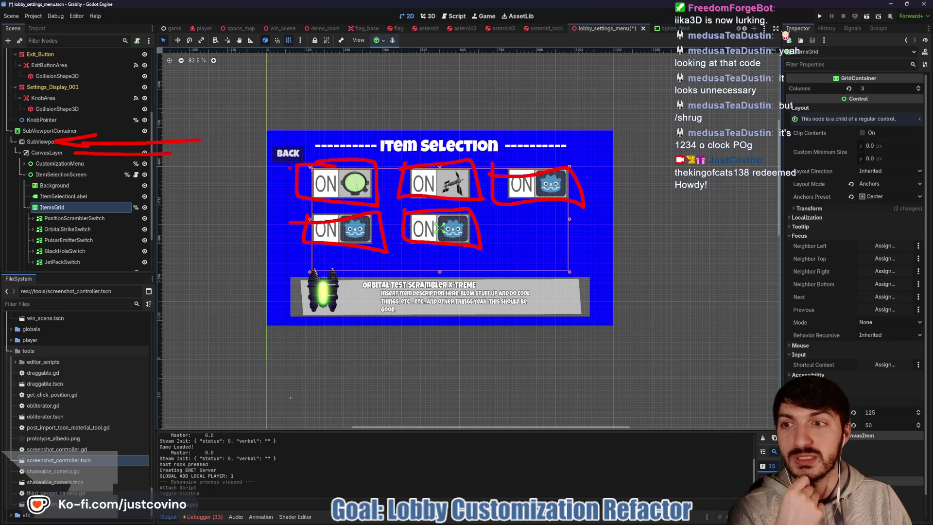
pyautogui.press('Escape')
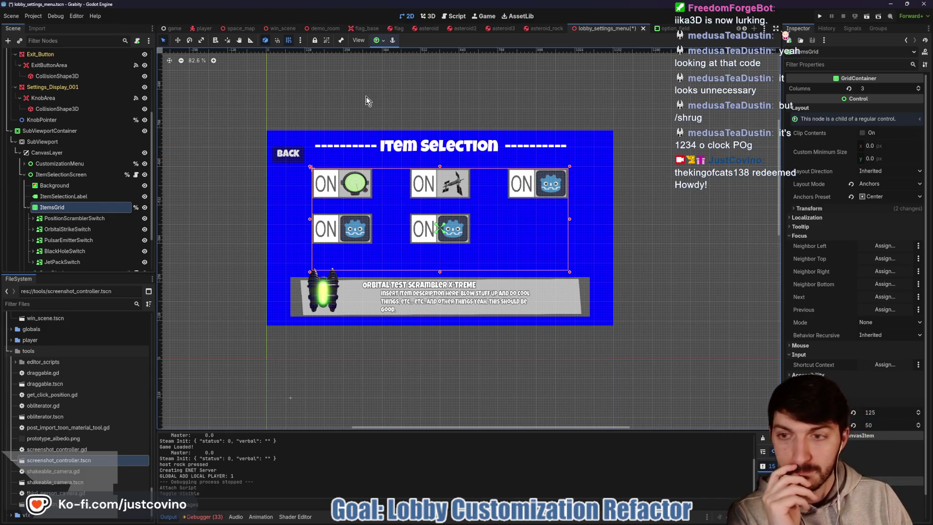
# Step: In item_selection_screen.gd, extend line 15 to items_grid.get_child(0).focus
pyautogui.click(454, 16)
pyautogui.click(449, 276)
pyautogui.write('_child')
pyautogui.press('Escape')
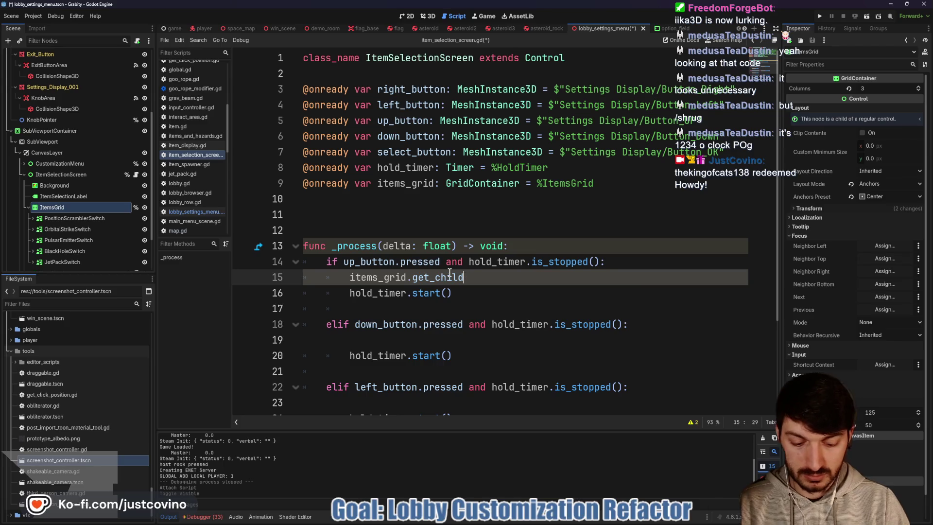
pyautogui.write('(0).')
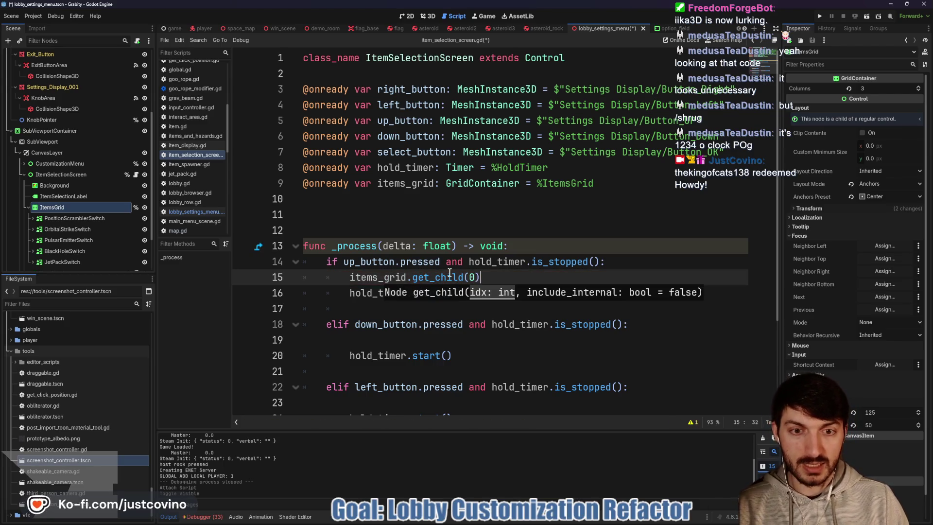
pyautogui.write('focus')
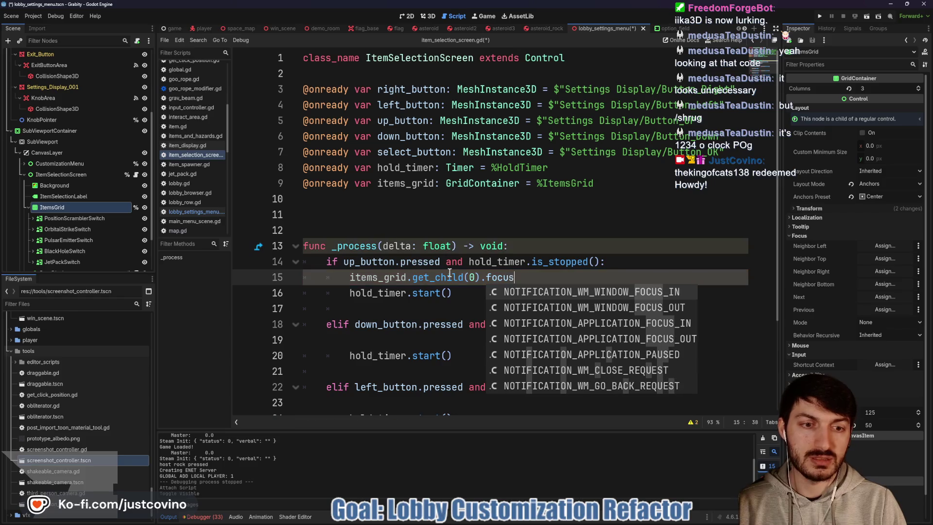
# Step: Review PositionScramblerSwitch's Focus properties, then bring the FFS leaderboard raffles page forward
pyautogui.click(100, 218)
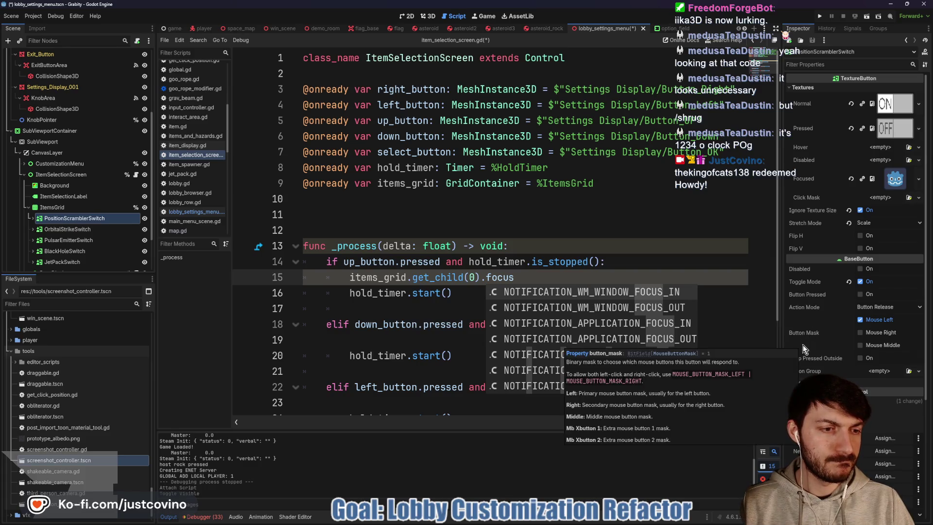
pyautogui.moveTo(806, 182)
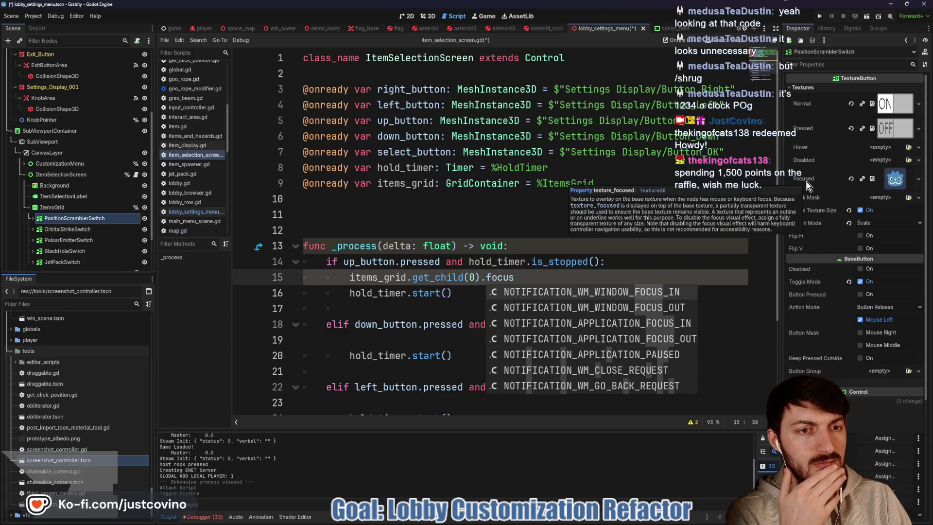
pyautogui.scroll(-4, 809, 204)
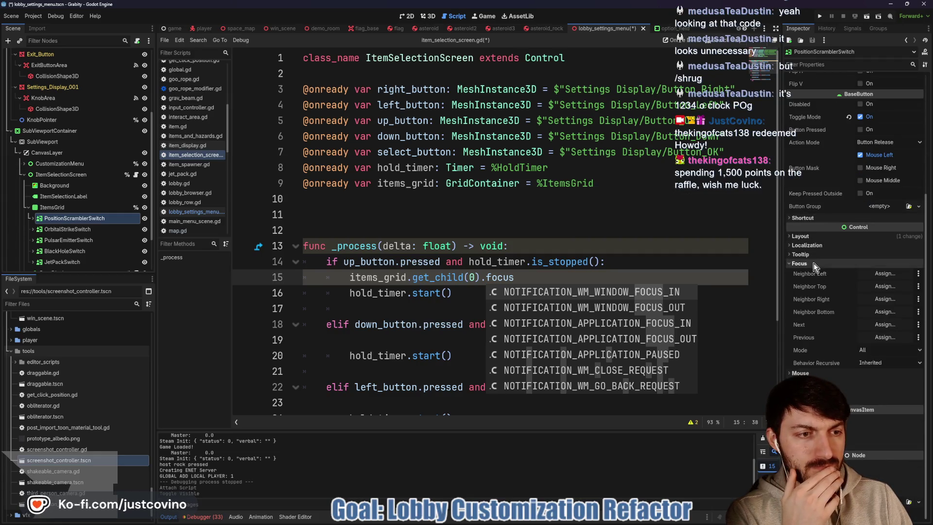
pyautogui.moveTo(810, 354)
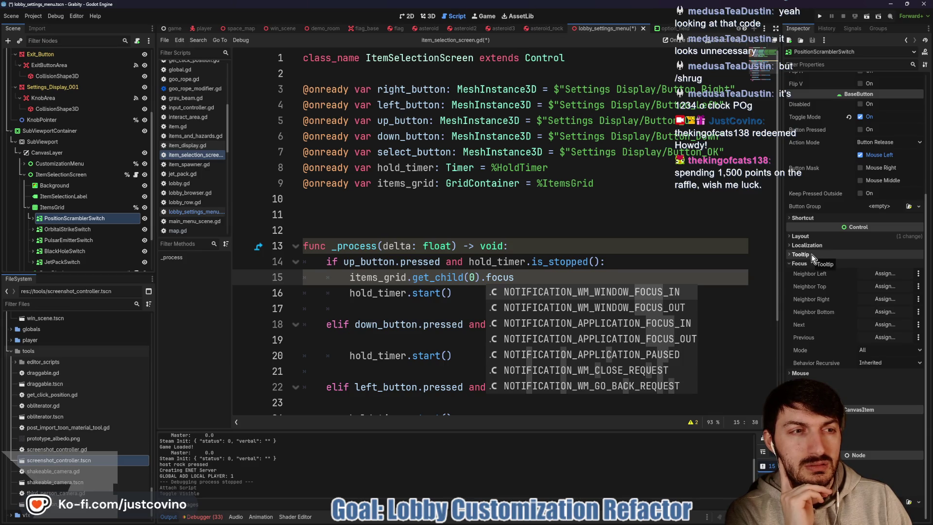
pyautogui.scroll(3, 811, 255)
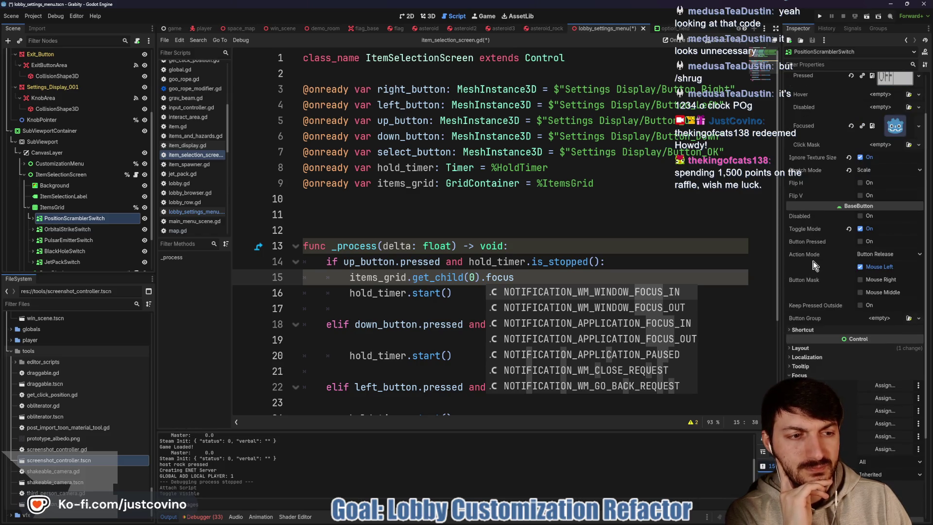
pyautogui.click(533, 275)
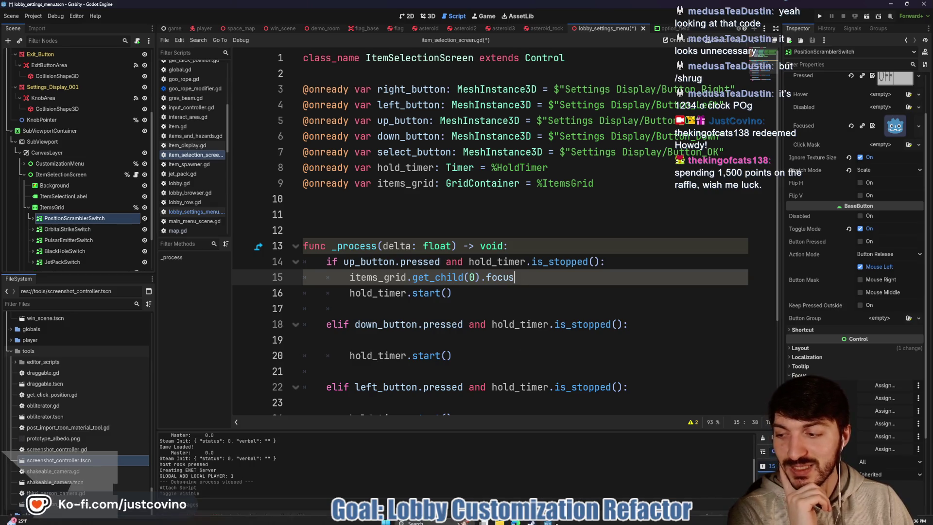
pyautogui.click(531, 522)
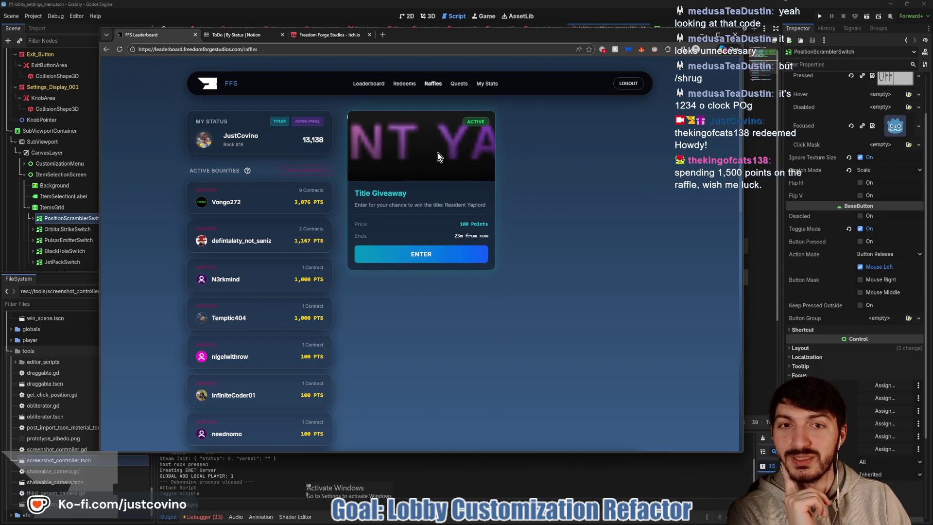
# Step: Minimize the leaderboard browser to get back to item_selection_screen.gd in Godot
pyautogui.click(547, 491)
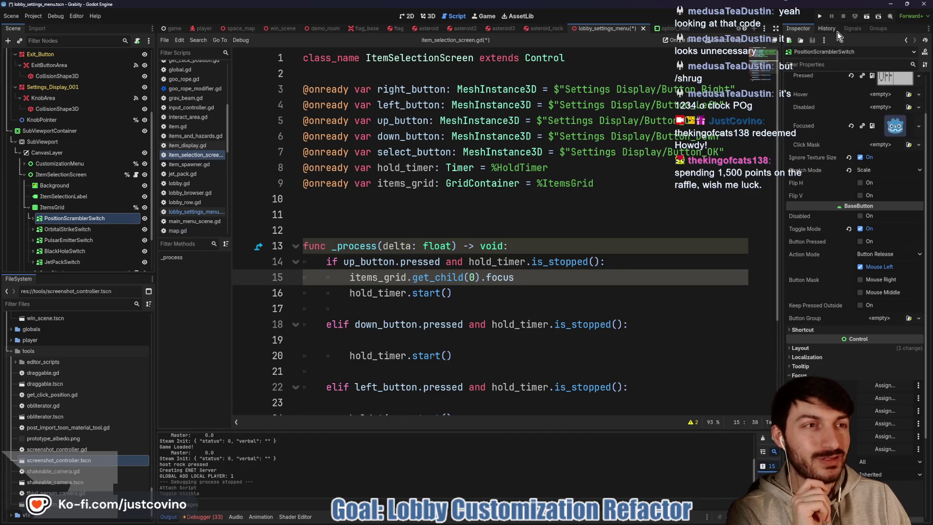
# Step: Finish line 15 as items_grid.get_child(0).focus_entered = true and run the project
pyautogui.click(851, 28)
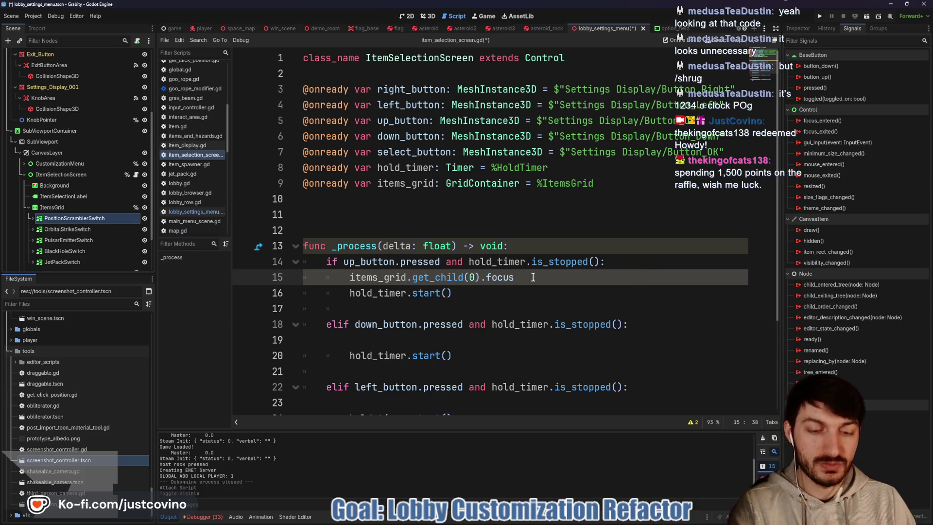
pyautogui.write('tered = tru')
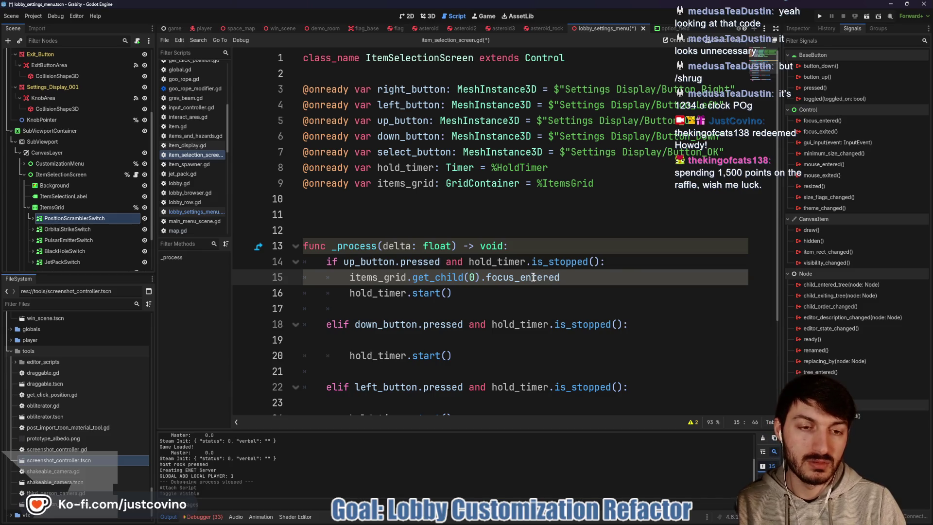
pyautogui.write('e')
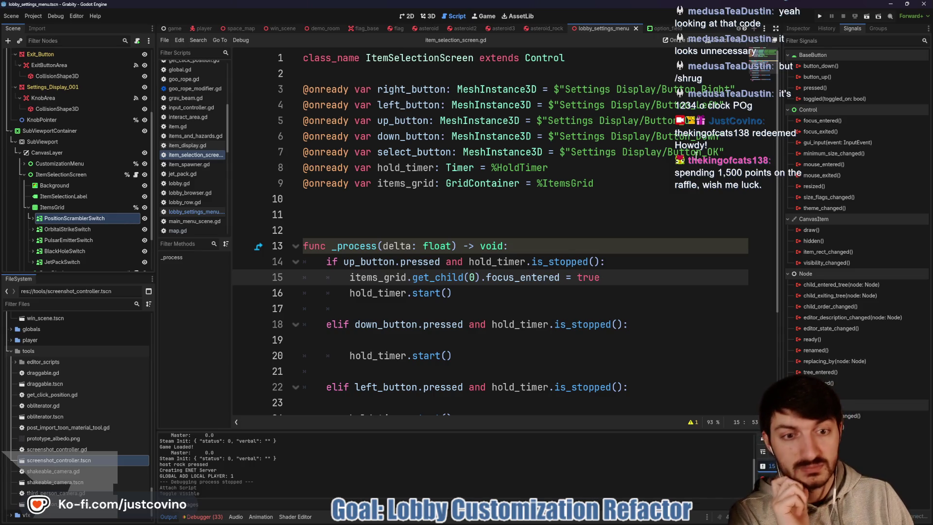
pyautogui.click(821, 18)
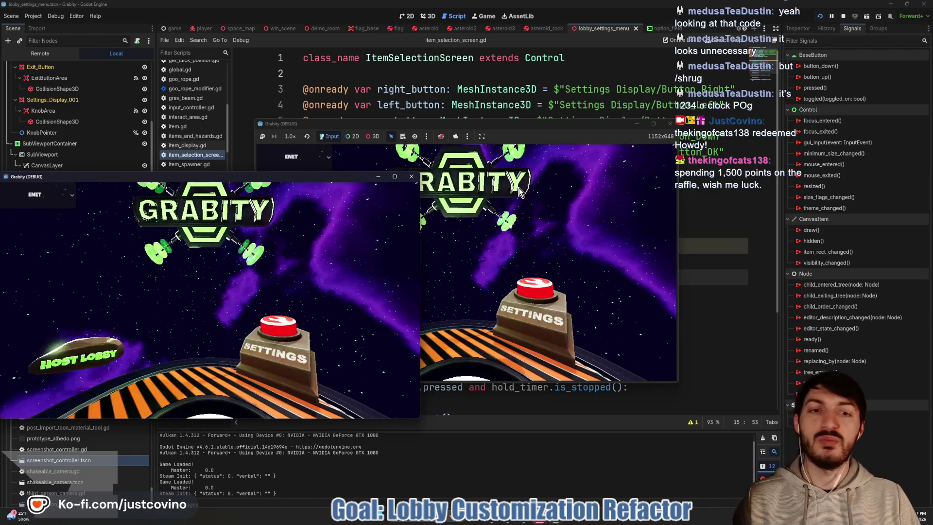
# Step: Host a lobby, stop the game after the null 'pressed' error, and add a blank line in _process
pyautogui.click(354, 214)
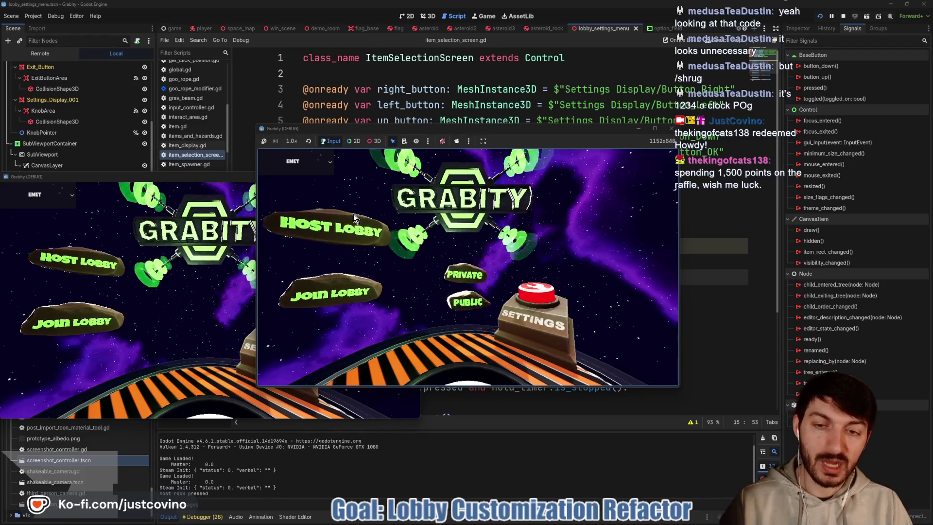
pyautogui.click(453, 222)
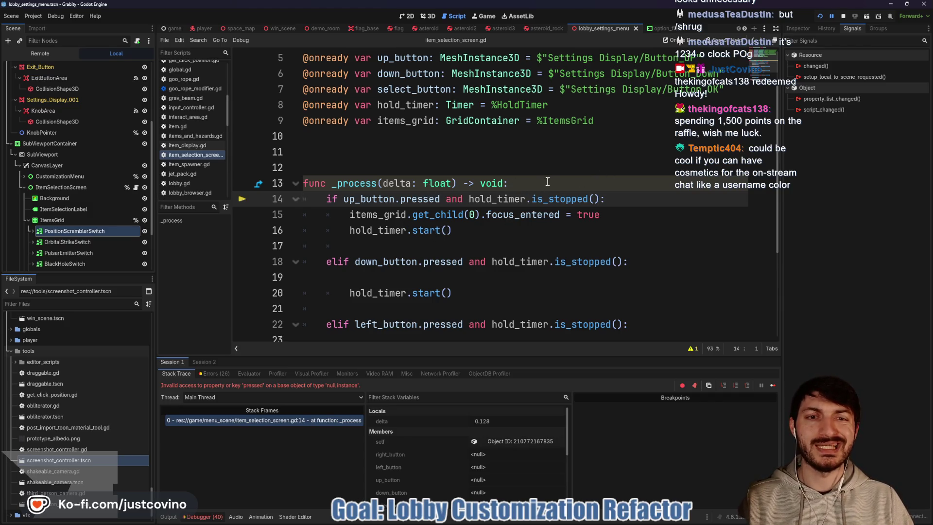
pyautogui.click(846, 18)
pyautogui.click(527, 187)
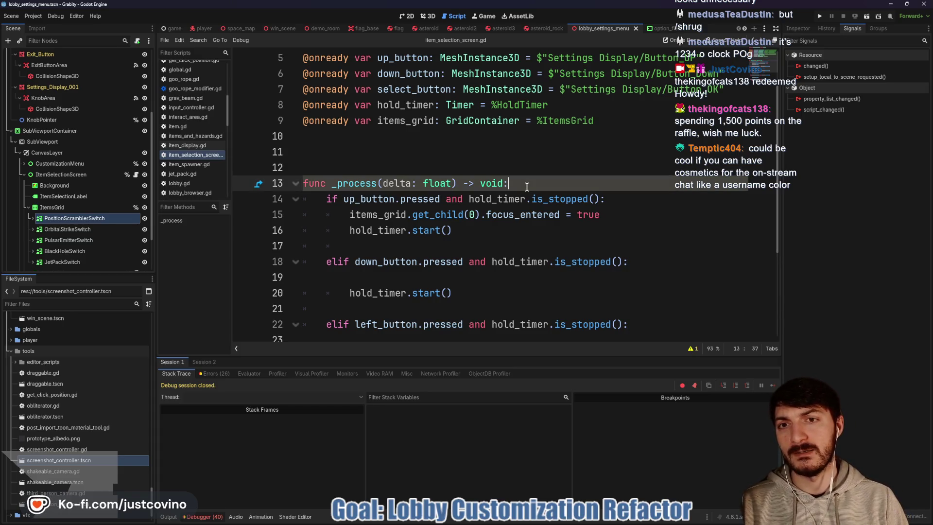
pyautogui.press('Return')
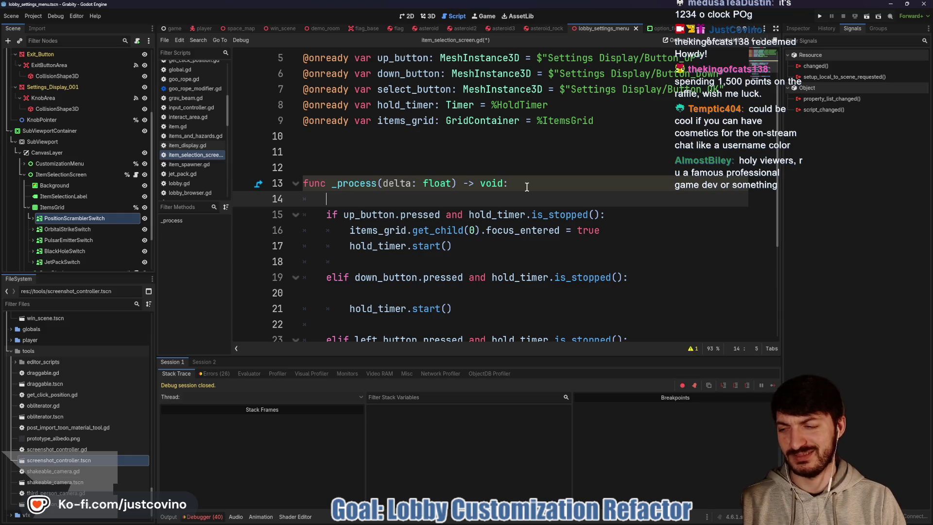
# Step: Make _process start with 'if !visible: return' on line 14 and save the script
pyautogui.write('if')
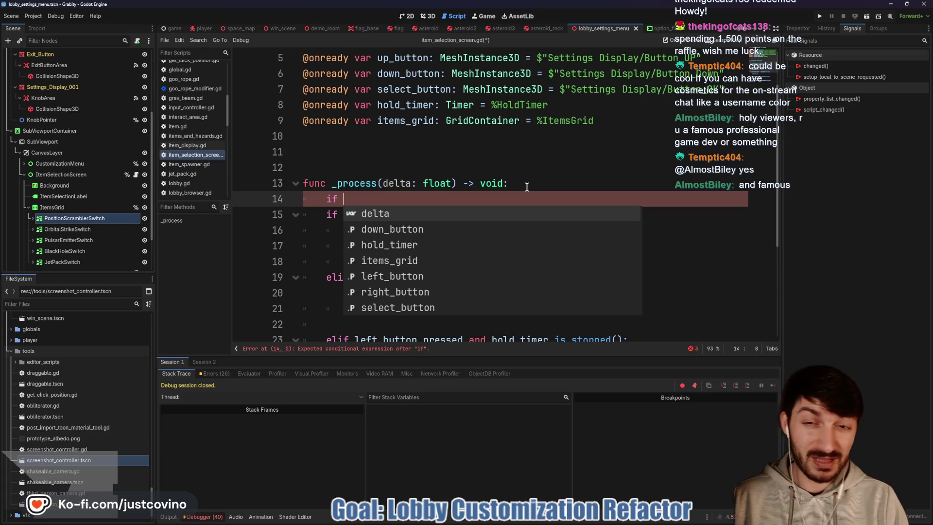
pyautogui.write('visibl')
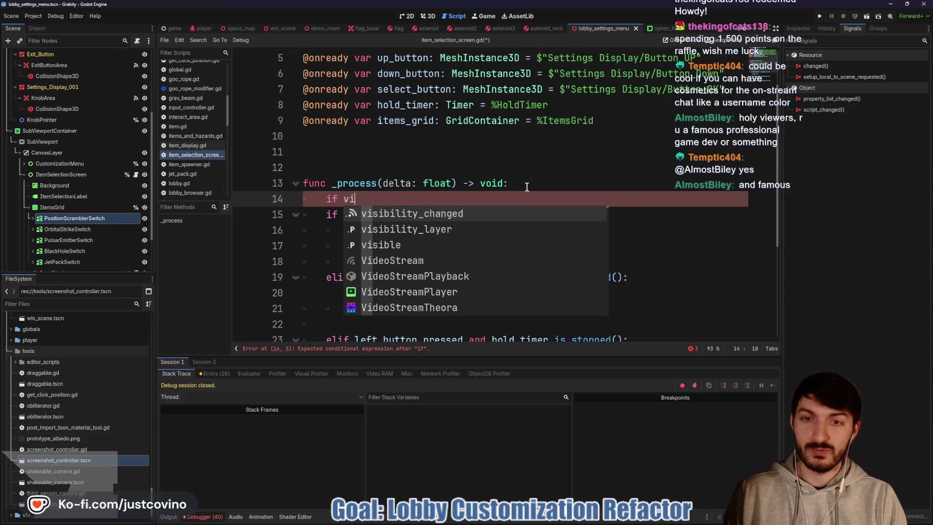
pyautogui.write('e:')
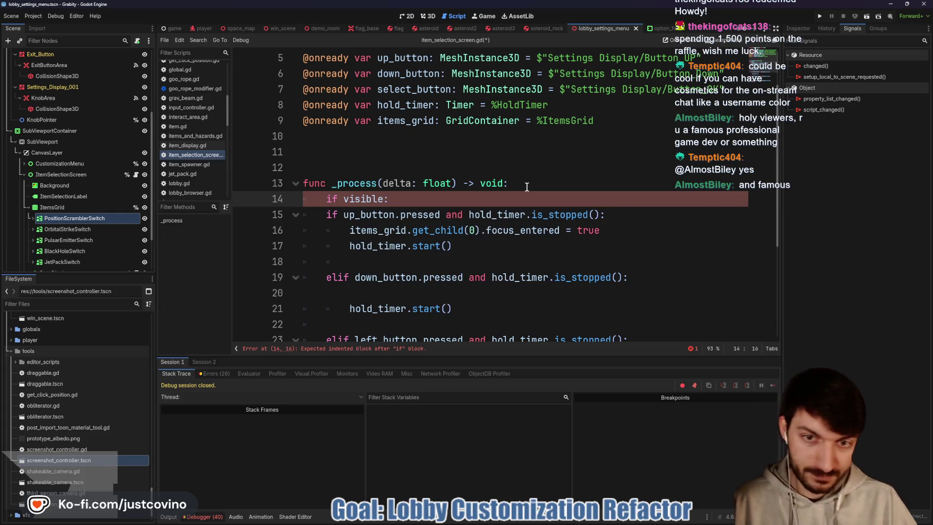
pyautogui.click(344, 197)
pyautogui.write('!')
pyautogui.click(413, 199)
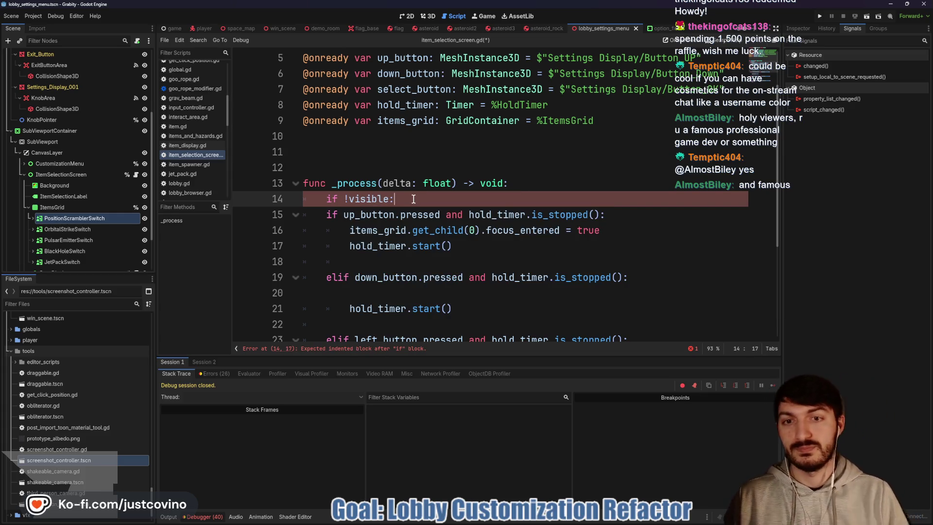
pyautogui.write('turn')
pyautogui.hotkey('ctrl', 's')
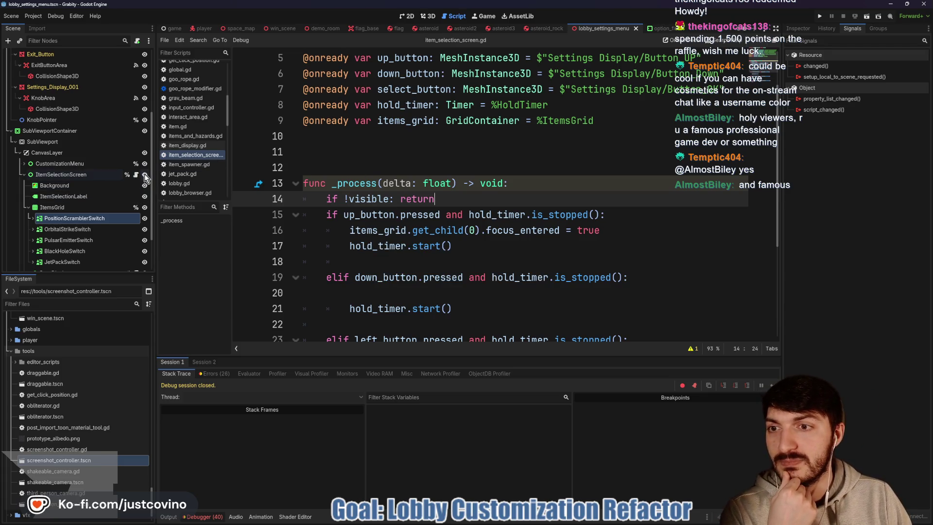
# Step: Hide the ItemSelectionScreen node, save the scene, and run the game again
pyautogui.click(144, 174)
pyautogui.hotkey('ctrl', 's')
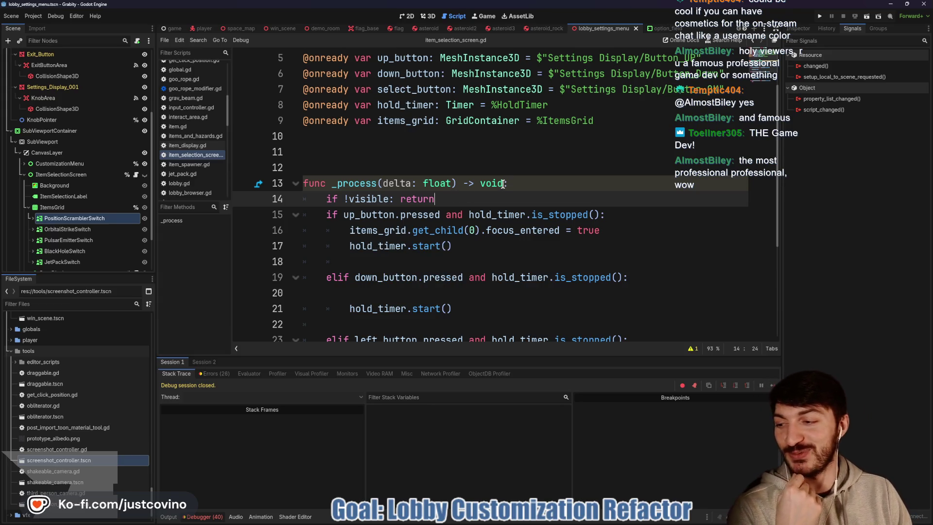
pyautogui.click(820, 16)
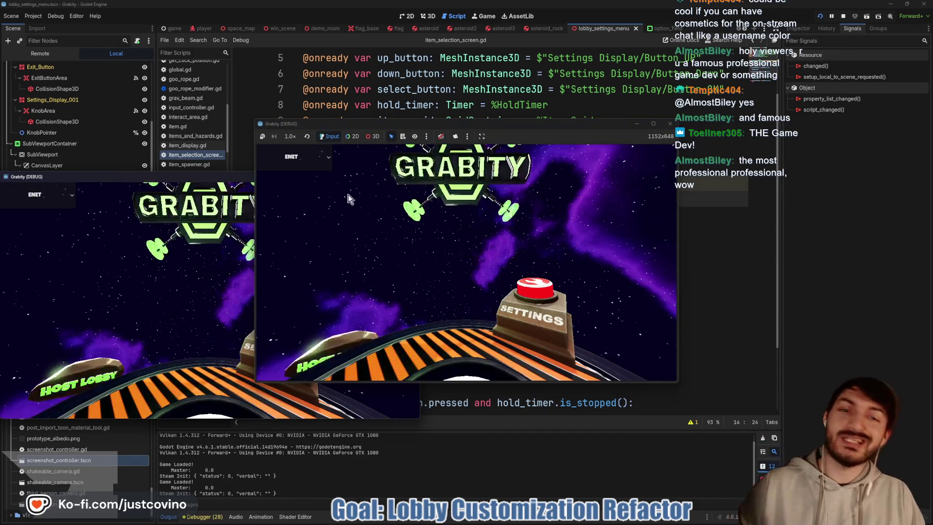
# Step: Host a private lobby, step through the customization options, and stop the game at the error
pyautogui.click(352, 225)
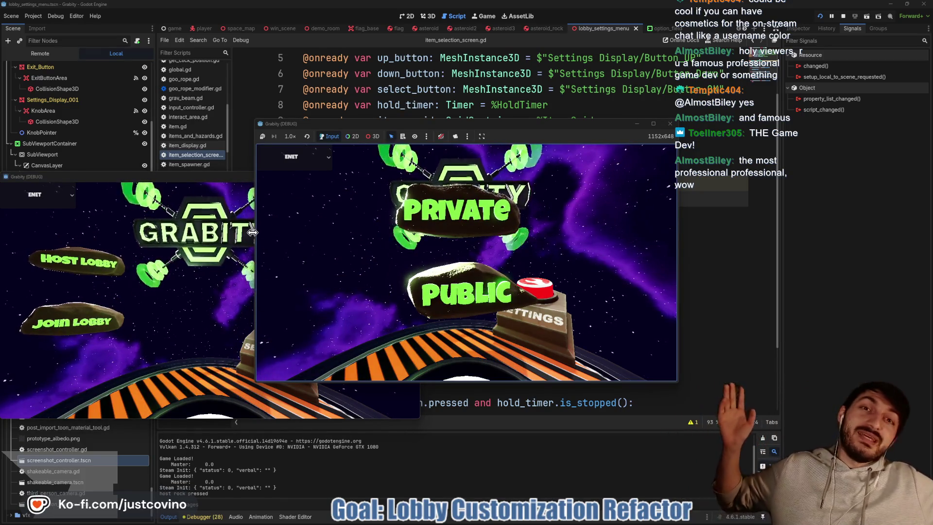
pyautogui.click(465, 208)
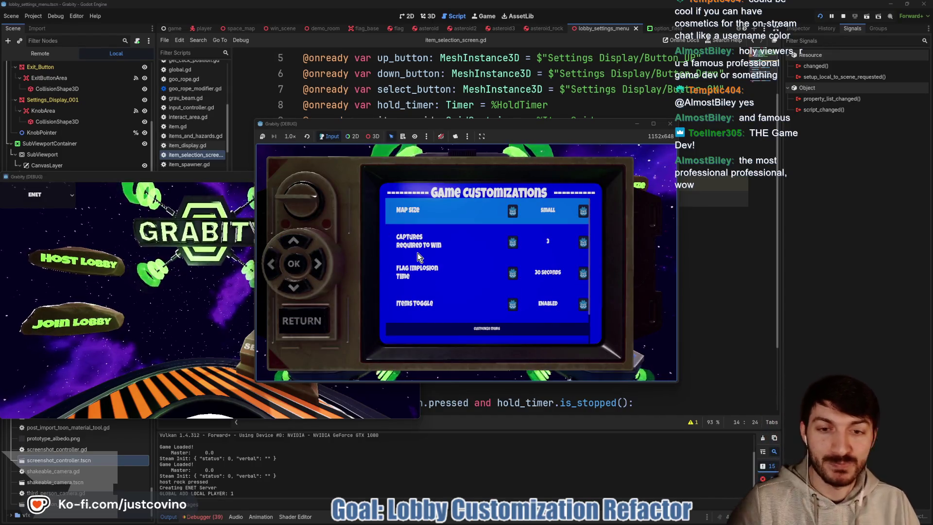
pyautogui.press('Down')
pyautogui.press('Down')
pyautogui.press('Down')
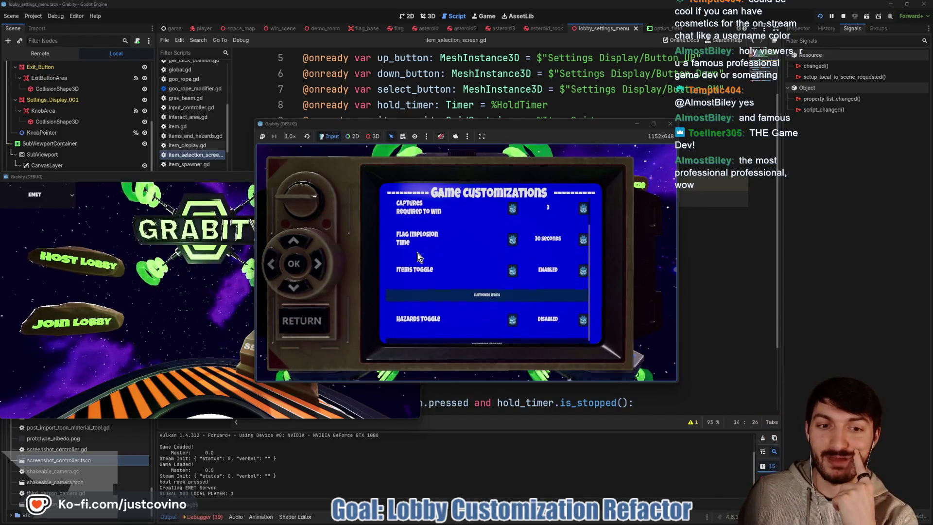
pyautogui.press('Return')
pyautogui.moveTo(417, 252)
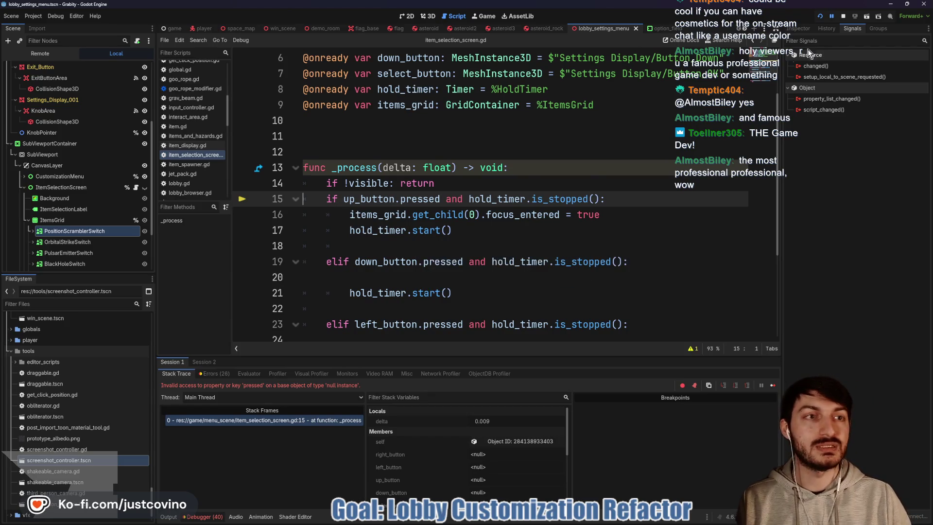
pyautogui.click(844, 18)
# Step: Select the node path assignments on lines 3–5 of the script
pyautogui.scroll(2, 559, 90)
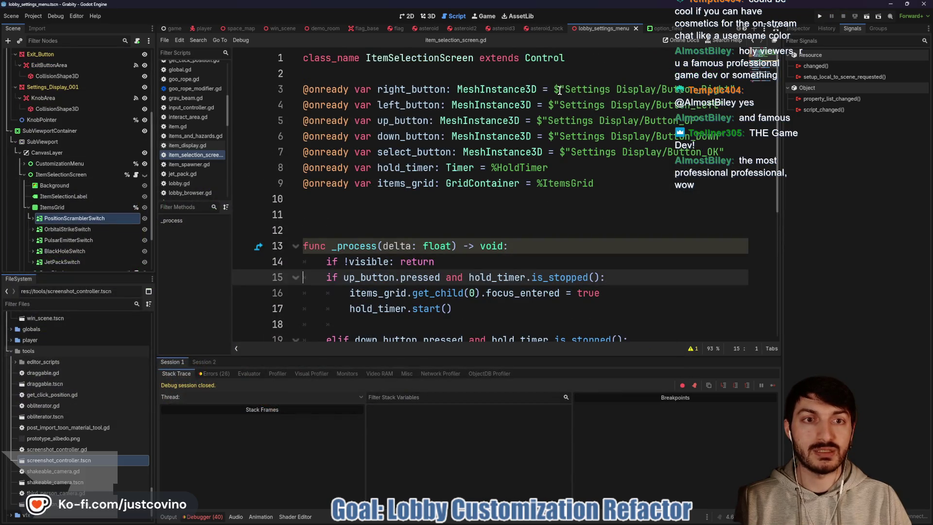
pyautogui.moveTo(553, 89); pyautogui.dragTo(730, 88)
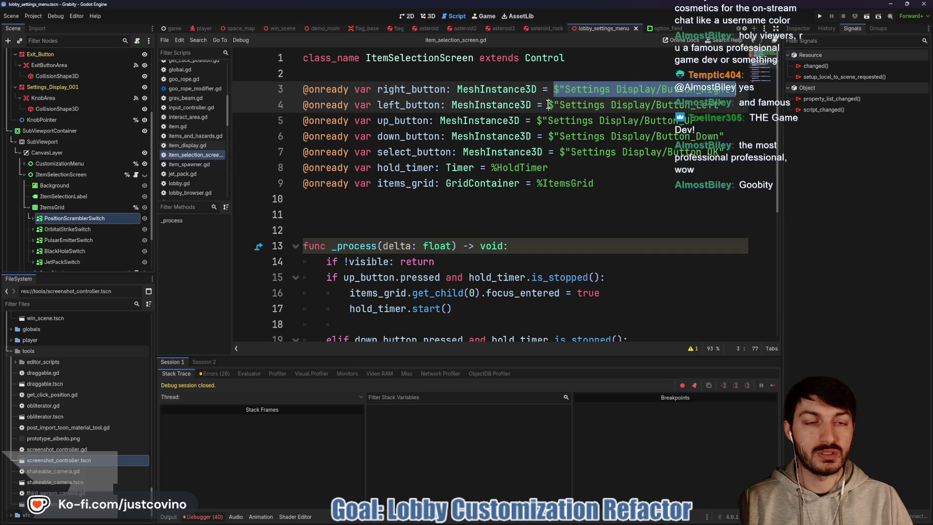
pyautogui.moveTo(544, 89); pyautogui.dragTo(733, 89)
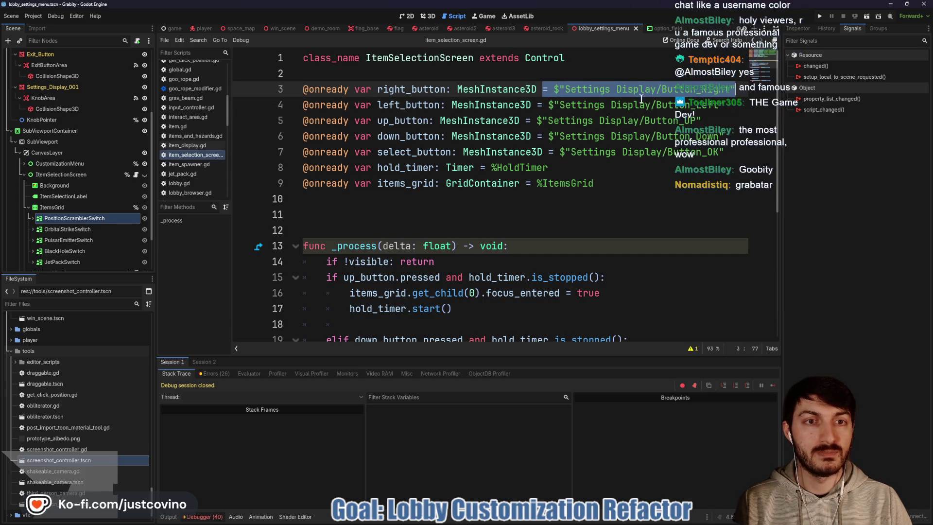
pyautogui.moveTo(540, 104); pyautogui.dragTo(729, 105)
pyautogui.moveTo(524, 120); pyautogui.dragTo(698, 115)
# Step: Delete the node path assignments on lines 3–7, including the stray quote on line 5
pyautogui.moveTo(541, 136); pyautogui.dragTo(724, 138)
pyautogui.moveTo(547, 153); pyautogui.dragTo(714, 151)
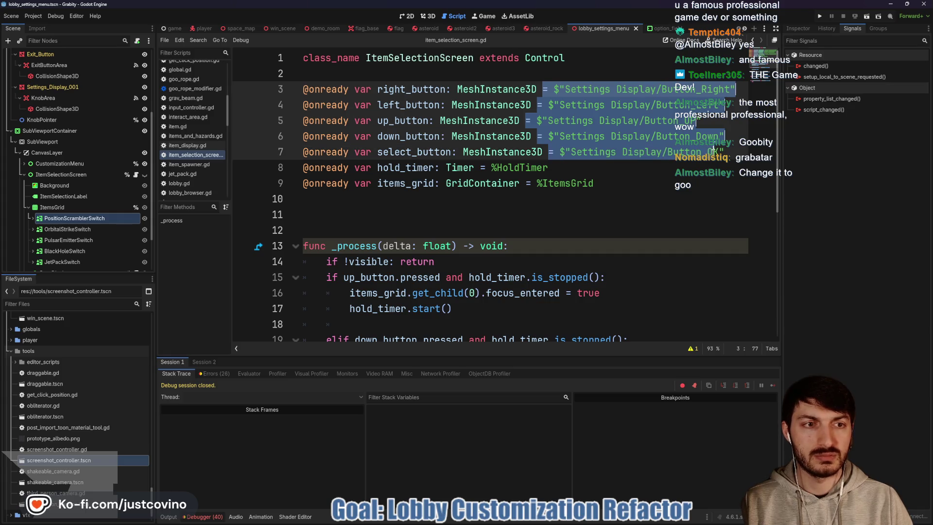
pyautogui.press('BackSpace')
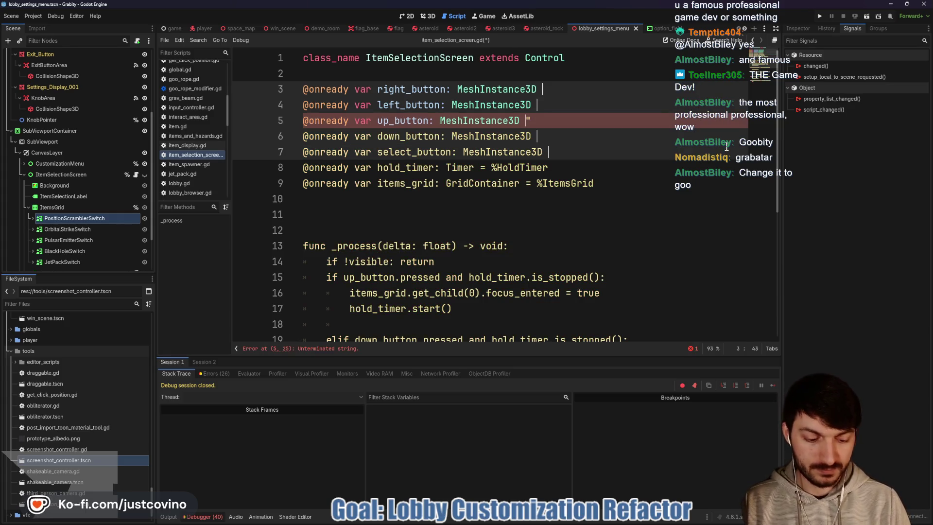
pyautogui.click(562, 125)
pyautogui.press('BackSpace')
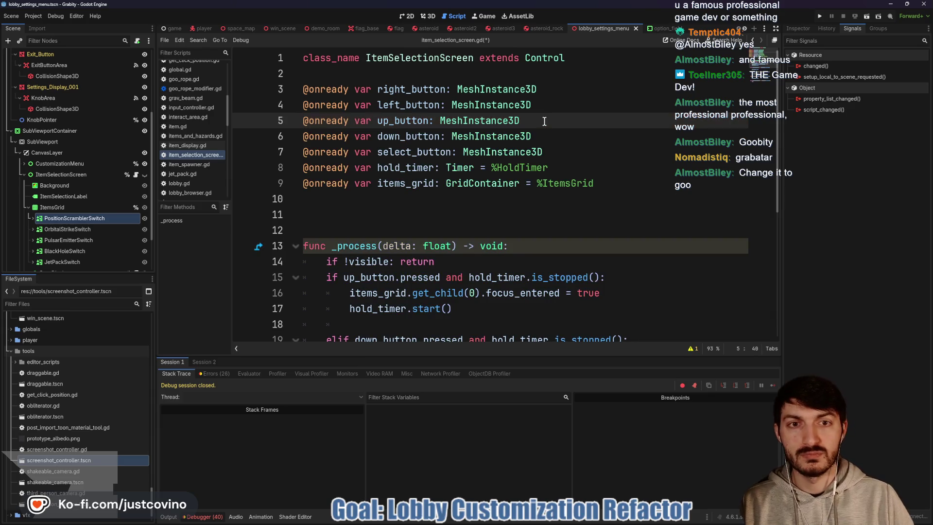
pyautogui.doubleClick(349, 89)
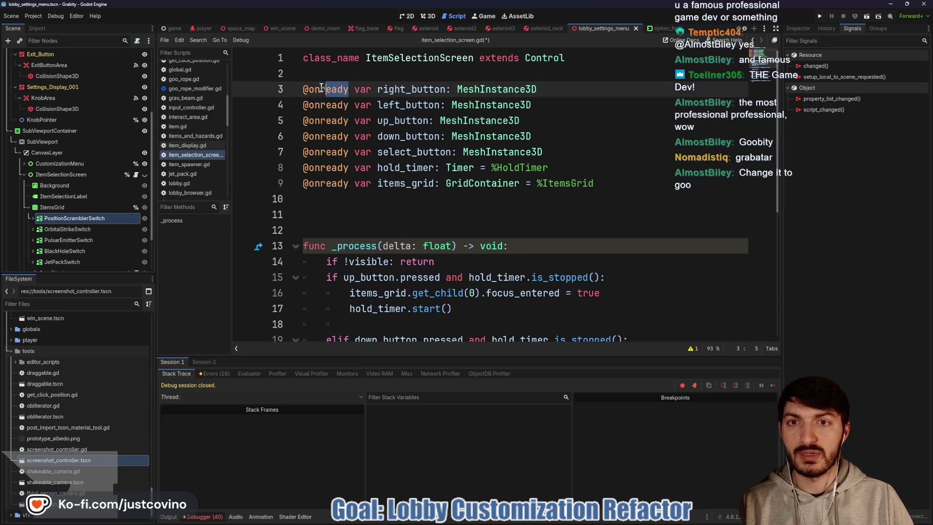
pyautogui.hotkey('ctrl', 'd')
pyautogui.hotkey('ctrl', 'd')
pyautogui.hotkey('ctrl', 'd')
pyautogui.hotkey('ctrl', 'd')
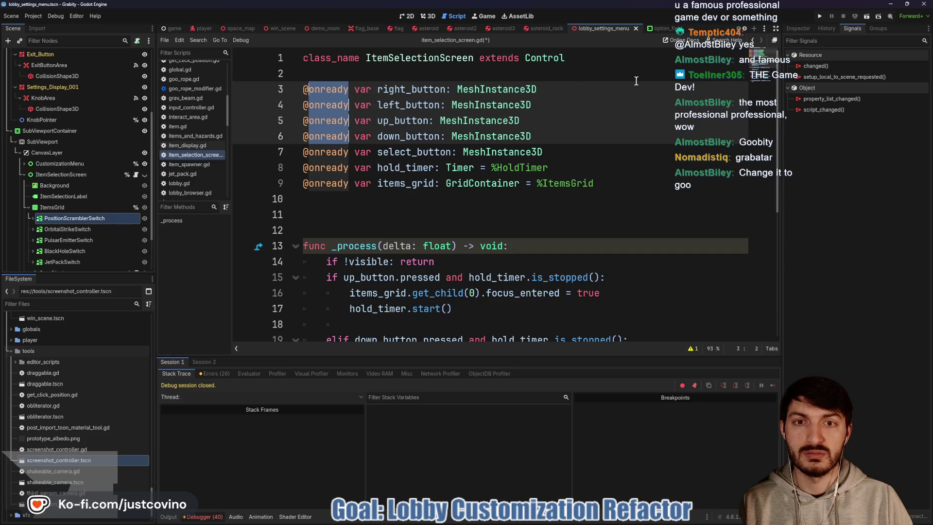
pyautogui.write('export')
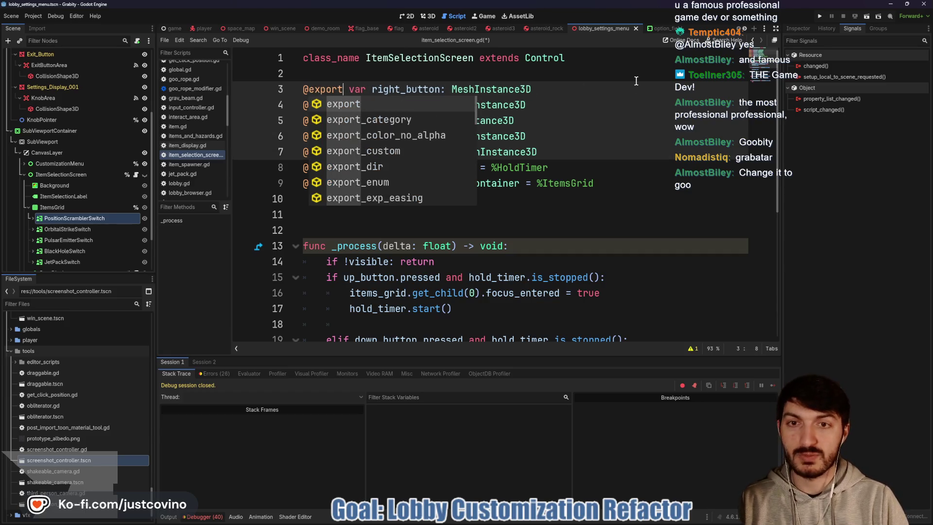
pyautogui.click(602, 127)
pyautogui.hotkey('ctrl', 's')
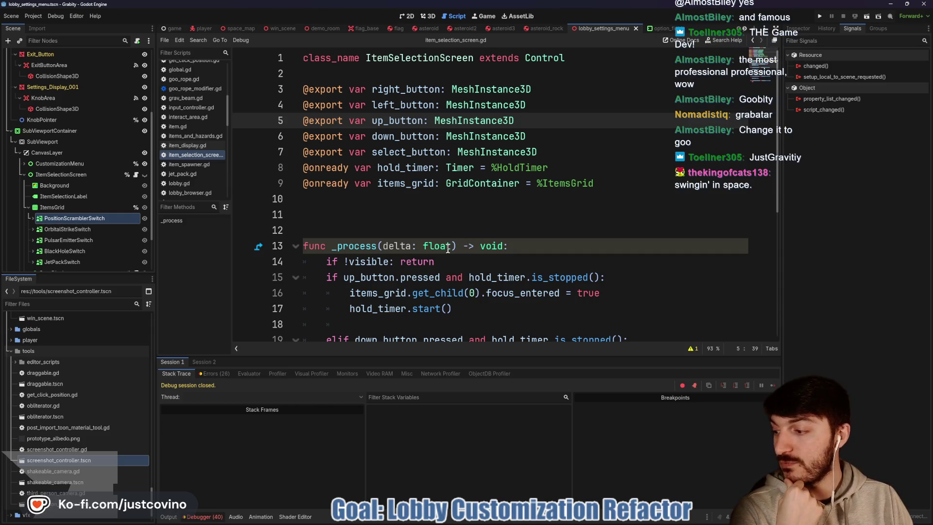
# Step: Change line 16 to call items_grid.get_child(0).grab_focus() instead of focus_entered = true
pyautogui.scroll(-1, 479, 264)
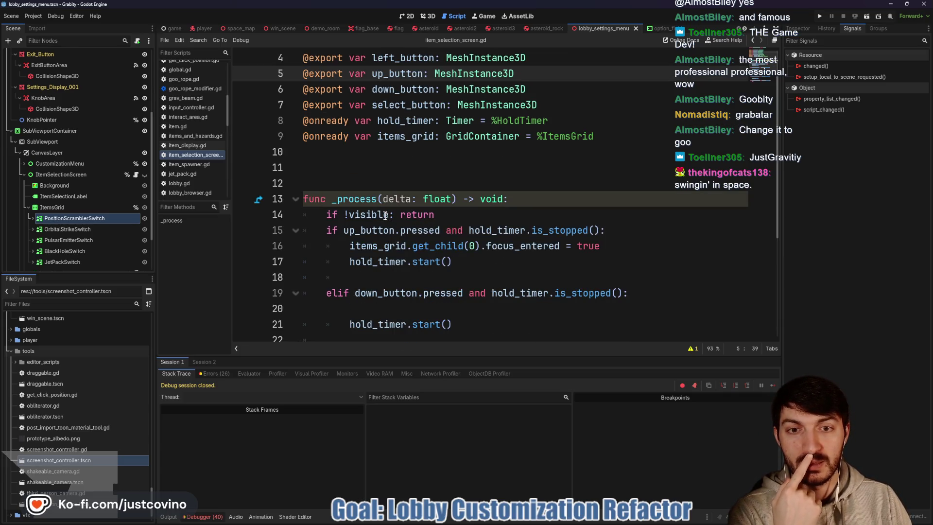
pyautogui.moveTo(603, 246); pyautogui.dragTo(481, 246)
pyautogui.write('grab_')
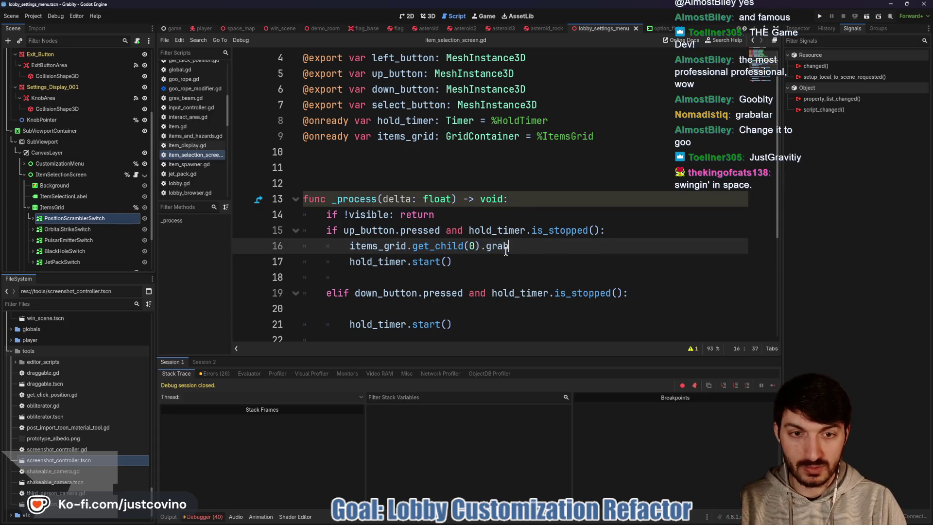
pyautogui.write('focus(')
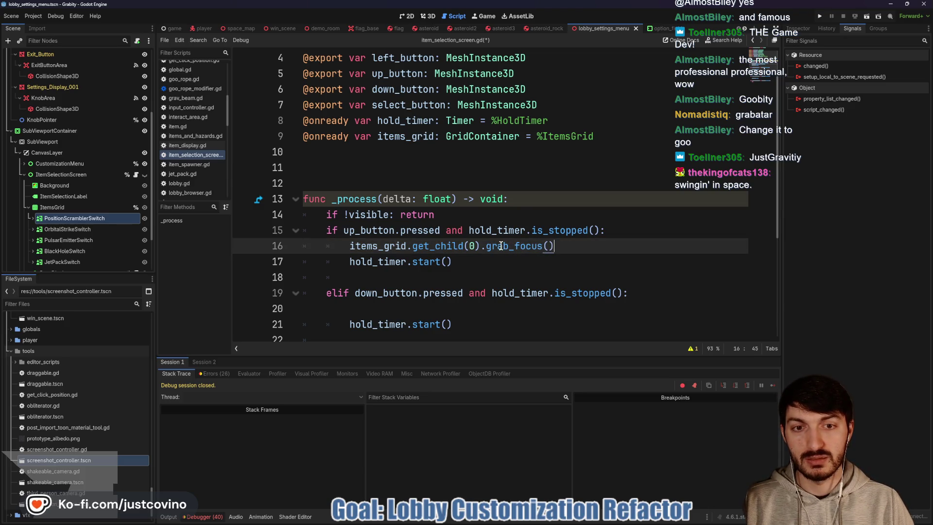
pyautogui.click(416, 168)
pyautogui.scroll(2, 417, 172)
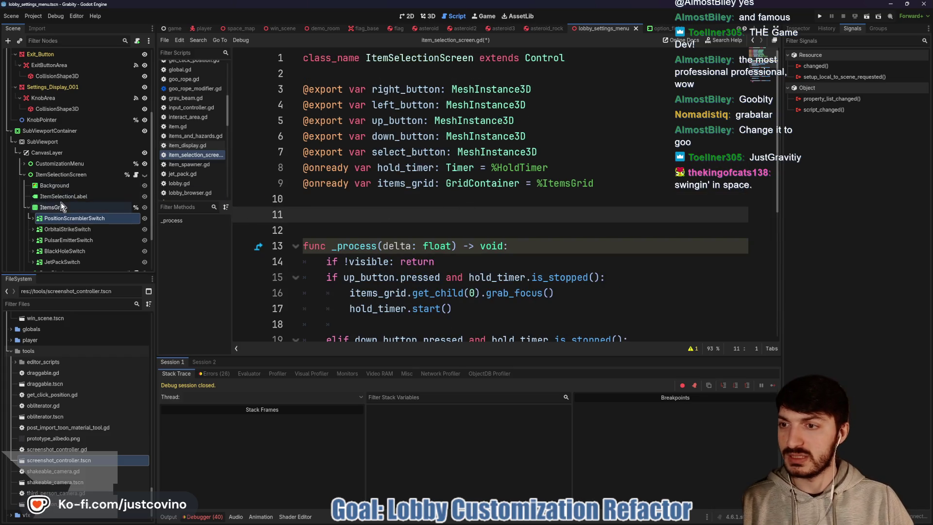
pyautogui.click(63, 175)
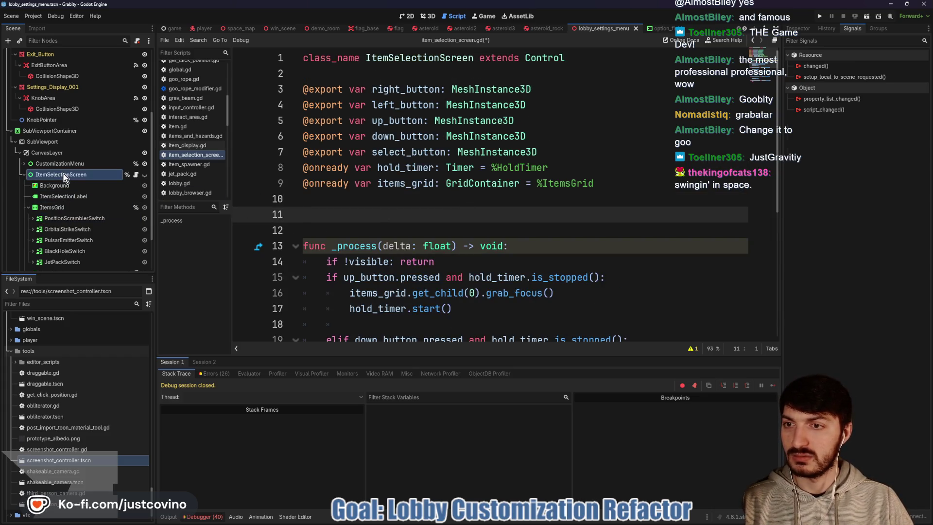
# Step: In the Inspector, assign Button_Right to Right Button and Button_Left to Left Button
pyautogui.click(799, 29)
pyautogui.click(887, 89)
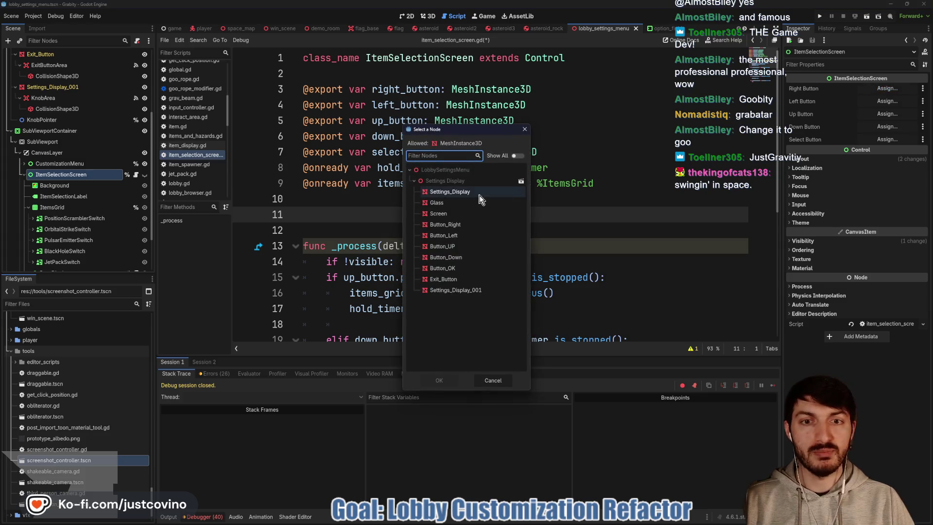
pyautogui.click(462, 225)
pyautogui.click(441, 382)
pyautogui.click(887, 102)
pyautogui.click(457, 235)
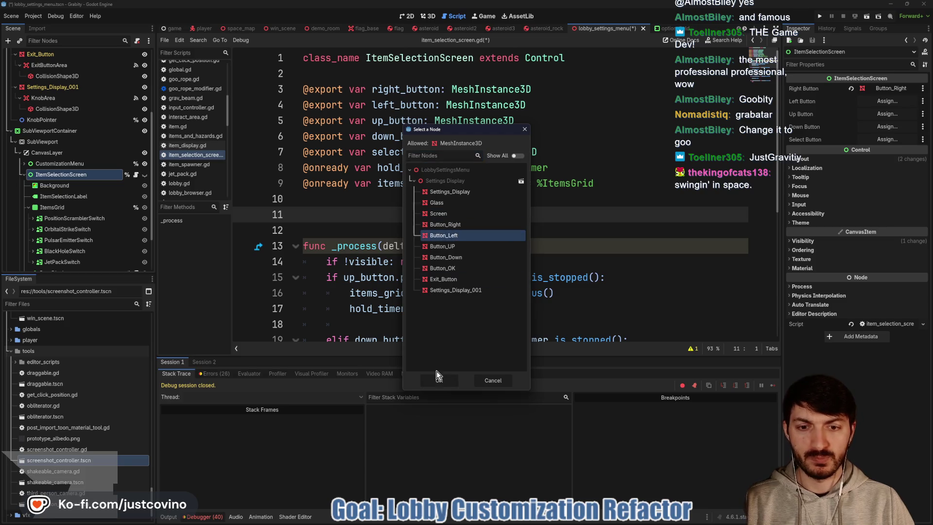
pyautogui.click(438, 381)
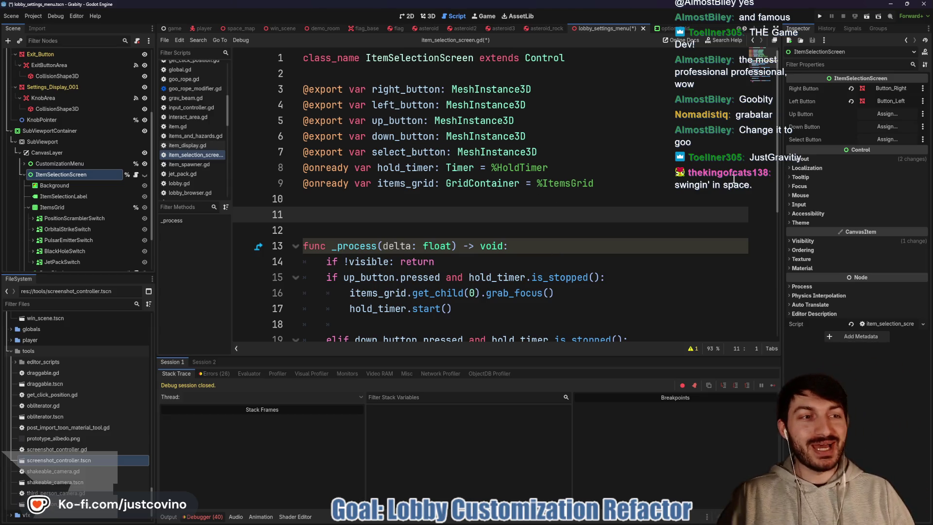
# Step: Assign Button_UP to Up Button, Button_Down to Down Button, and Button_OK to Select Button
pyautogui.click(877, 115)
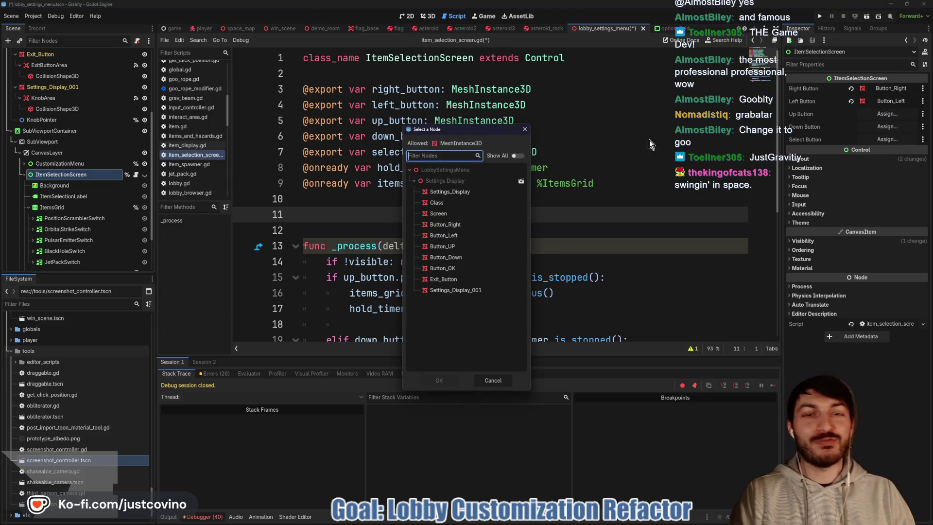
pyautogui.click(456, 248)
pyautogui.click(438, 372)
pyautogui.click(875, 126)
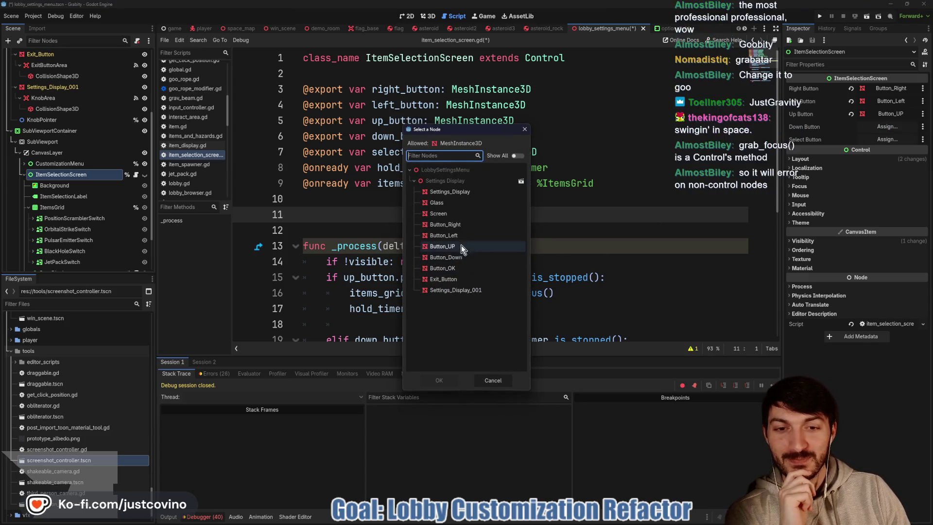
pyautogui.click(457, 257)
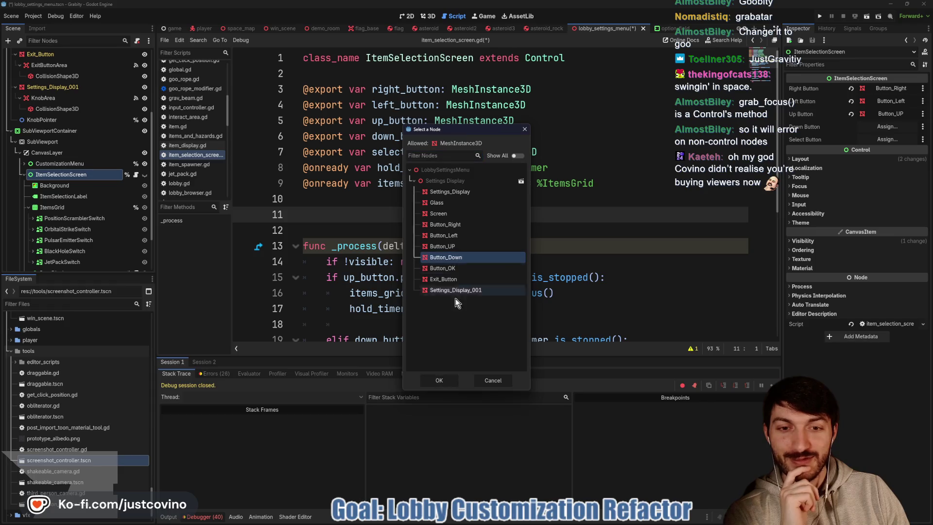
pyautogui.click(438, 381)
pyautogui.click(894, 140)
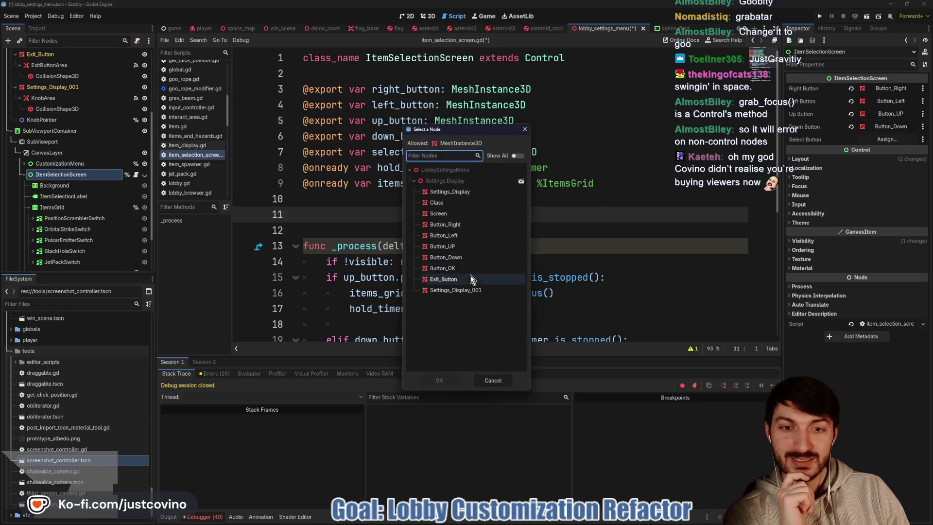
pyautogui.click(459, 267)
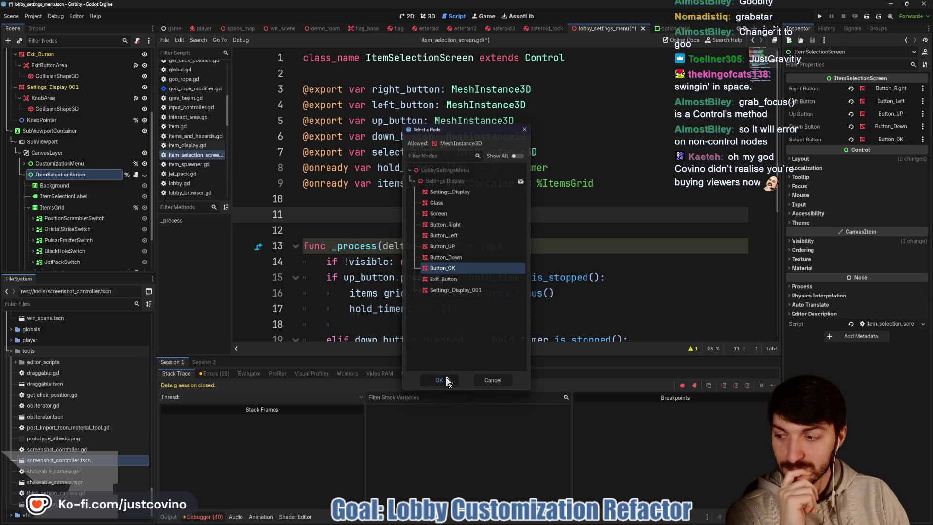
pyautogui.click(444, 379)
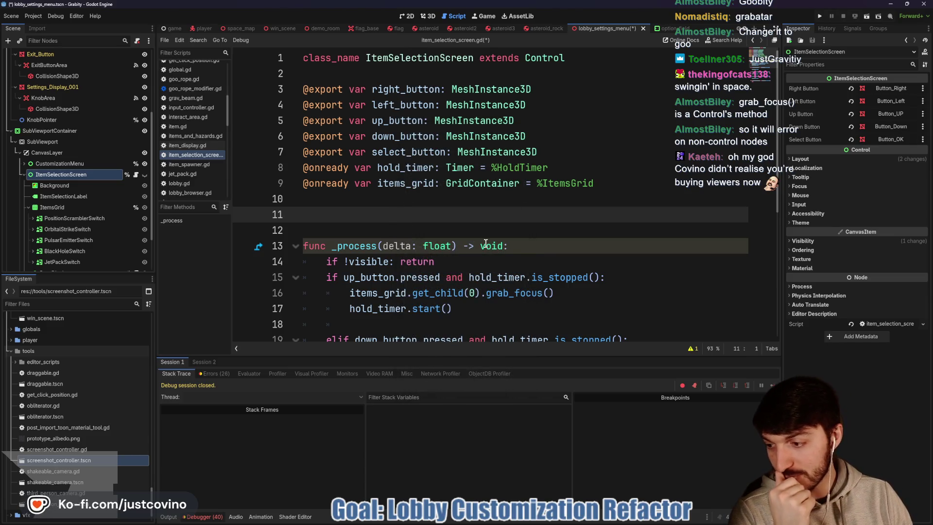
pyautogui.click(492, 245)
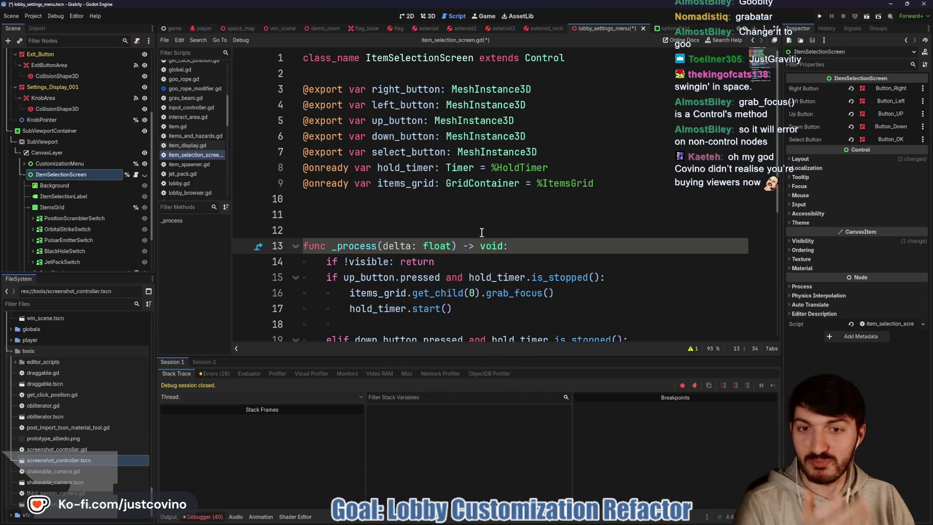
# Step: Save the script and scene, then scroll down to the grab_focus call on line 16
pyautogui.click(418, 212)
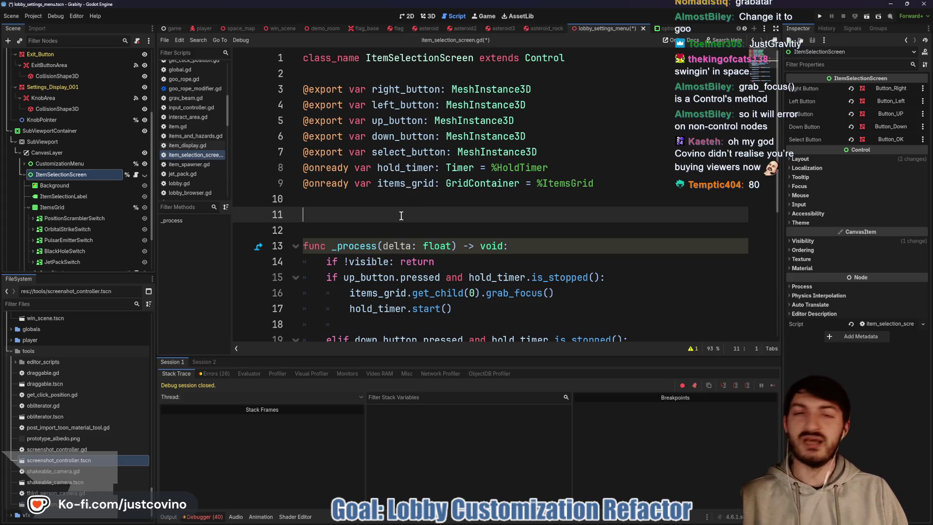
pyautogui.hotkey('ctrl', 's')
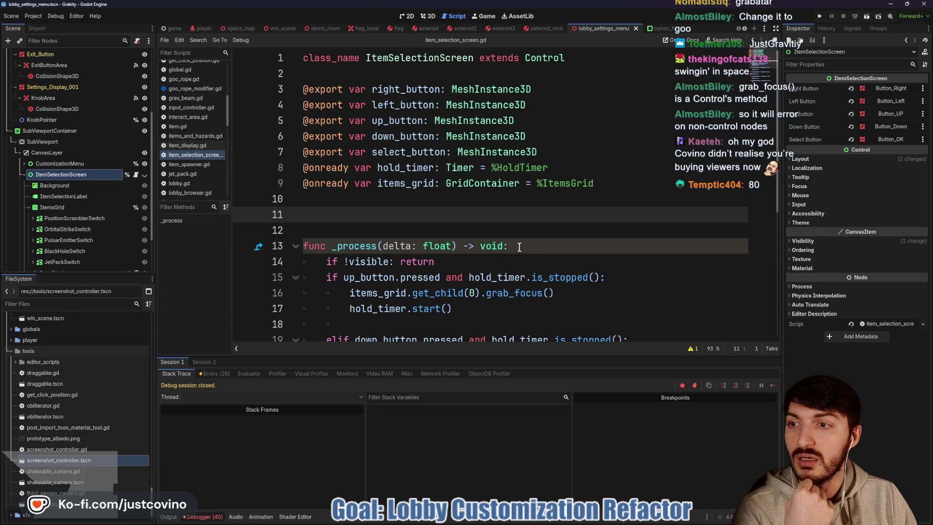
pyautogui.scroll(-2, 519, 246)
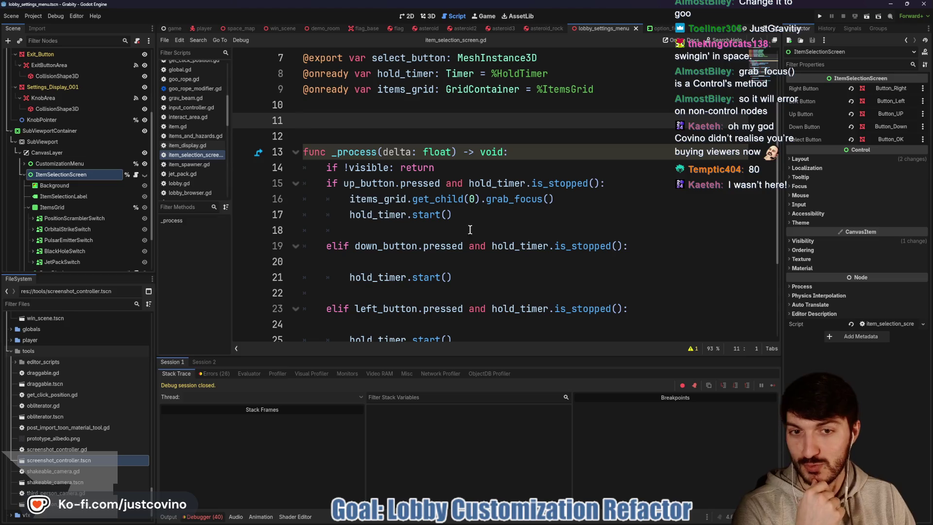
pyautogui.click(473, 213)
# Step: Replace line 16's call with .grab_focus() on the first items-grid child, save the script, and run Grabity
pyautogui.moveTo(553, 198); pyautogui.dragTo(486, 199)
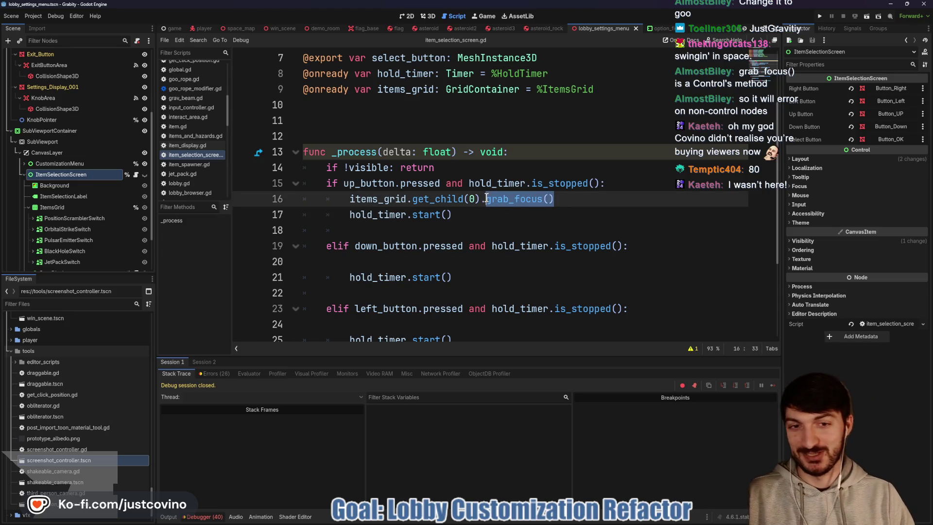
pyautogui.press('BackSpace')
pyautogui.press('BackSpace')
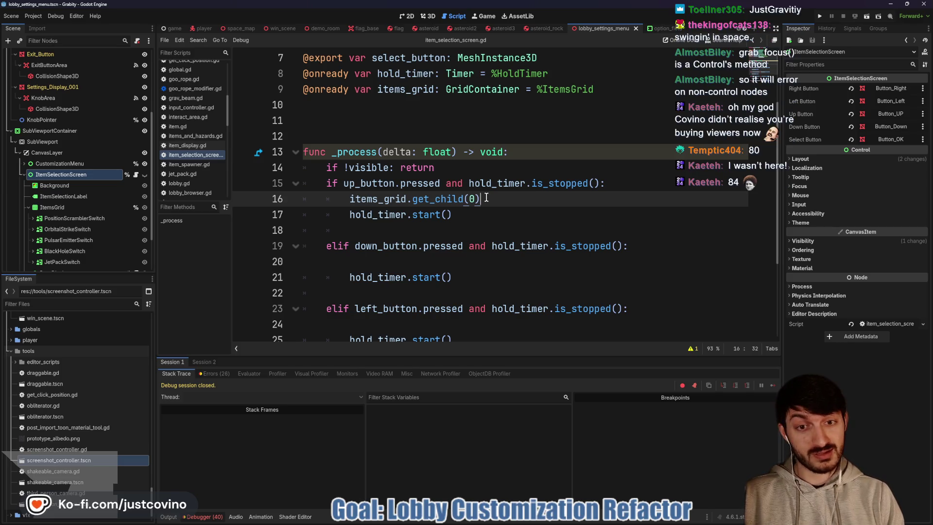
pyautogui.write('.g')
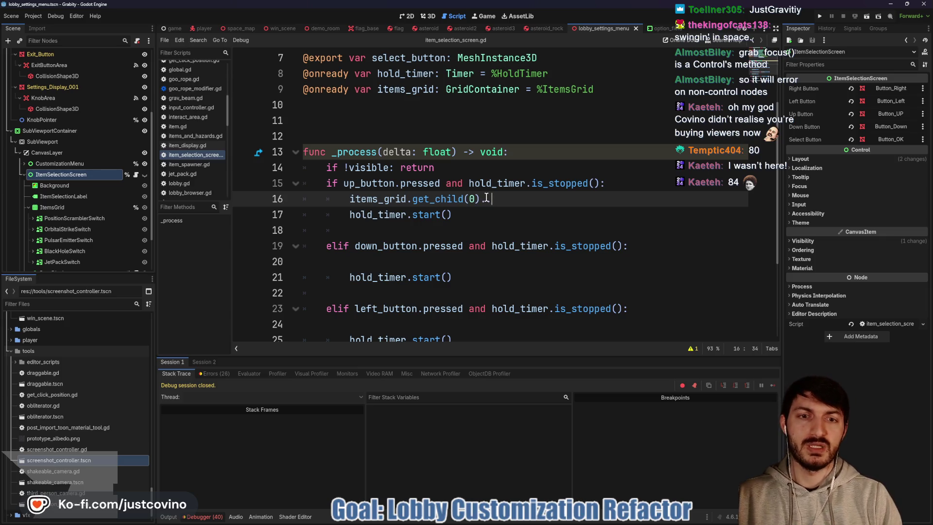
pyautogui.write('focus_mod')
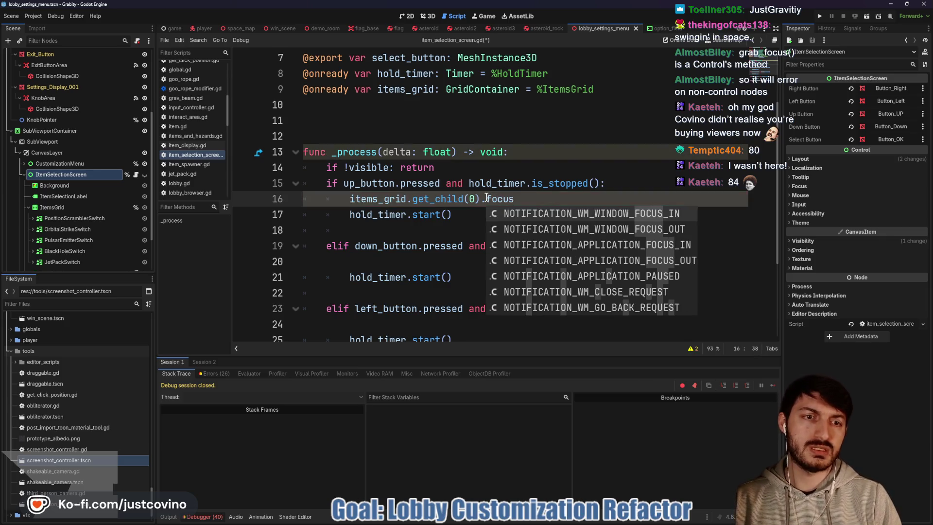
pyautogui.press('BackSpace')
pyautogui.press('BackSpace')
pyautogui.press('BackSpace')
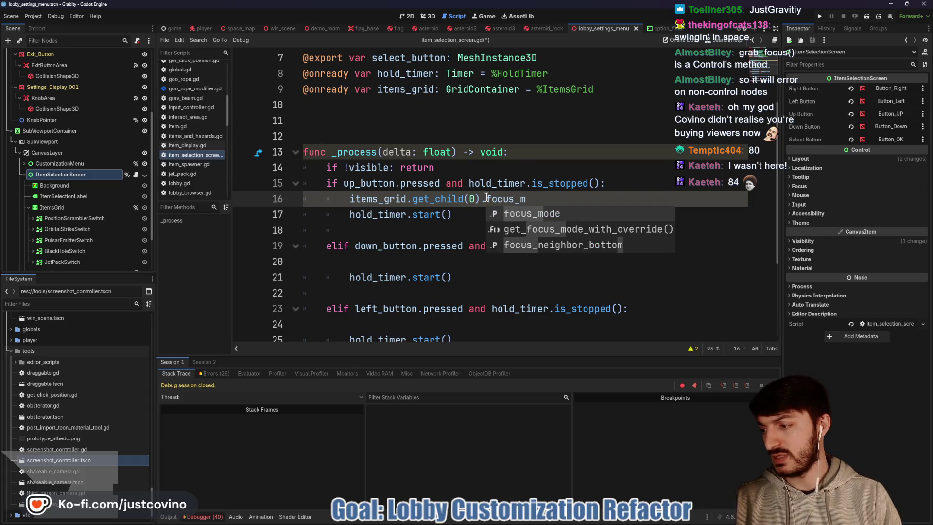
pyautogui.press('BackSpace')
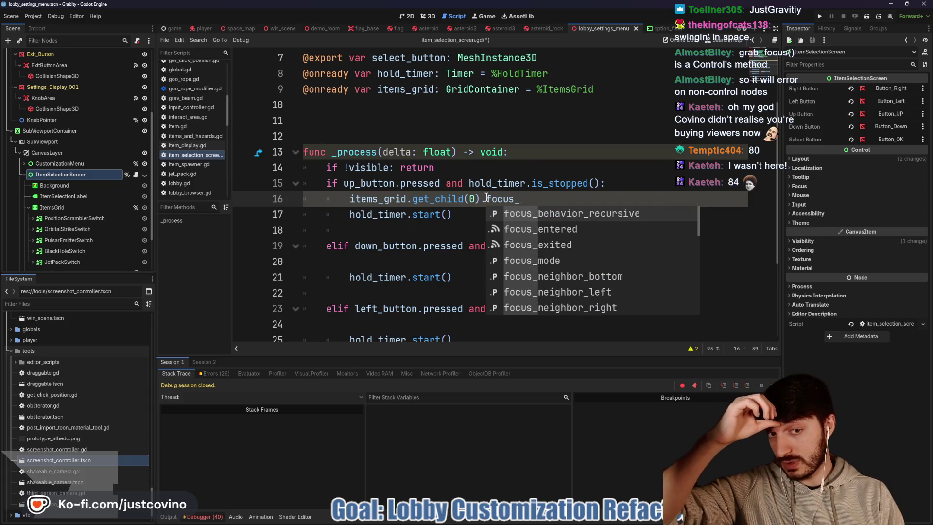
pyautogui.press('BackSpace')
pyautogui.press('BackSpace')
pyautogui.press('BackSpace')
pyautogui.write('gra')
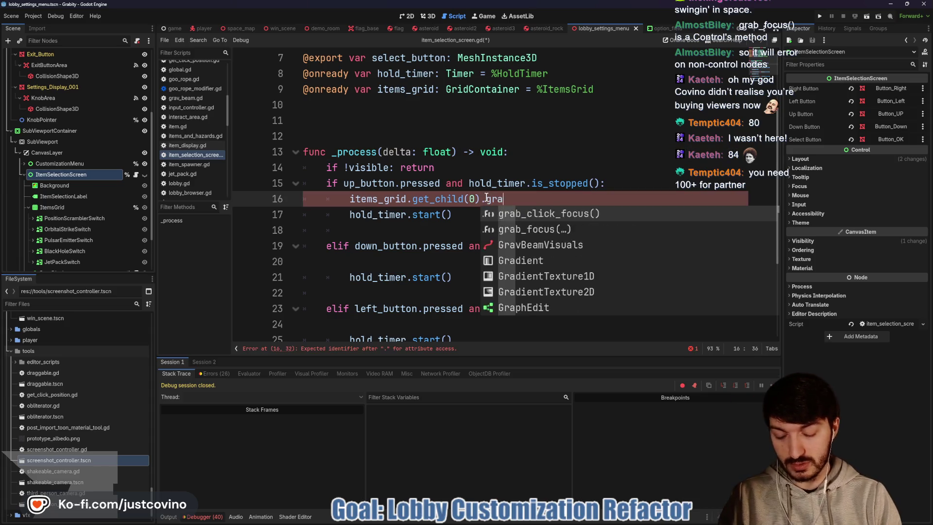
pyautogui.write('b_focus(')
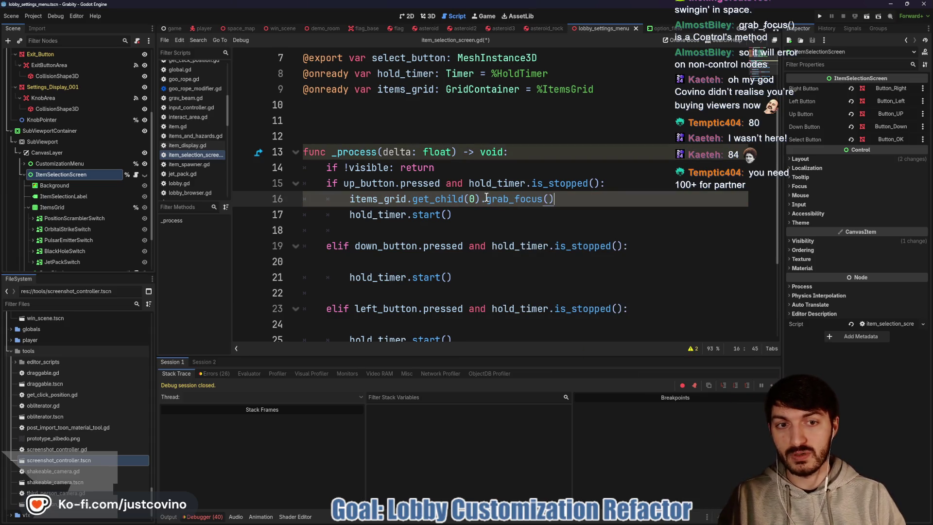
pyautogui.hotkey('ctrl', 's')
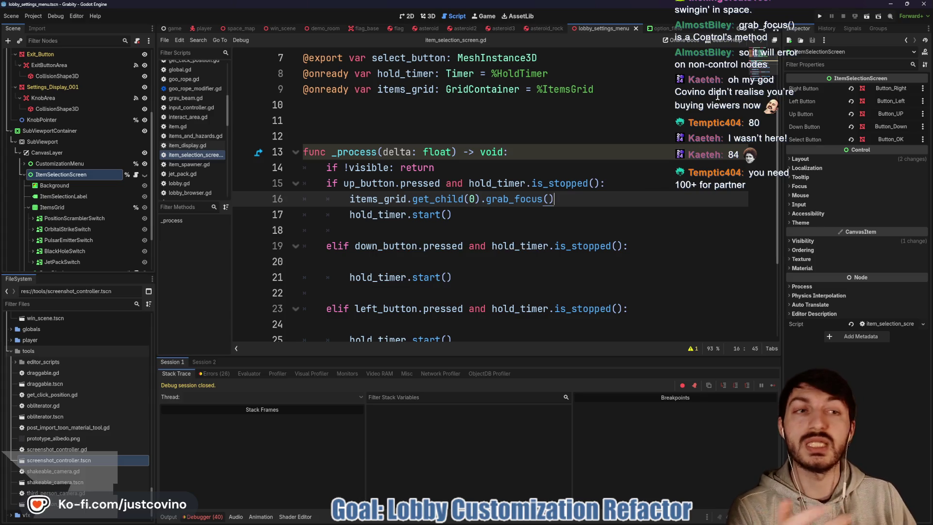
pyautogui.click(820, 17)
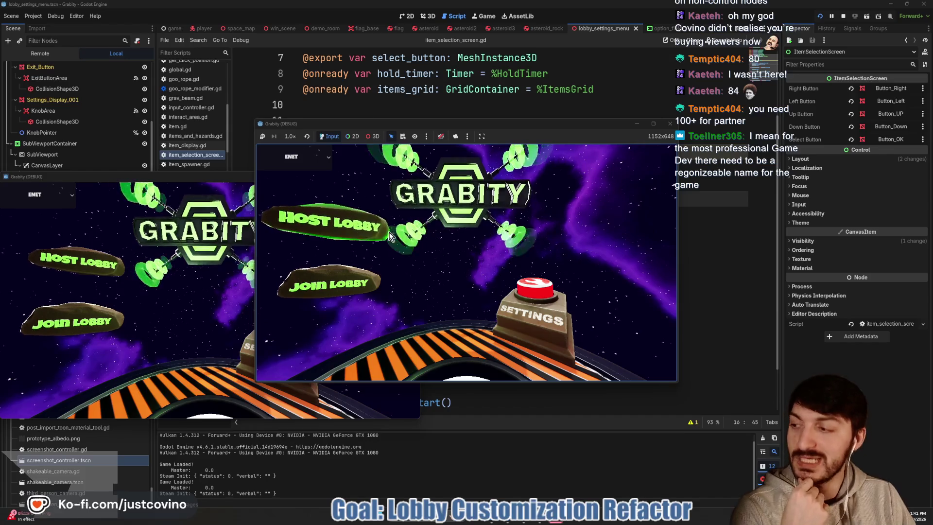
# Step: Host a lobby in the game and open the Game Customizations menu
pyautogui.click(335, 223)
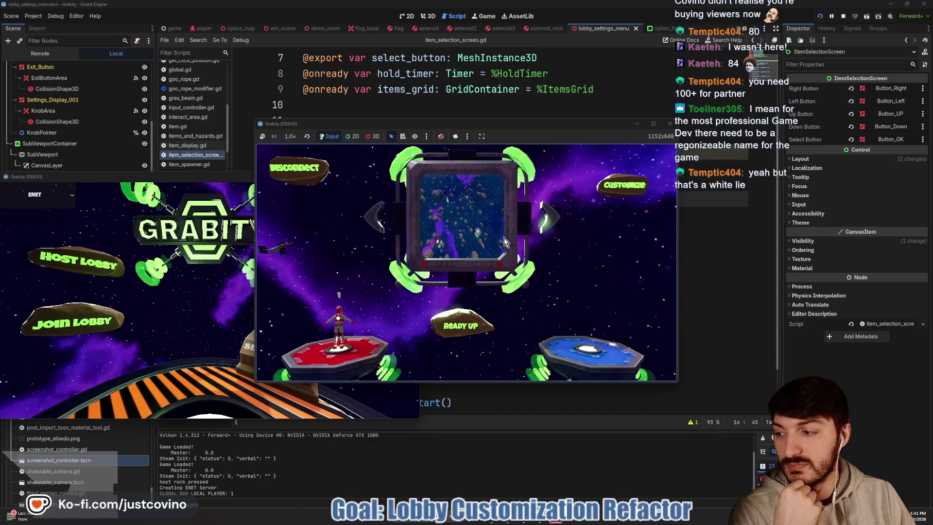
pyautogui.click(622, 187)
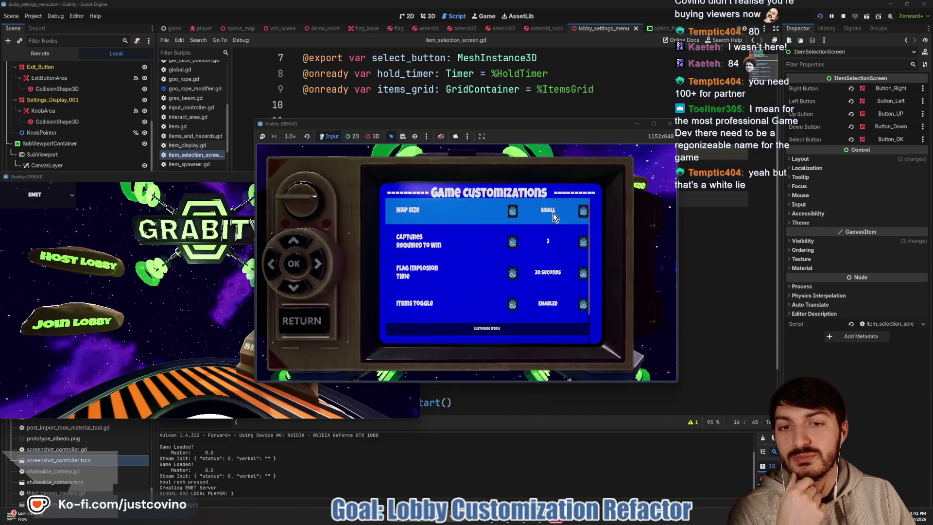
pyautogui.click(410, 241)
# Step: Open Customize Items to show the Item Selection screen, then drag the browser window off the game
pyautogui.press('Down')
pyautogui.press('Down')
pyautogui.press('Return')
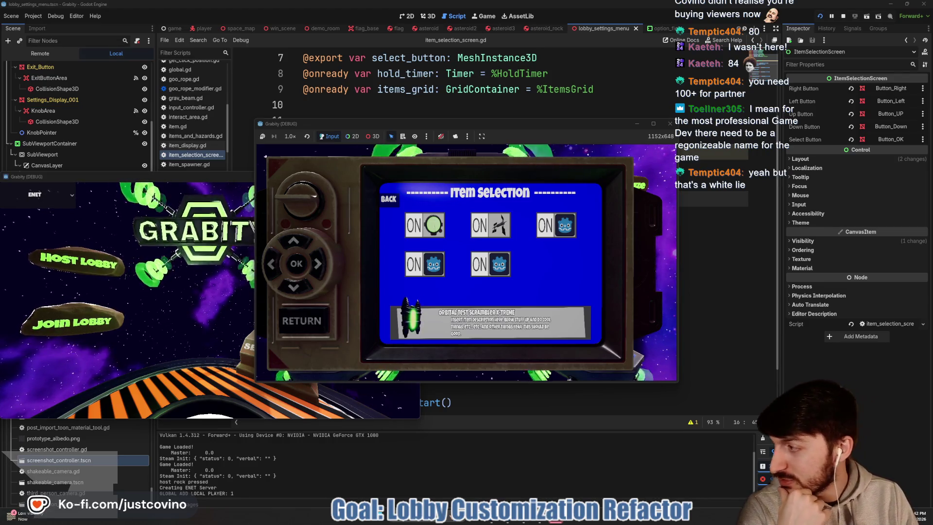
pyautogui.hotkey('alt', 'Tab')
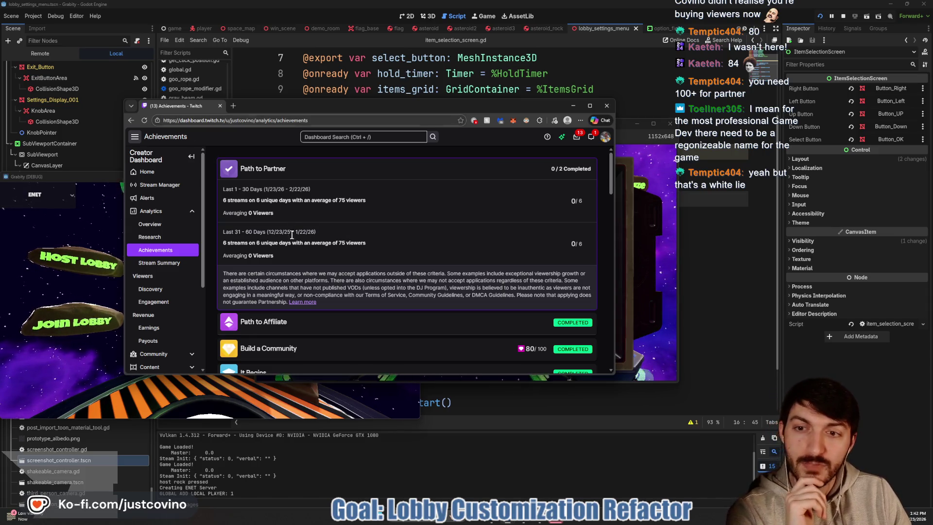
pyautogui.moveTo(173, 110); pyautogui.dragTo(0, 104)
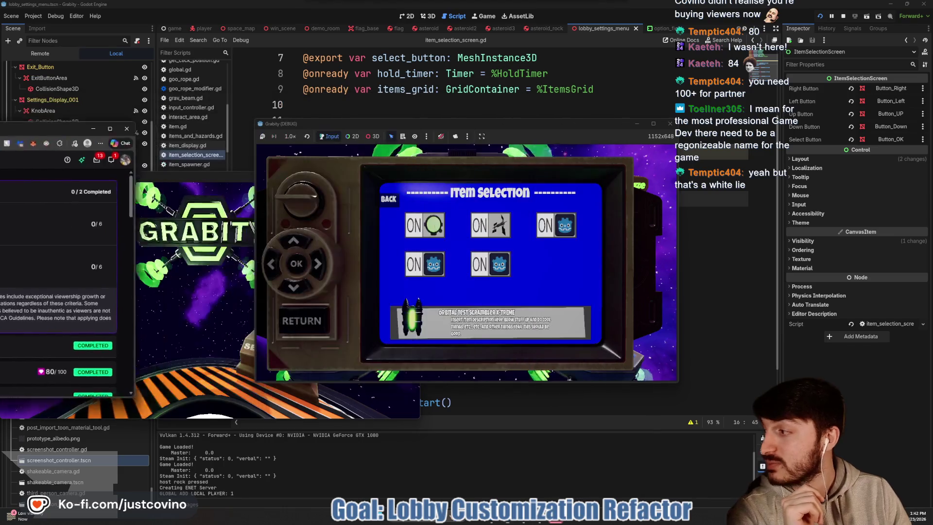
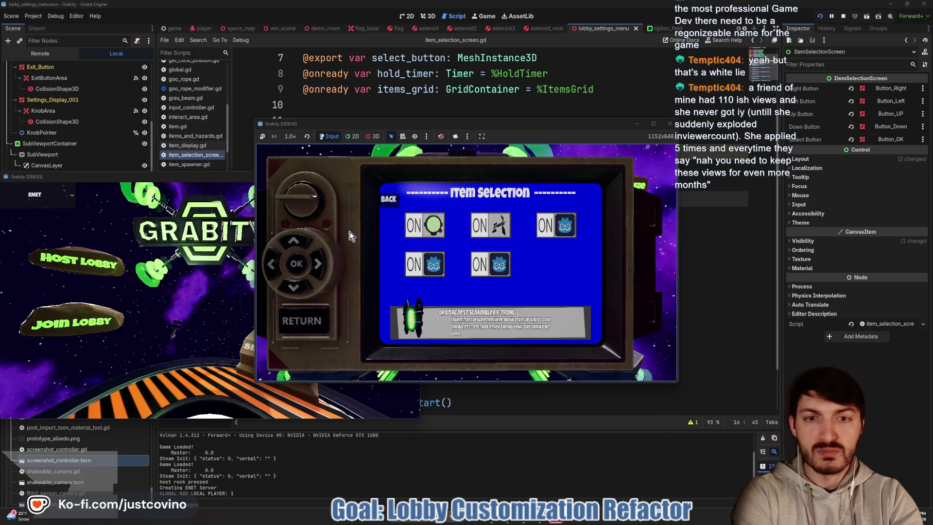
# Step: Trigger focus on the first item slot in the running game, then stop it with F8
pyautogui.click(293, 240)
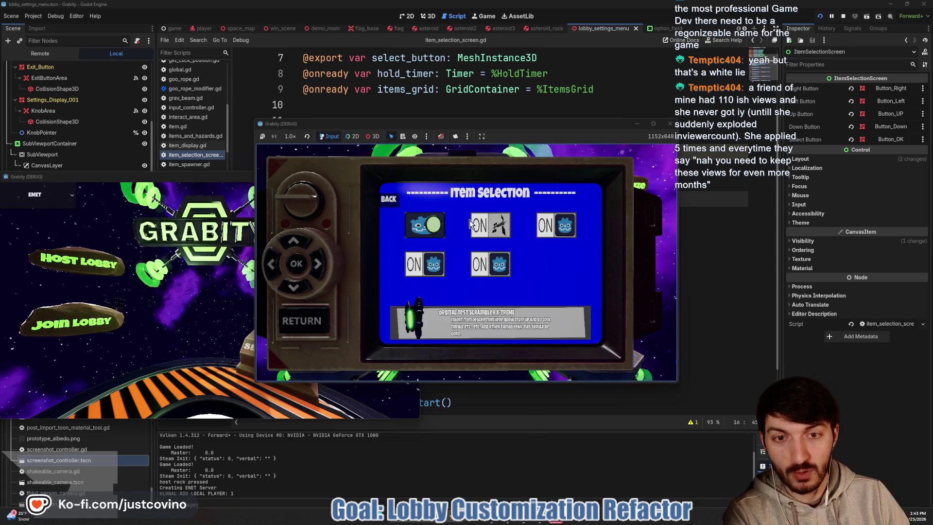
pyautogui.press('F8')
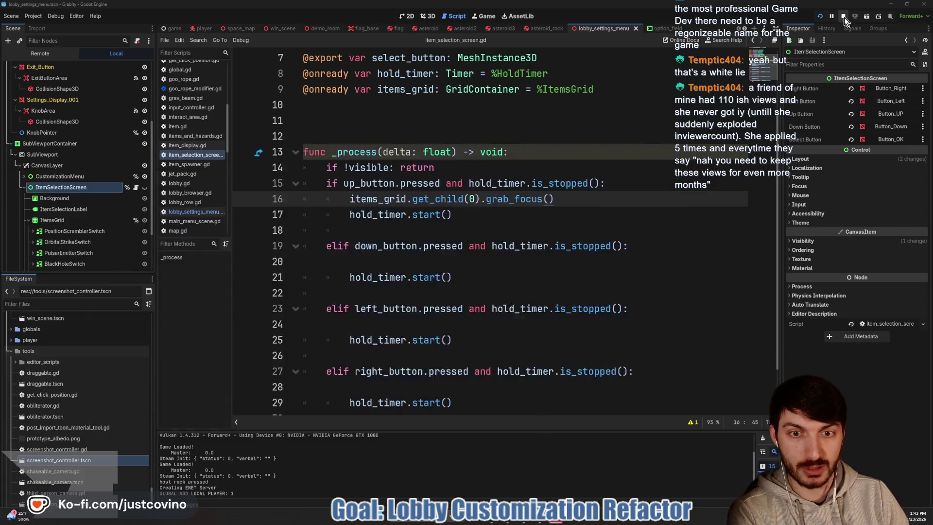
# Step: Switch to lobby_settings_menu.gd and scroll to its _unhandled_input function
pyautogui.hotkey('alt', 'Left')
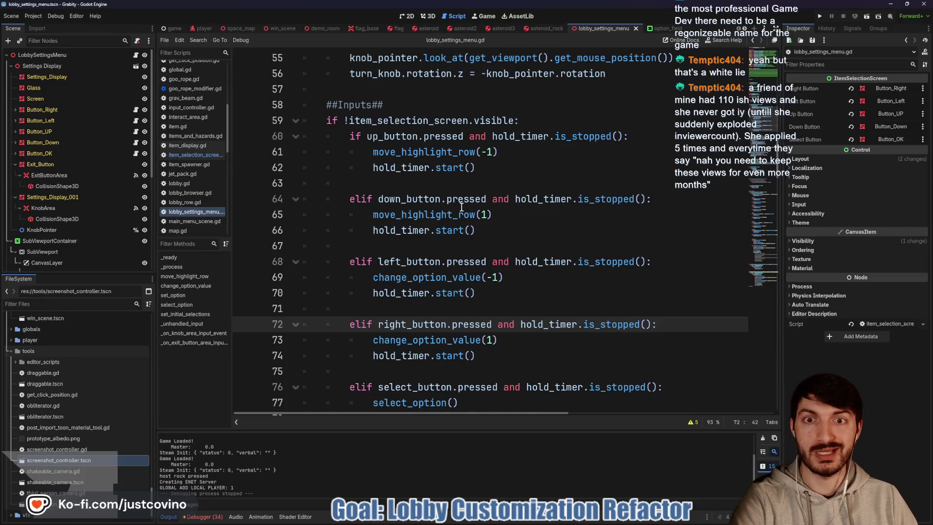
pyautogui.scroll(-4, 483, 214)
pyautogui.scroll(-4, 483, 217)
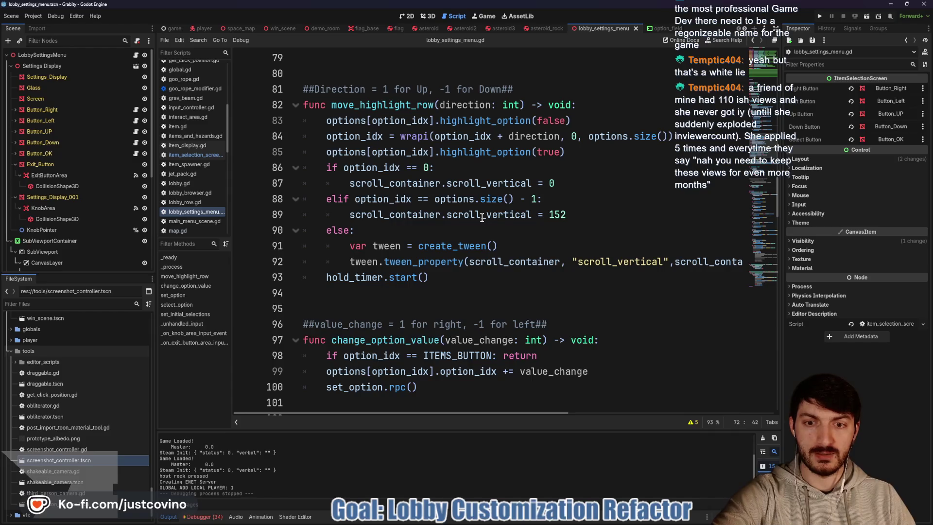
pyautogui.scroll(-3, 482, 218)
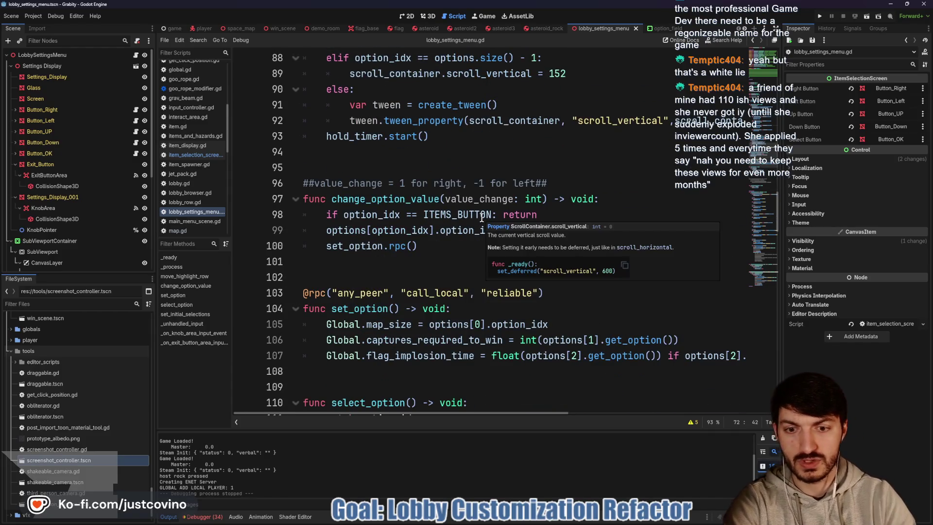
pyautogui.scroll(-13, 482, 218)
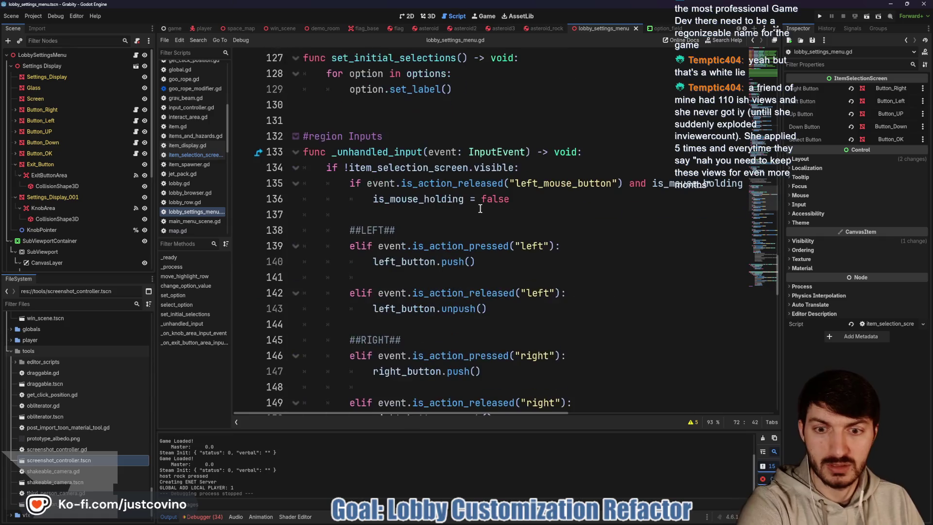
pyautogui.scroll(-3, 480, 205)
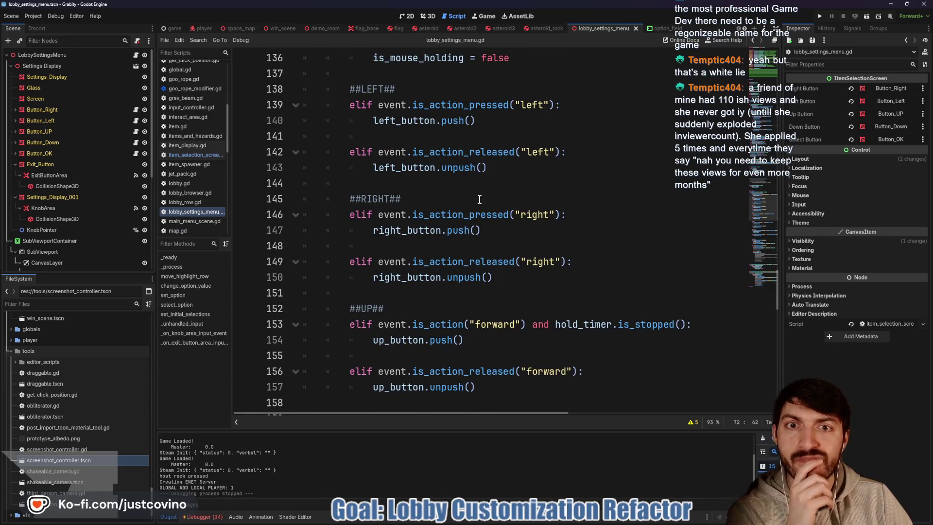
pyautogui.scroll(2, 486, 206)
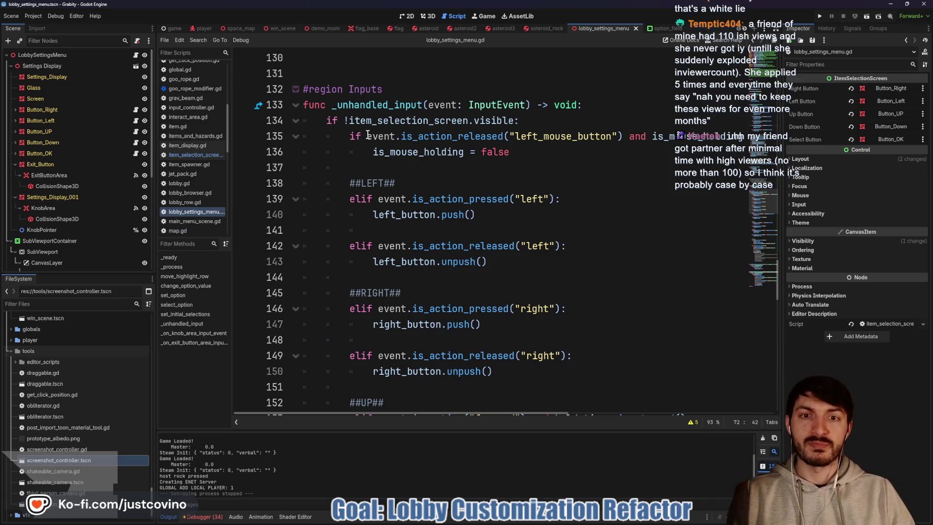
pyautogui.scroll(1, 368, 134)
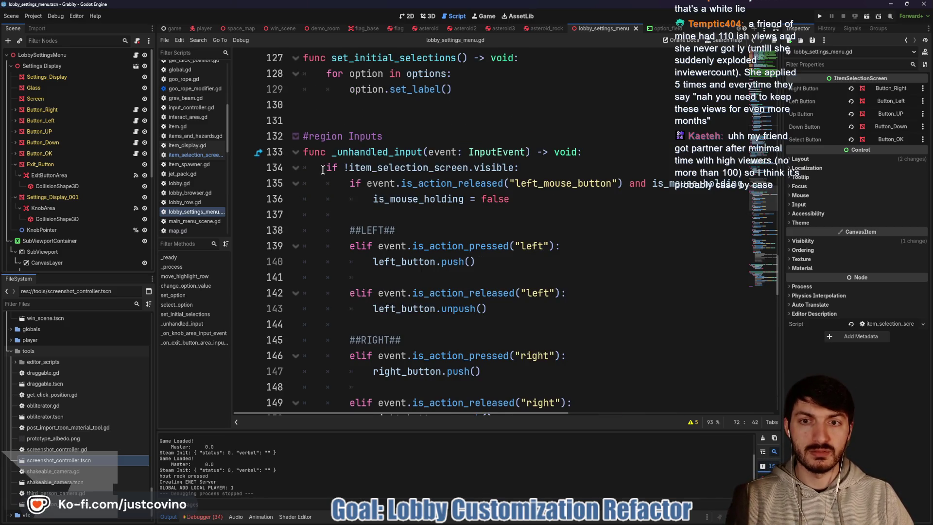
# Step: Select the entire _unhandled_input function, redoing the selection once
pyautogui.moveTo(339, 182)
pyautogui.mouseDown()
pyautogui.moveTo(369, 246)
pyautogui.moveTo(480, 332)
pyautogui.moveTo(572, 333)
pyautogui.moveTo(534, 230)
pyautogui.moveTo(514, 103)
pyautogui.mouseUp()
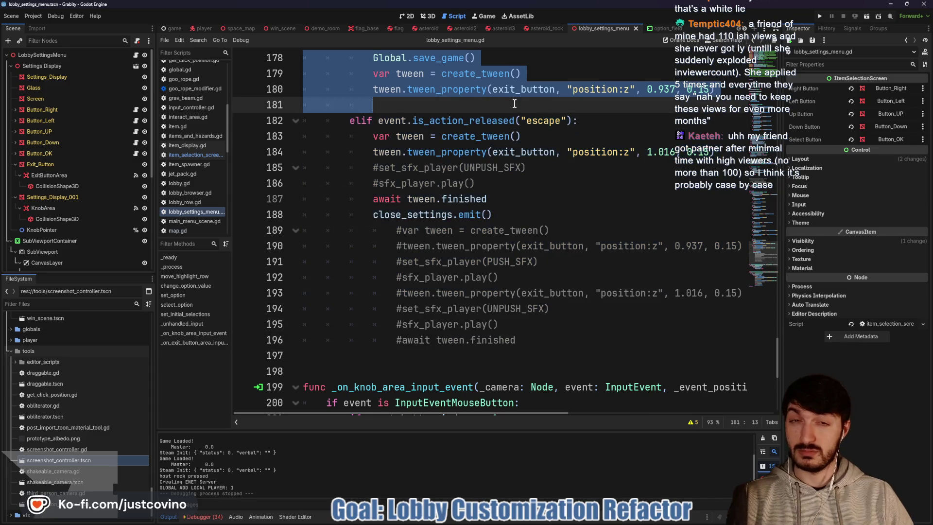
pyautogui.scroll(4, 498, 244)
pyautogui.click(390, 181)
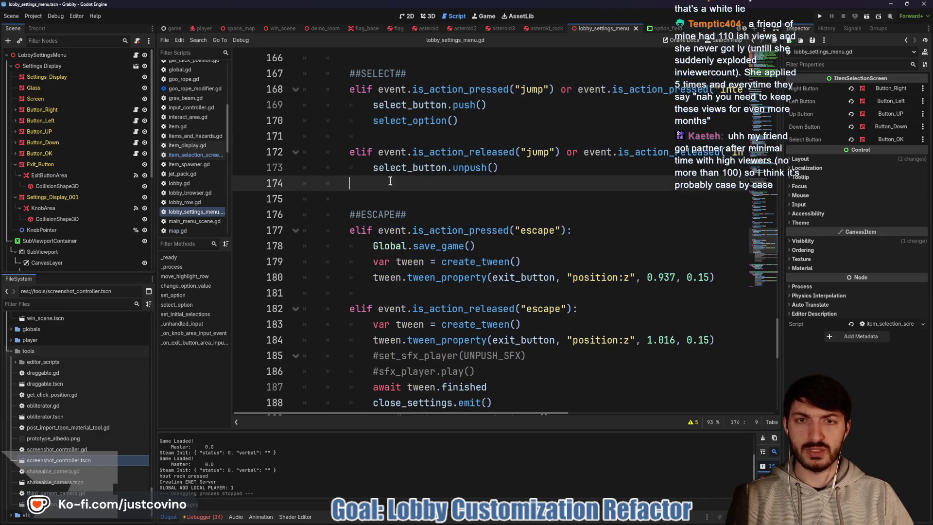
pyautogui.moveTo(355, 186)
pyautogui.mouseDown()
pyautogui.moveTo(306, 94)
pyautogui.moveTo(306, 153)
pyautogui.moveTo(294, 152)
pyautogui.mouseUp()
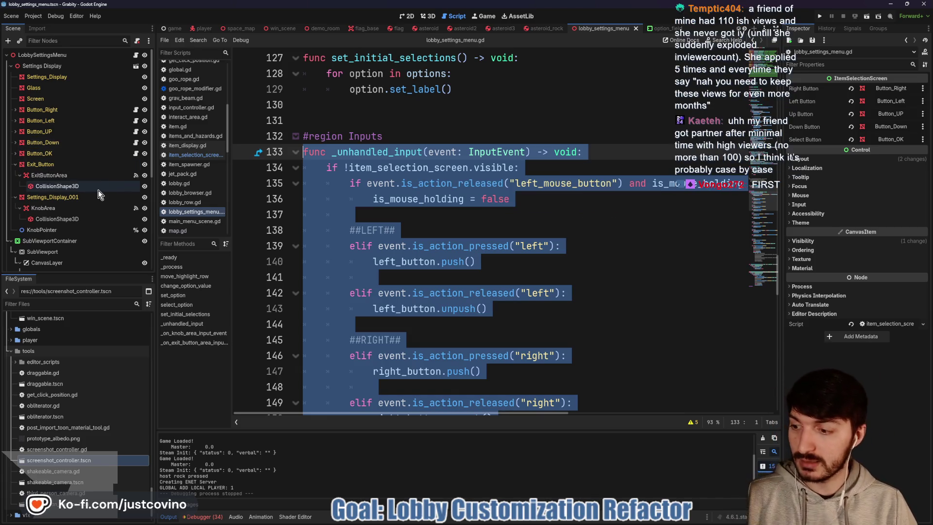
pyautogui.scroll(-3, 101, 190)
# Step: Open item_selection_screen.gd and paste _unhandled_input on new blank lines below _process
pyautogui.click(73, 229)
pyautogui.click(136, 230)
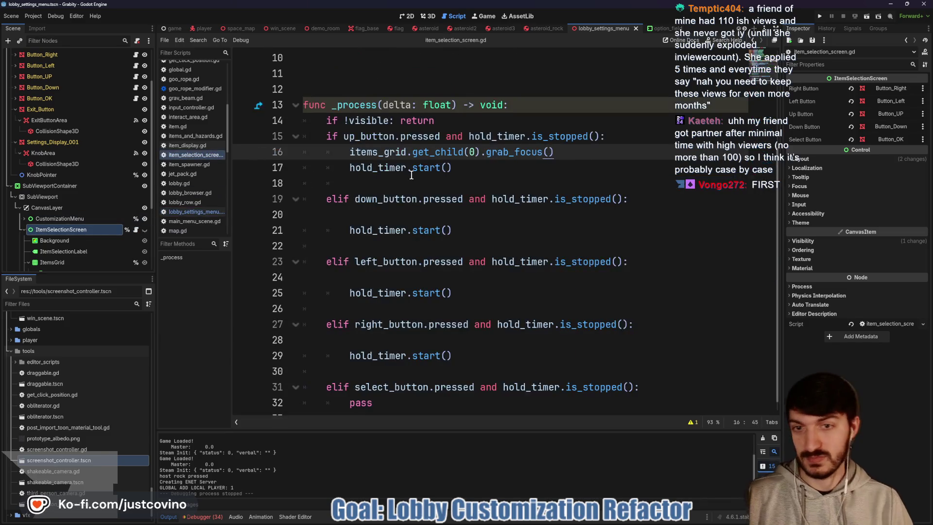
pyautogui.scroll(-1, 411, 175)
pyautogui.click(335, 407)
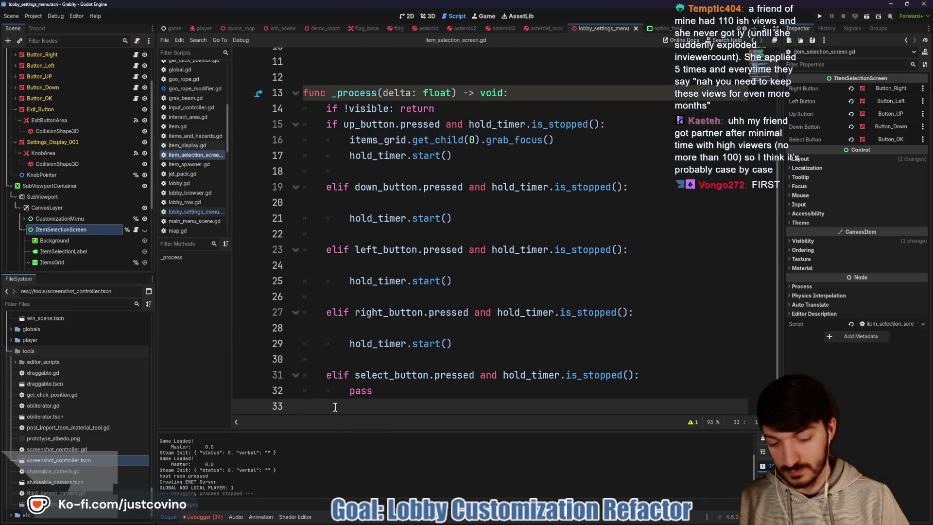
pyautogui.press('Return')
pyautogui.press('Return')
pyautogui.press('Return')
pyautogui.press('Up')
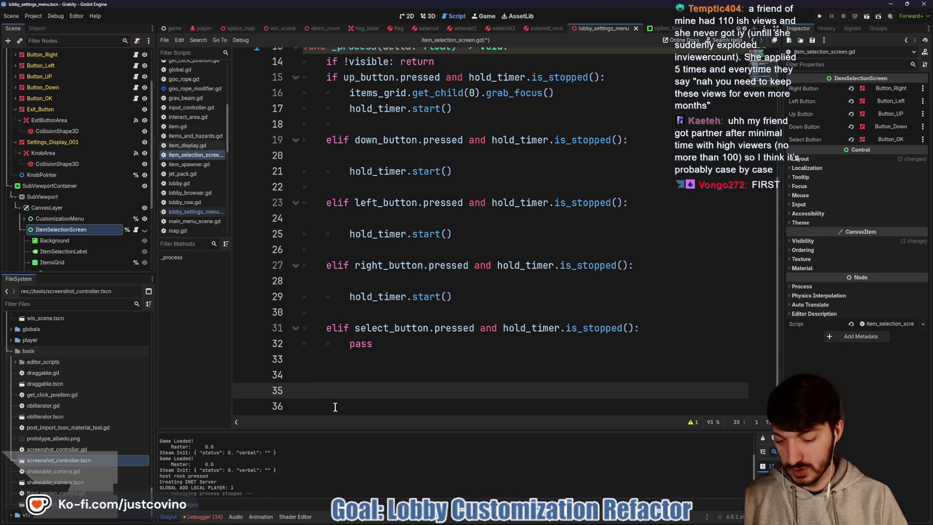
pyautogui.press('Down')
pyautogui.hotkey('ctrl', 'v')
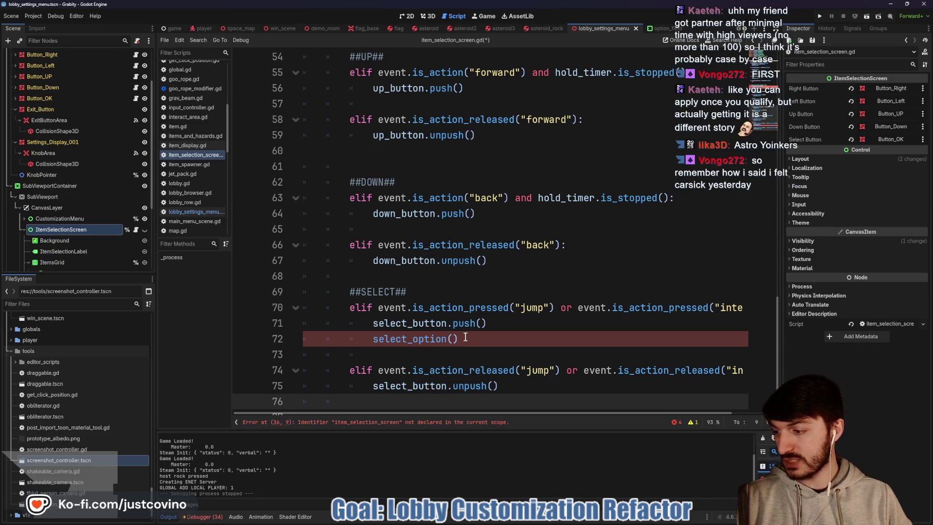
pyautogui.scroll(10, 465, 337)
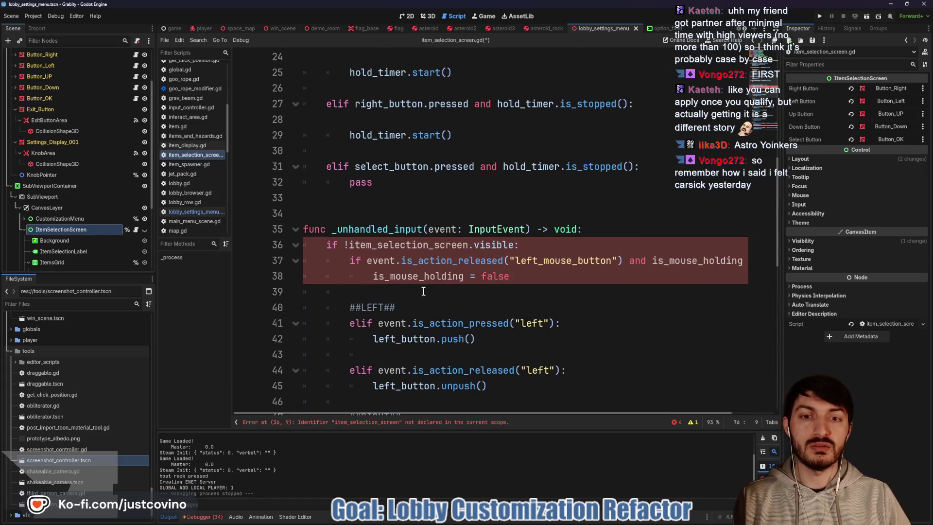
# Step: Delete the old item_selection_screen.visible check line
pyautogui.click(518, 246)
pyautogui.hotkey('shift', 'Home')
pyautogui.press('BackSpace')
pyautogui.press('BackSpace')
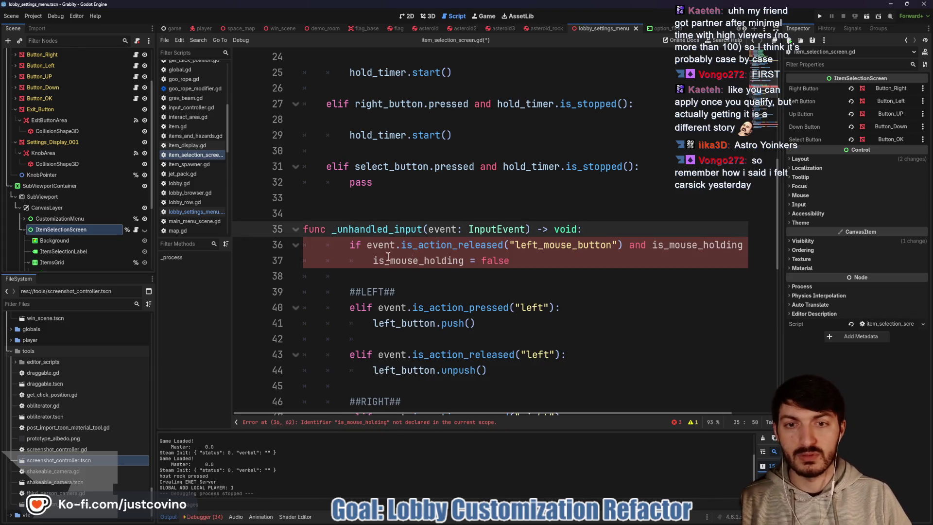
pyautogui.scroll(5, 388, 256)
# Step: Change the _process guard to use !is_visible_in_tree()
pyautogui.click(349, 135)
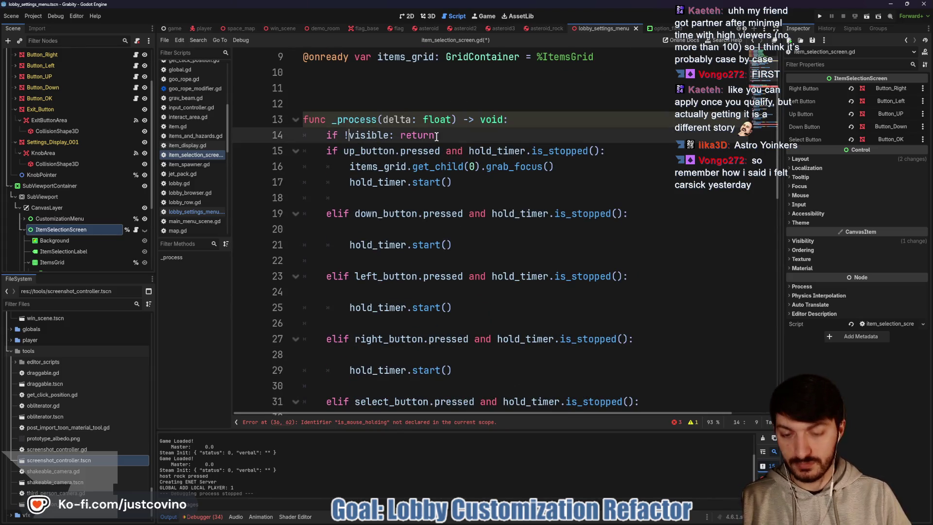
pyautogui.write('_')
pyautogui.press('Right')
pyautogui.press('Right')
pyautogui.press('Right')
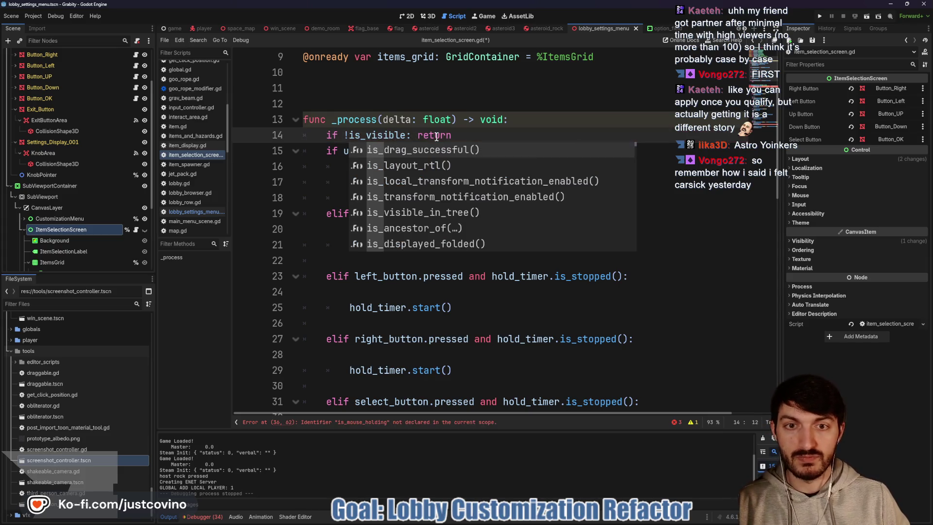
pyautogui.press('Return')
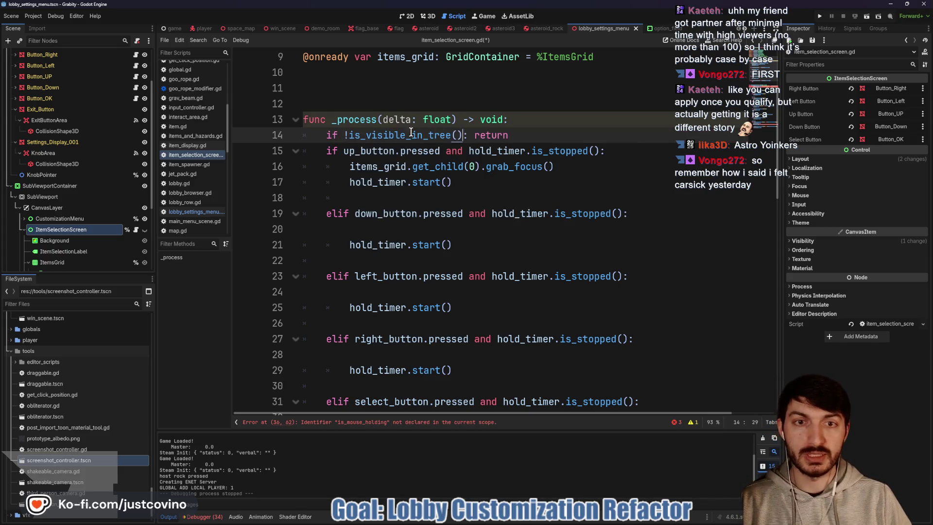
pyautogui.click(553, 130)
pyautogui.moveTo(376, 137)
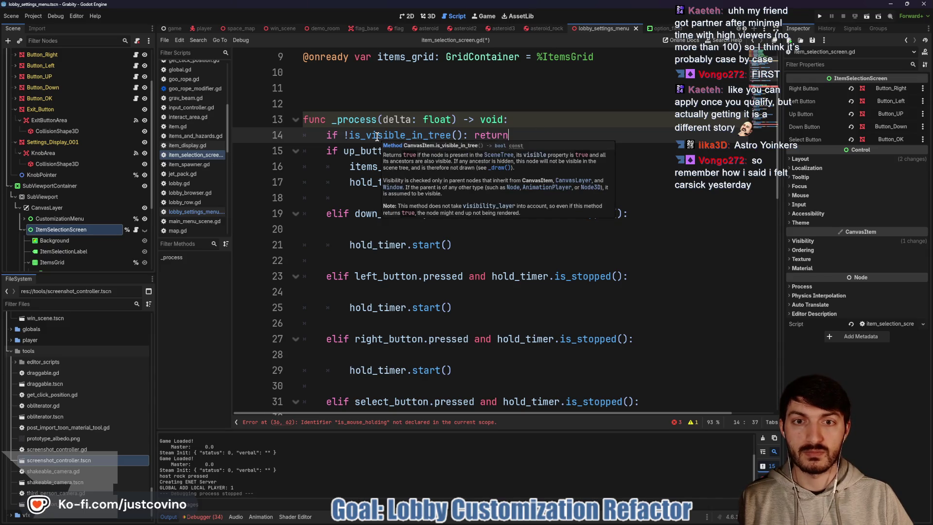
pyautogui.scroll(-6, 519, 223)
pyautogui.scroll(7, 501, 225)
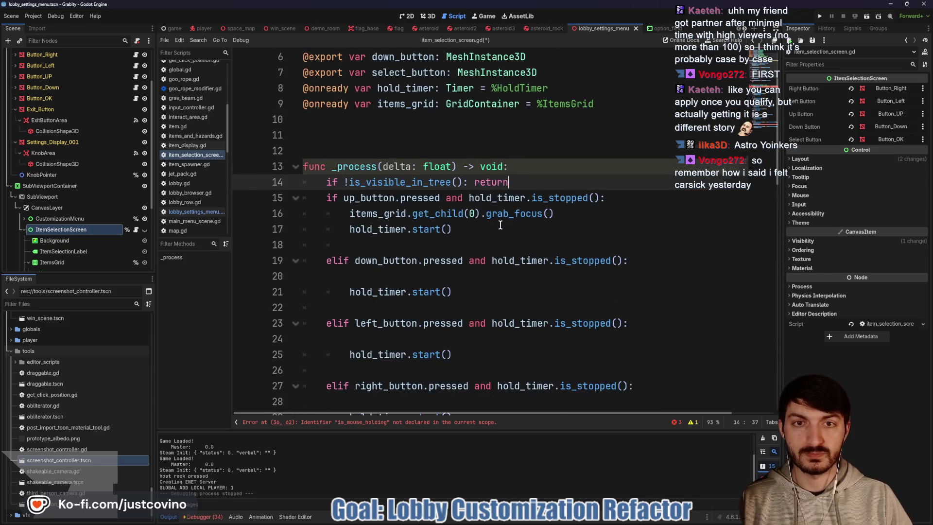
# Step: Add an 'if is_visible_in_tree():' guard to _unhandled_input and select the mouse-holding lines
pyautogui.moveTo(521, 181); pyautogui.dragTo(299, 184)
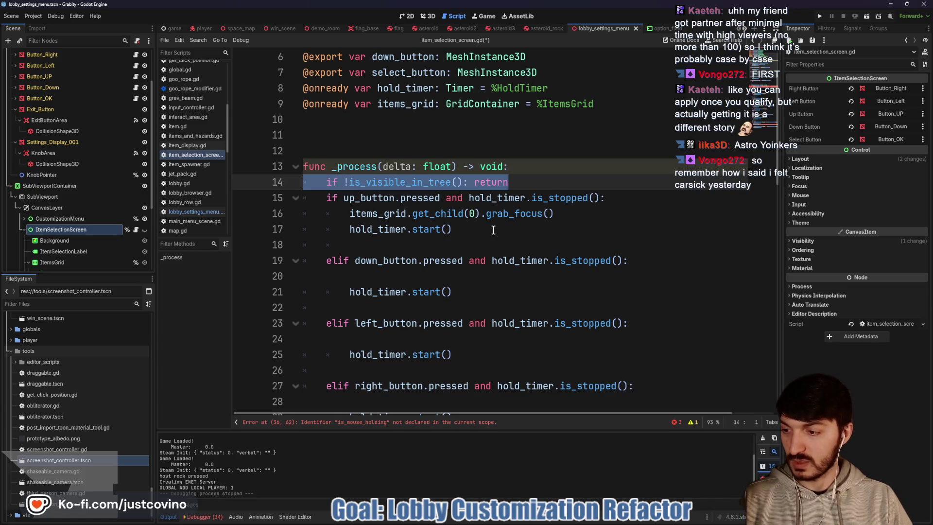
pyautogui.scroll(-4, 493, 229)
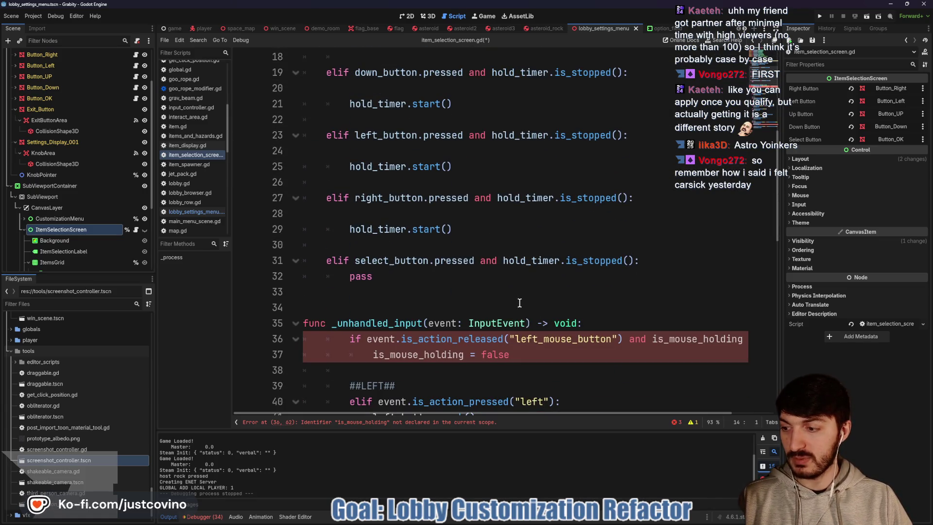
pyautogui.scroll(-1, 564, 335)
pyautogui.click(595, 281)
pyautogui.press('Return')
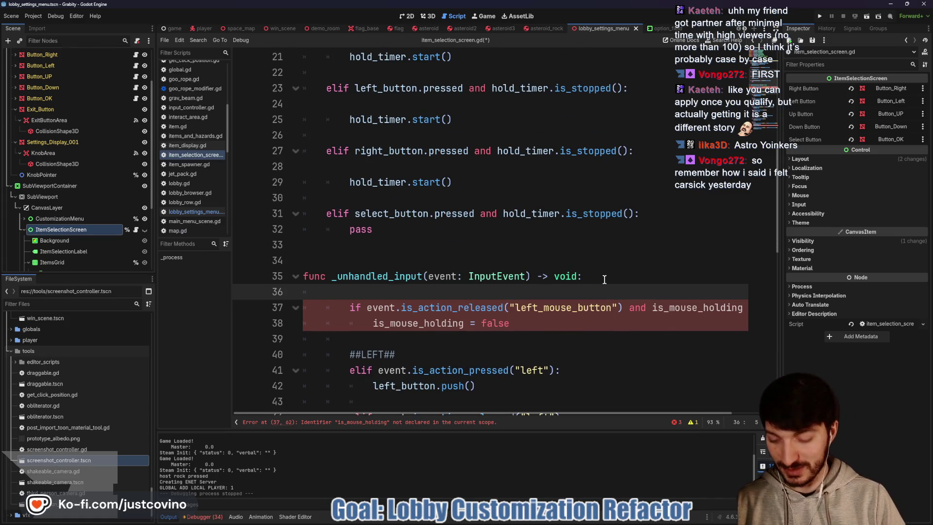
pyautogui.write('if !is_visible_in_tree(): return')
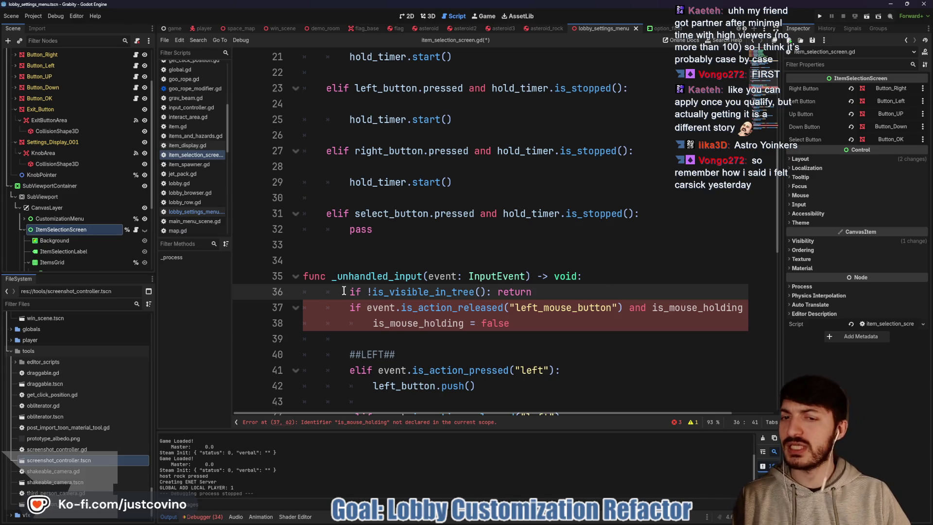
pyautogui.press('BackSpace')
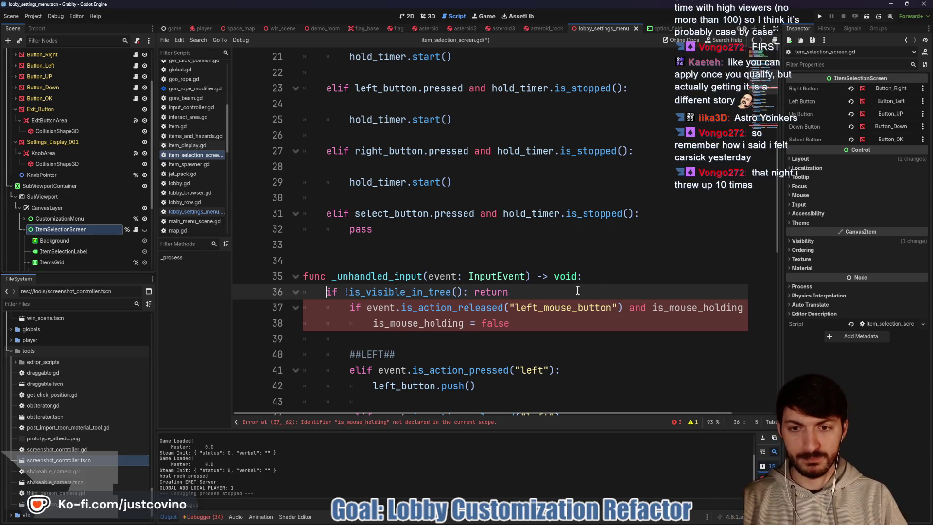
pyautogui.press('BackSpace')
pyautogui.moveTo(500, 291); pyautogui.dragTo(463, 291)
pyautogui.press('BackSpace')
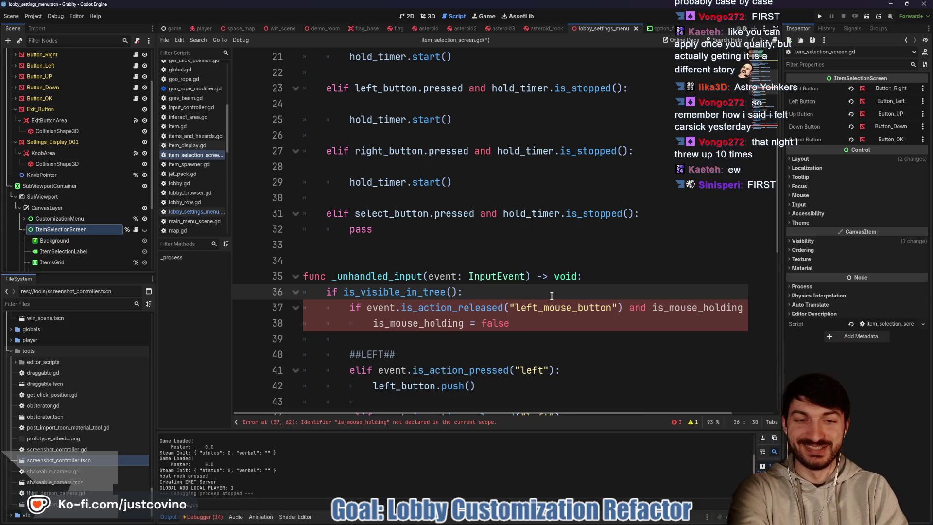
pyautogui.scroll(-1, 549, 298)
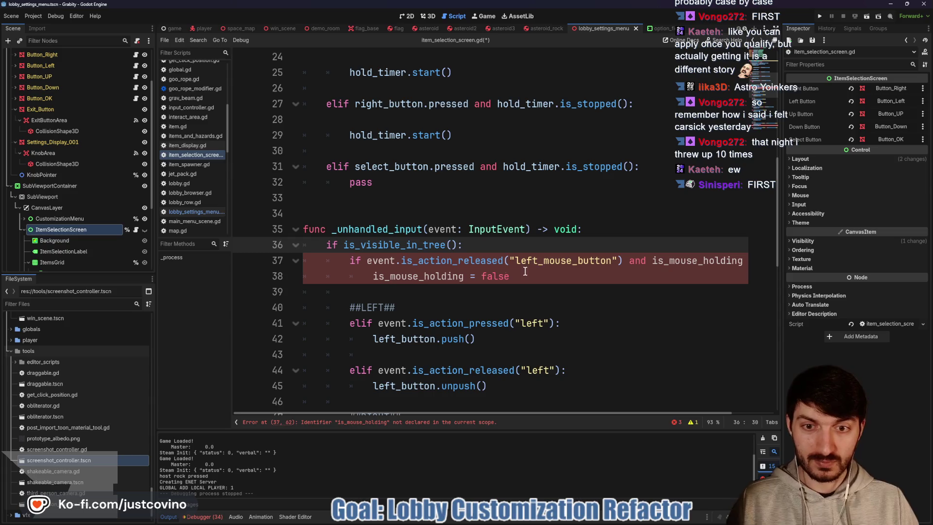
pyautogui.moveTo(510, 276); pyautogui.dragTo(254, 264)
# Step: Comment out the mouse-holding check and turn the elif on line 41 into if
pyautogui.hotkey('ctrl', 'k')
pyautogui.click(358, 323)
pyautogui.press('BackSpace')
pyautogui.press('Delete')
# Step: Comment out the select_option() call on line 72 and save the script
pyautogui.scroll(-5, 556, 292)
pyautogui.scroll(-6, 556, 292)
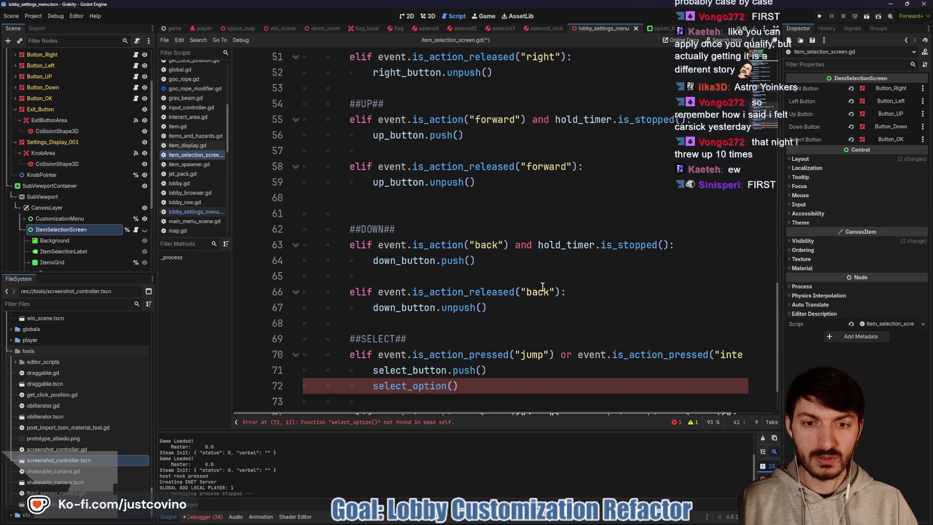
pyautogui.click(373, 324)
pyautogui.write('#')
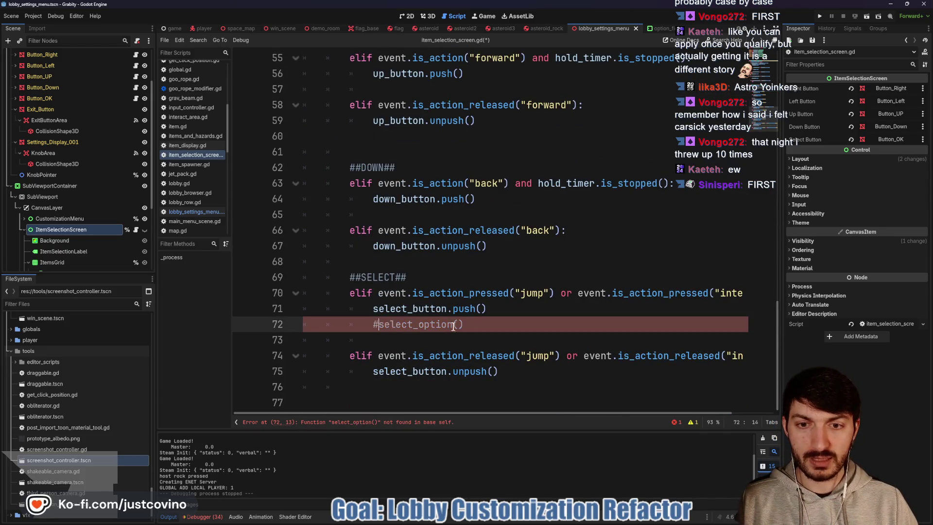
pyautogui.click(495, 323)
pyautogui.hotkey('ctrl', 's')
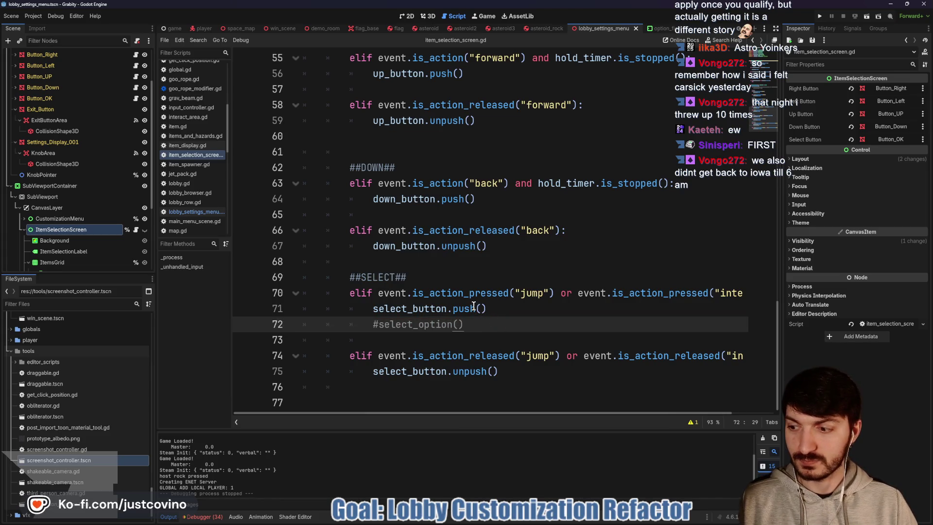
# Step: Review the script, then return to the 2D scene canvas
pyautogui.scroll(18, 473, 305)
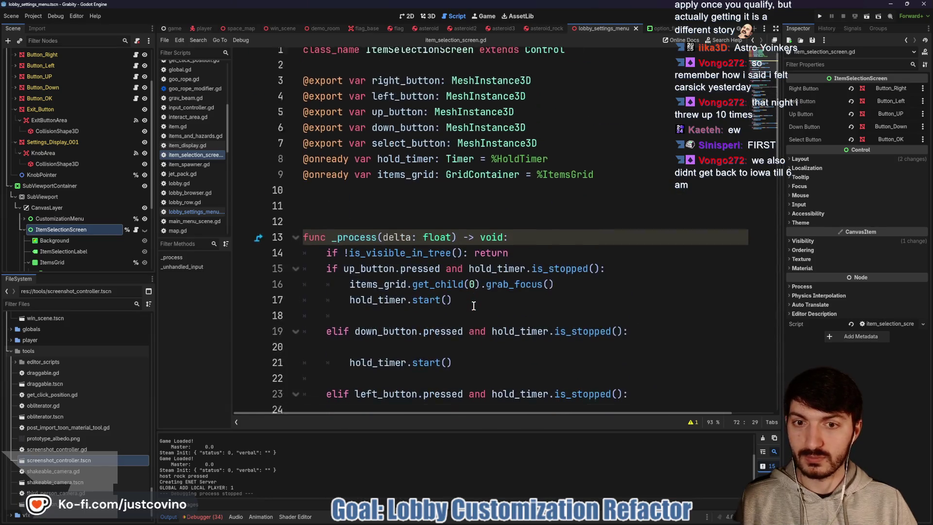
pyautogui.scroll(-3, 474, 305)
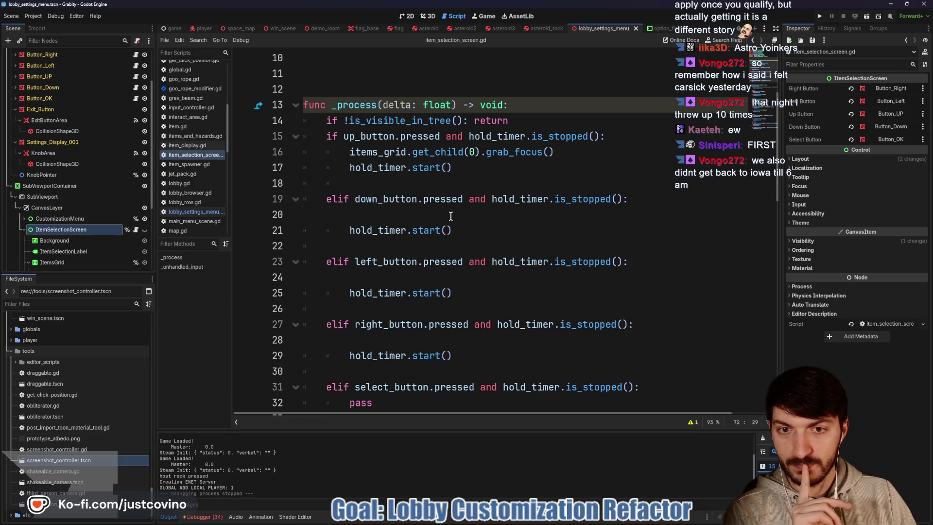
pyautogui.scroll(-2, 450, 216)
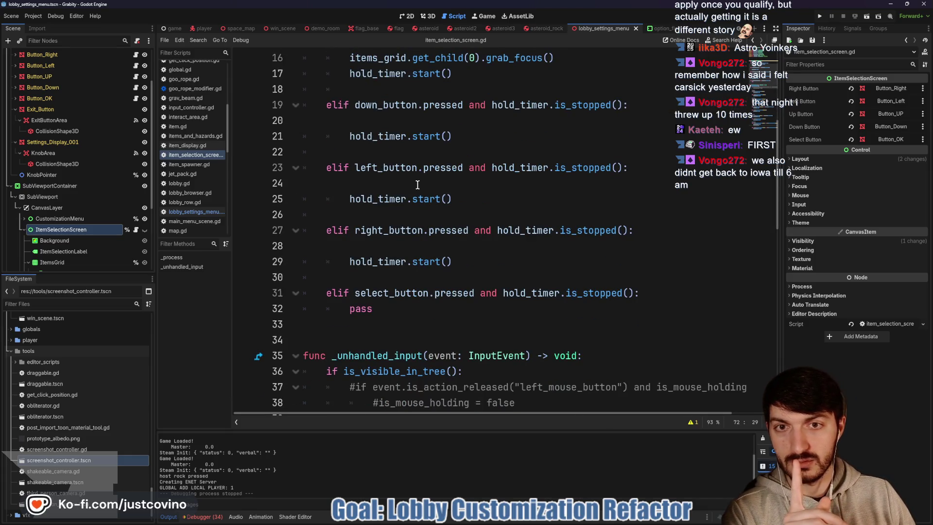
pyautogui.scroll(1, 416, 184)
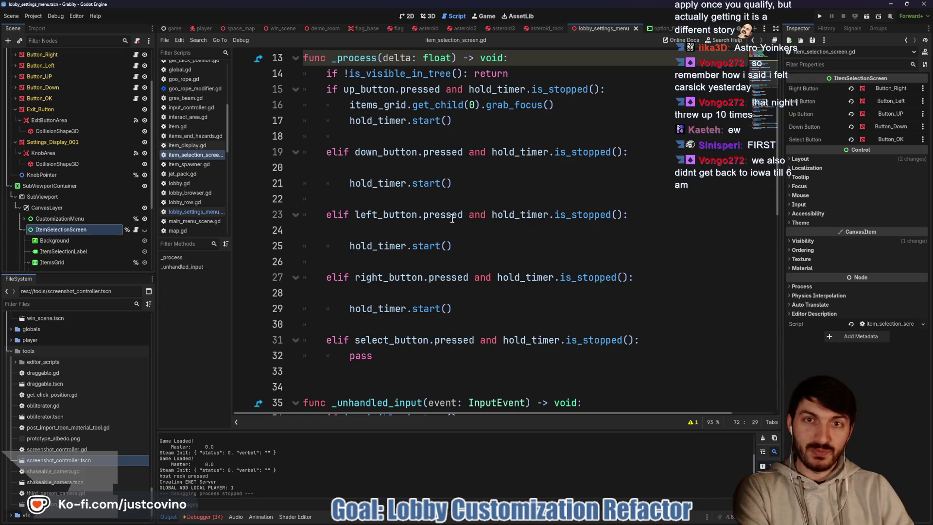
pyautogui.click(404, 16)
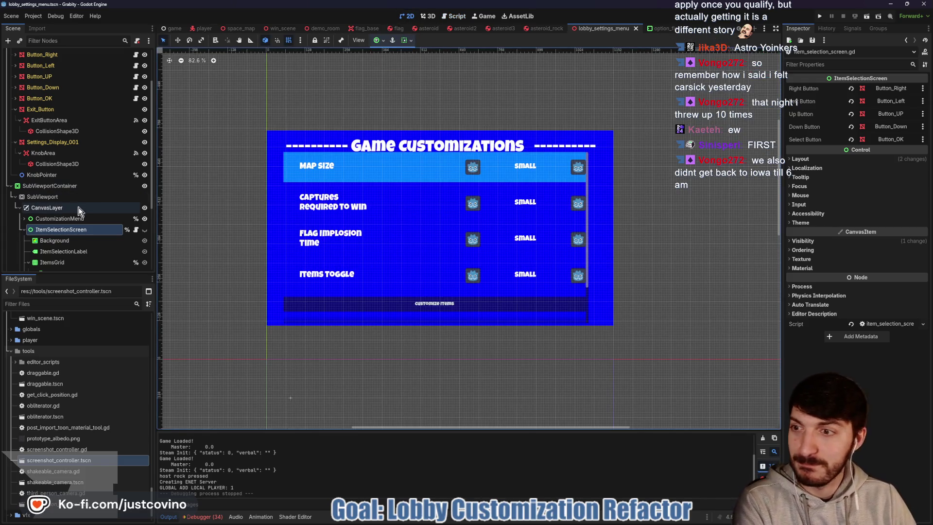
# Step: Make the ItemSelectionScreen node visible, then bring up the chat popup
pyautogui.scroll(-2, 92, 209)
pyautogui.click(144, 203)
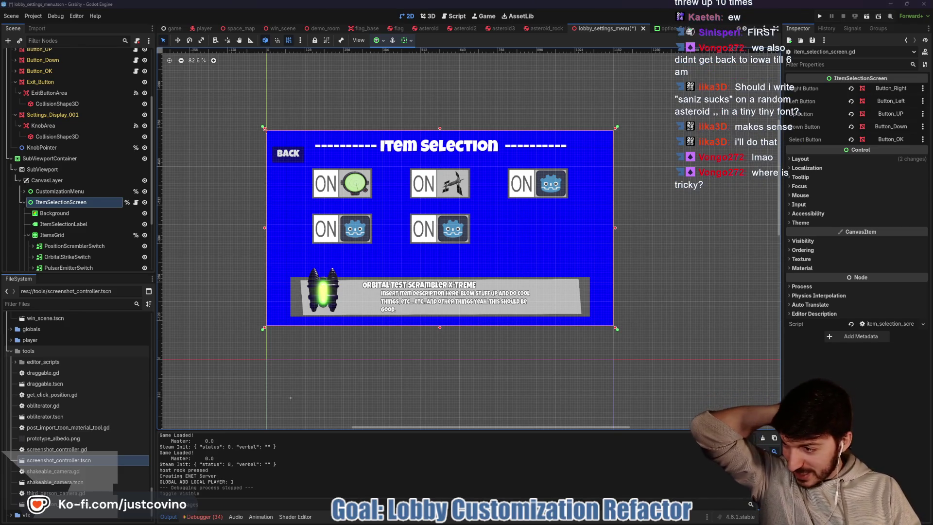
pyautogui.hotkey('alt', 'Tab')
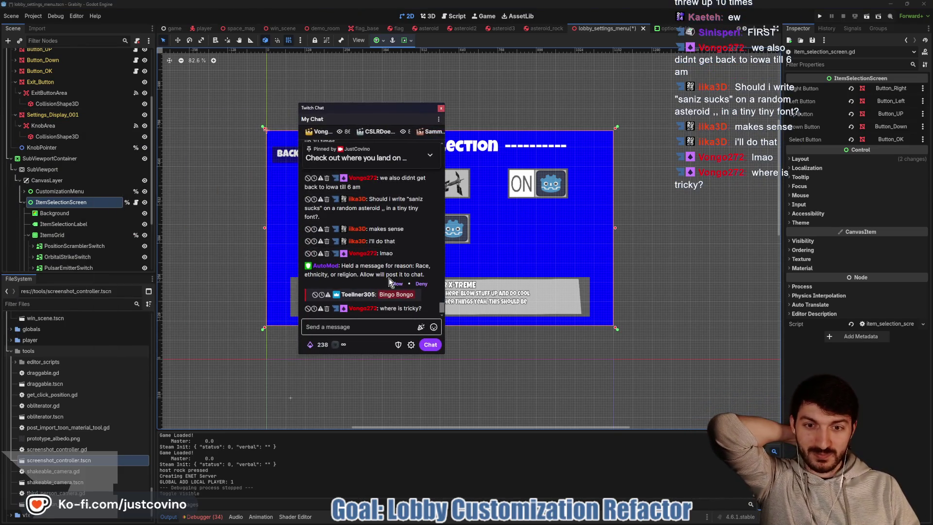
# Step: Allow the held Bingo Bongo message, move the chat window aside, and open ItemSelectionScreen's script
pyautogui.click(396, 283)
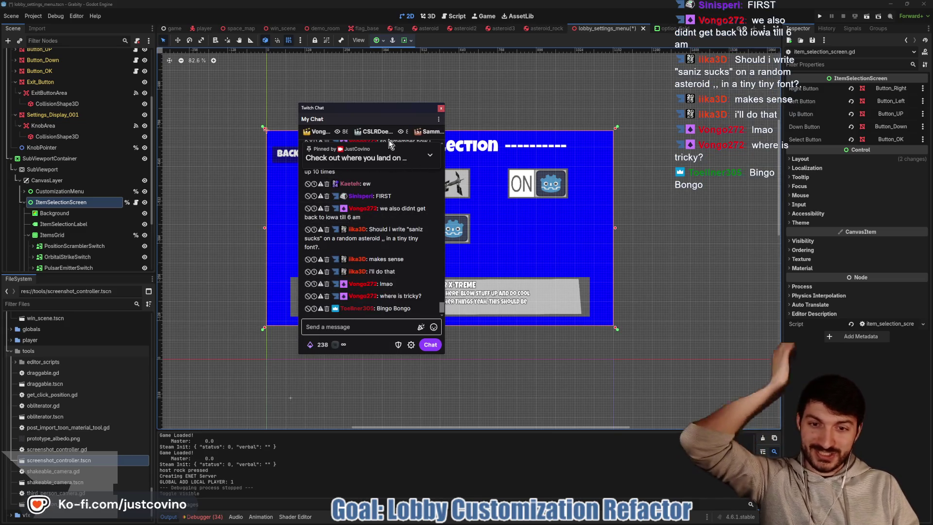
pyautogui.moveTo(360, 108); pyautogui.dragTo(0, 114)
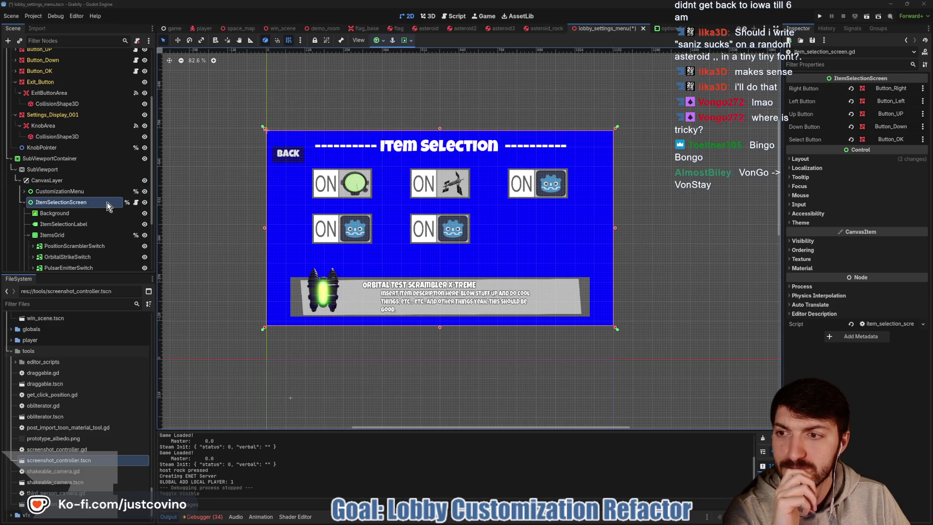
pyautogui.click(137, 207)
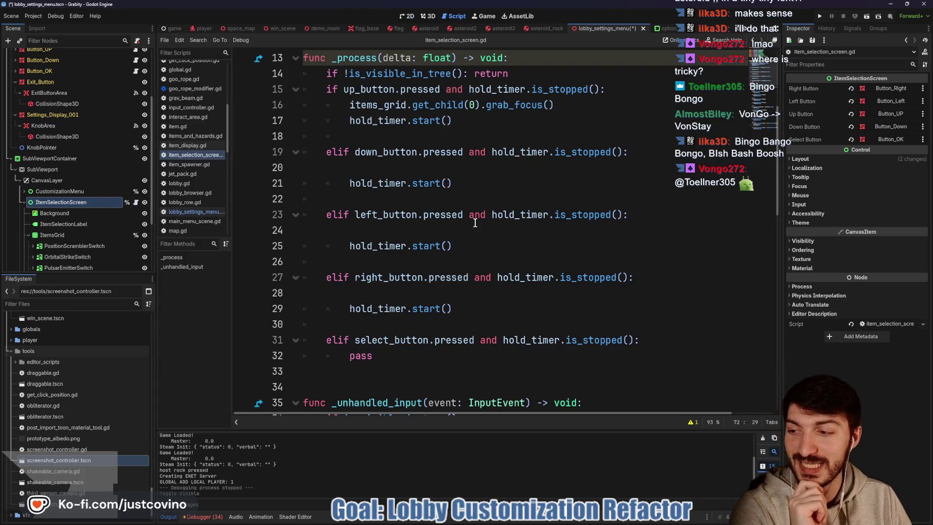
# Step: Review item_selection_screen.gd's _process, then save with the caret on line 20
pyautogui.scroll(1, 494, 225)
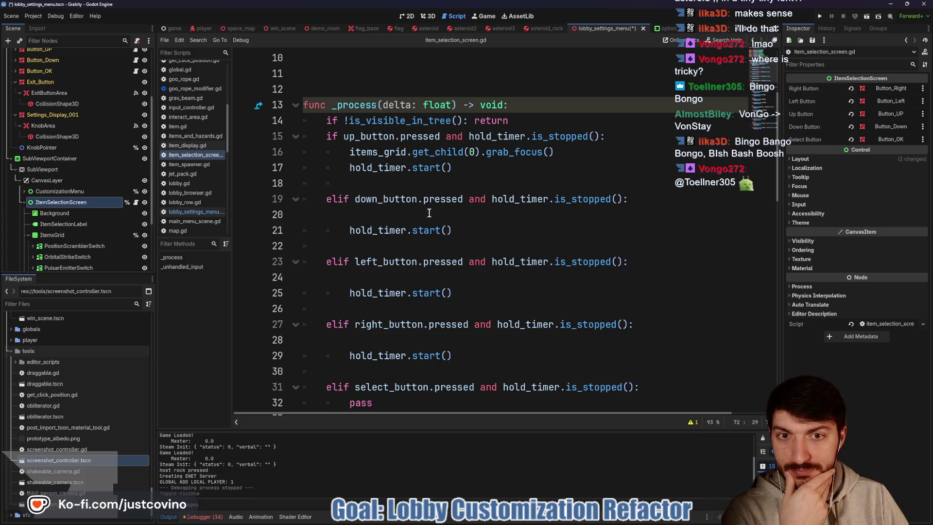
pyautogui.scroll(-1, 429, 213)
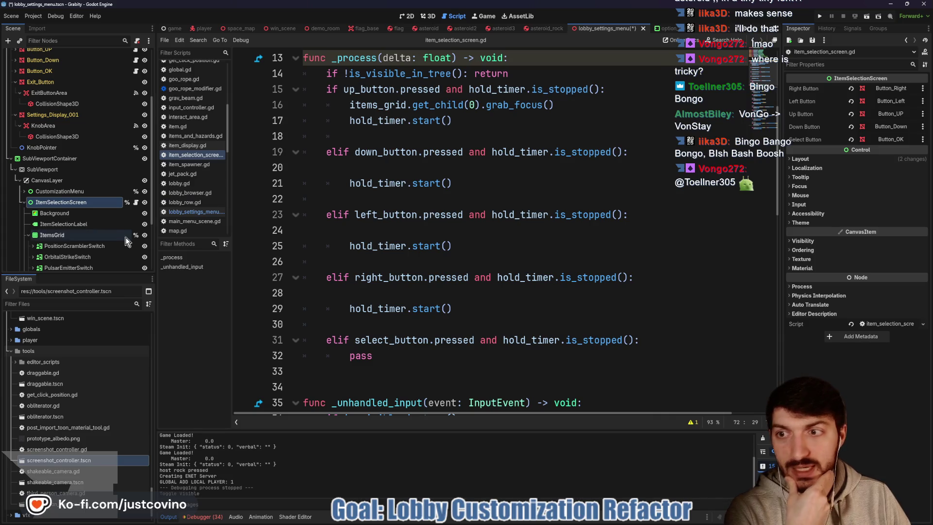
pyautogui.scroll(-2, 115, 226)
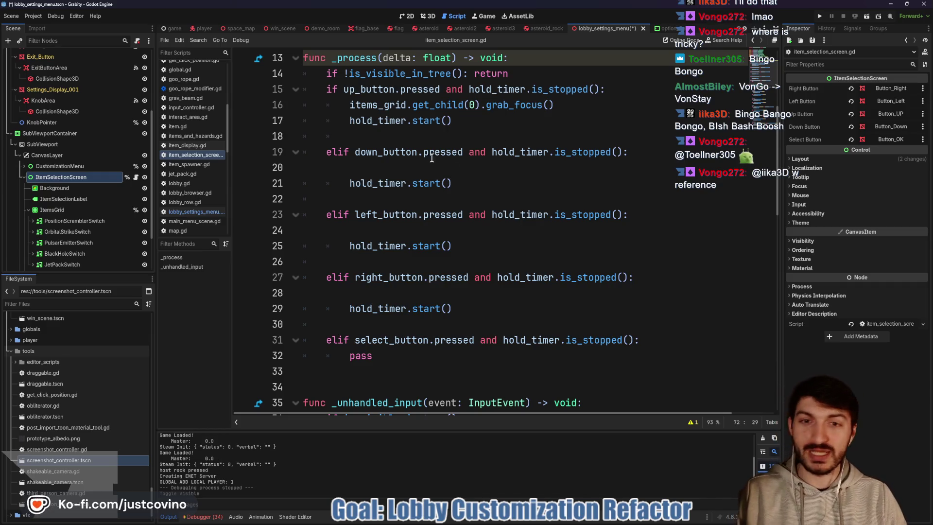
pyautogui.click(418, 167)
pyautogui.hotkey('ctrl', 's')
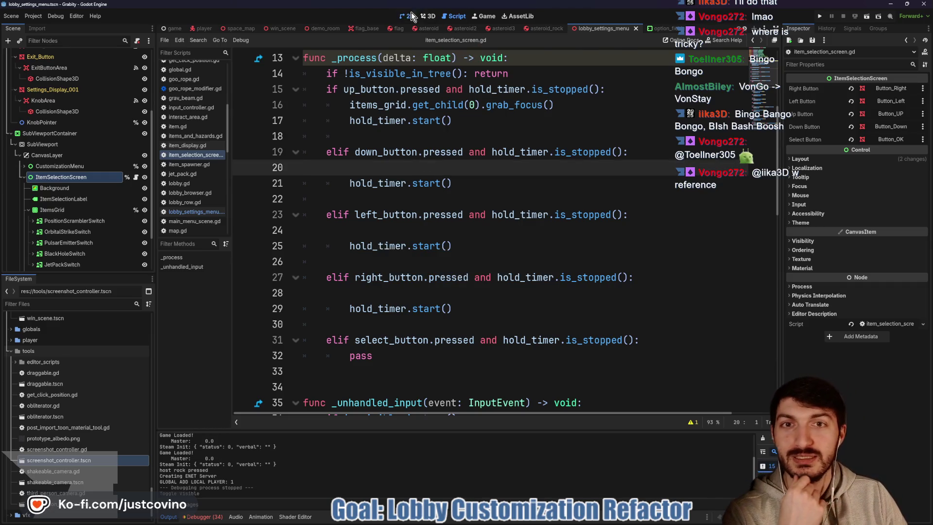
# Step: Return to the Item Selection canvas, sketch and clear red grid lines, then leave the editor
pyautogui.click(406, 16)
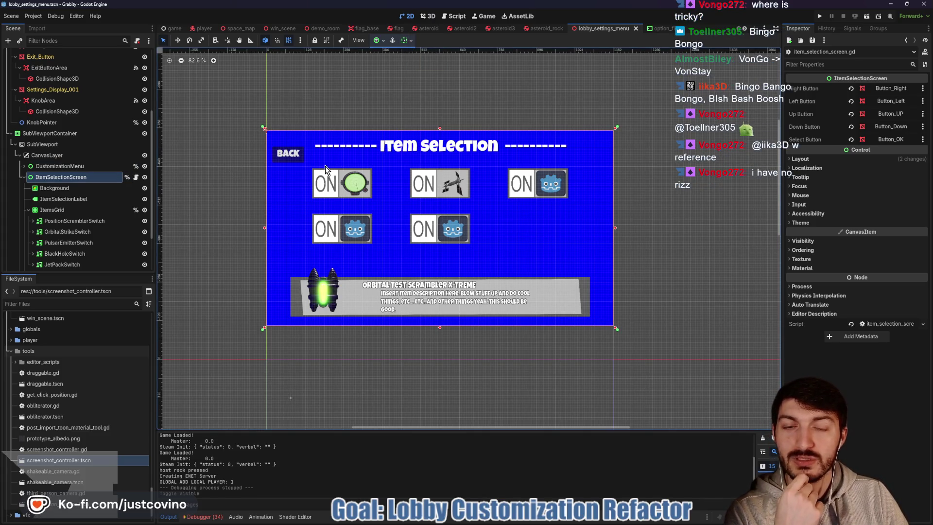
pyautogui.moveTo(316, 161); pyautogui.dragTo(314, 280)
pyautogui.moveTo(385, 147); pyautogui.dragTo(384, 286)
pyautogui.moveTo(255, 202); pyautogui.dragTo(629, 201)
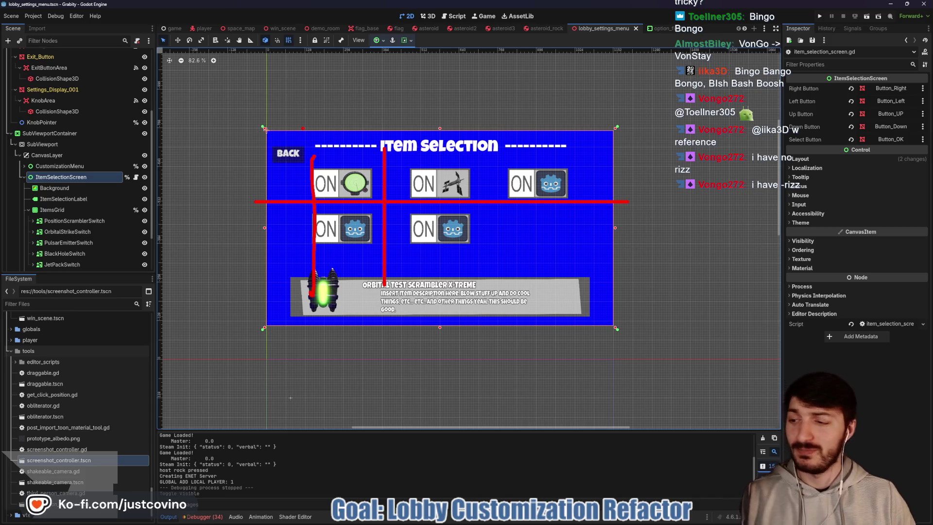
pyautogui.press('Escape')
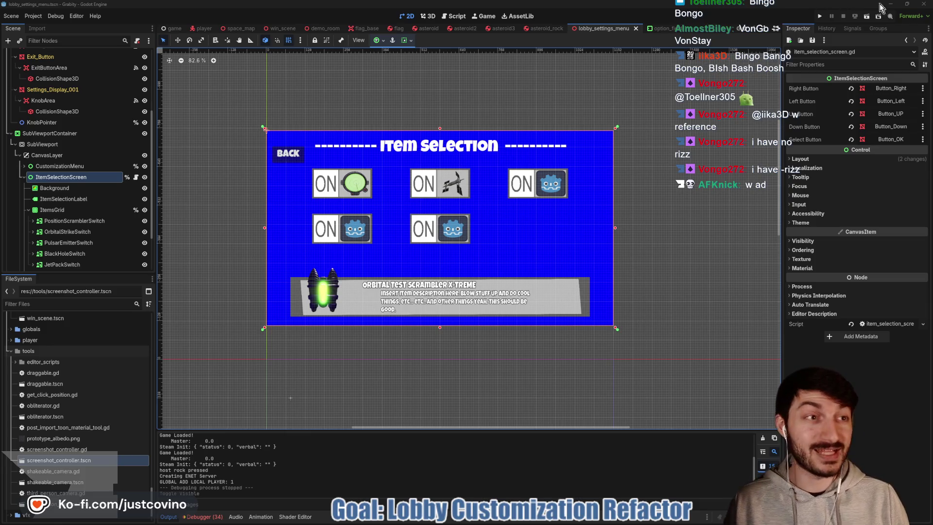
pyautogui.hotkey('alt', 'Tab')
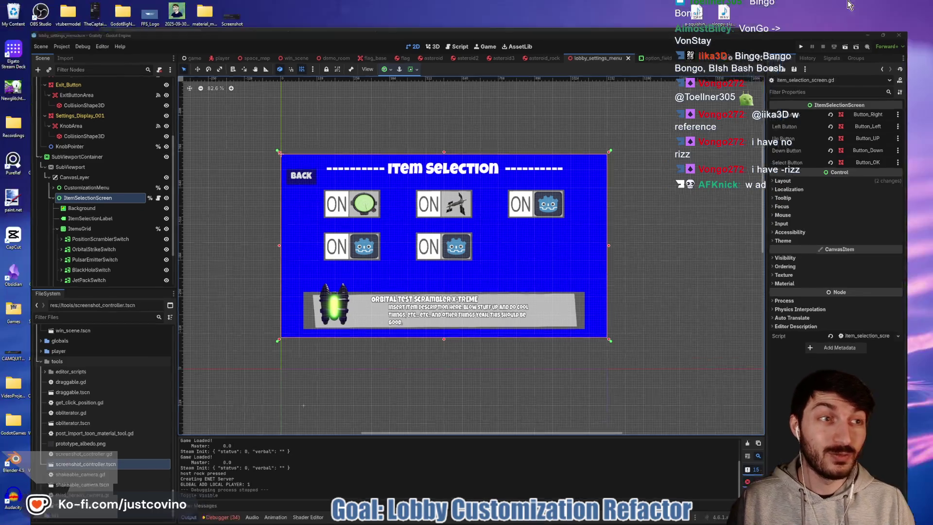
# Step: Minimize the browser and Explorer windows and open ffs_merch_testimonial_bunny from the desktop
pyautogui.click(702, 34)
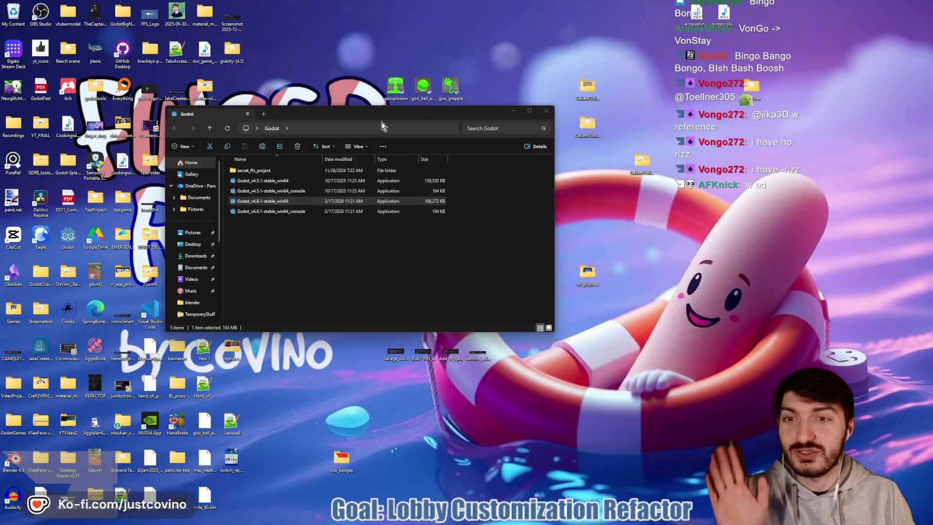
pyautogui.click(517, 112)
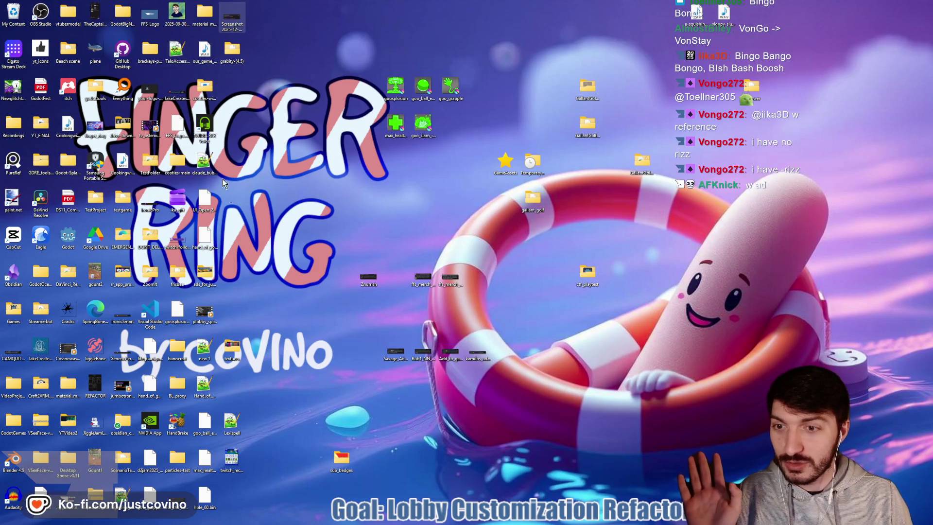
pyautogui.click(419, 281)
pyautogui.doubleClick(420, 281)
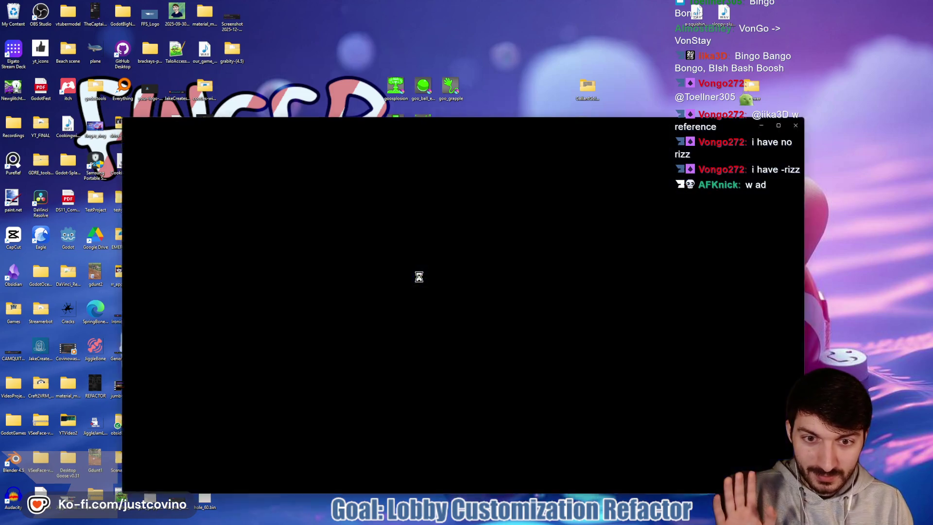
# Step: Zoom into the merch testimonial chat screenshot in Photos, then return to the Godot editor
pyautogui.scroll(5, 426, 246)
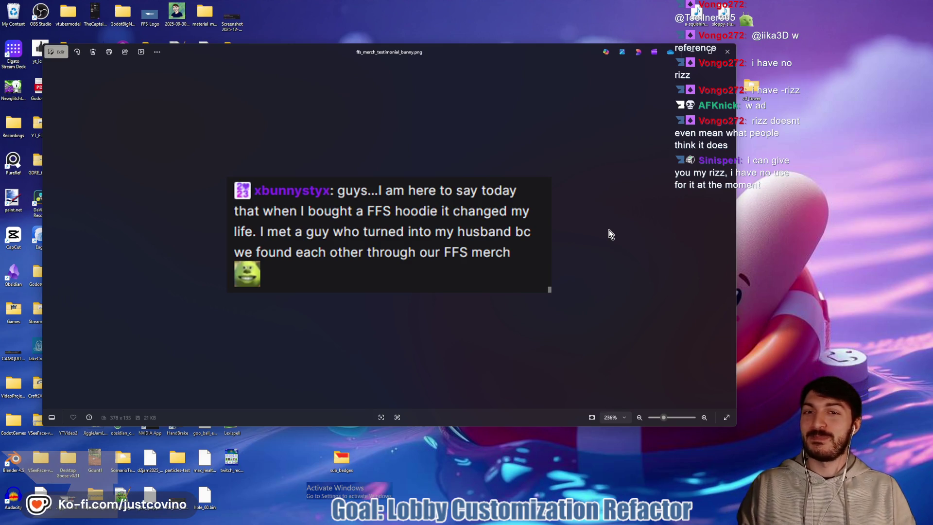
pyautogui.scroll(3, 543, 224)
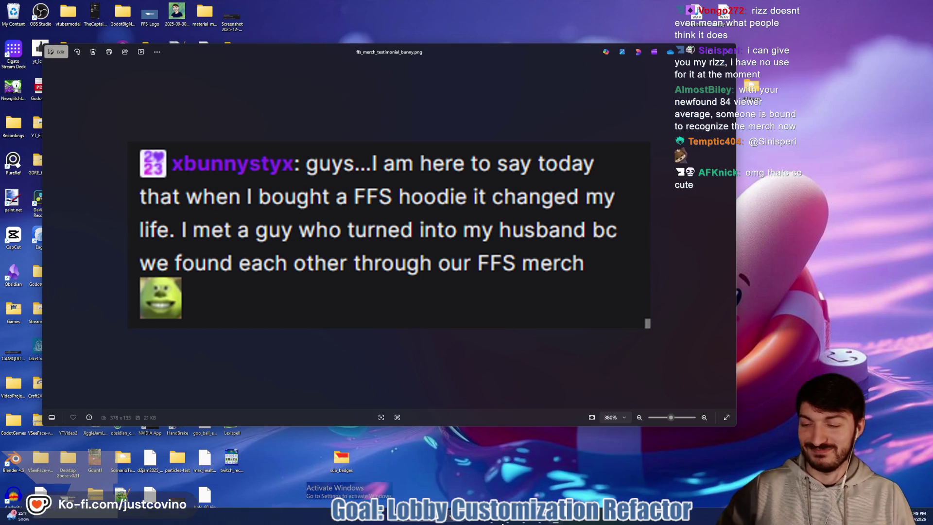
pyautogui.moveTo(508, 518)
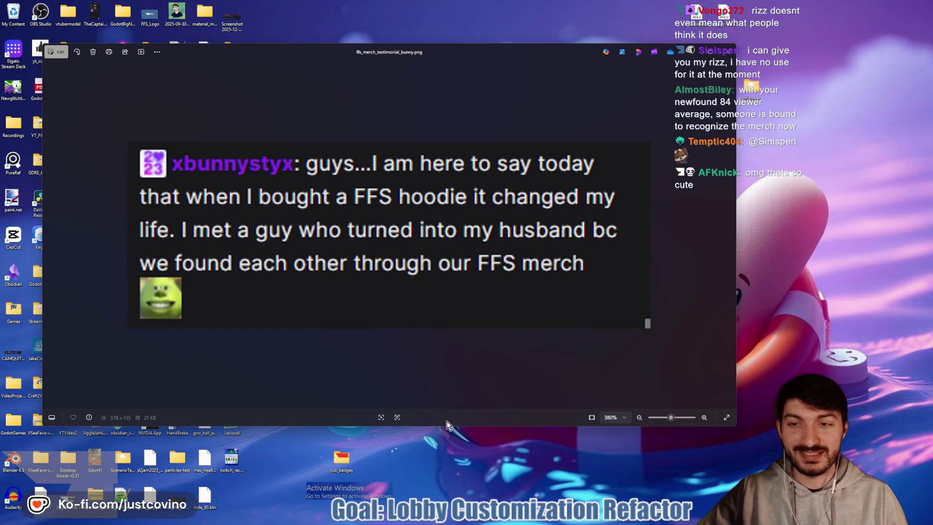
pyautogui.click(541, 521)
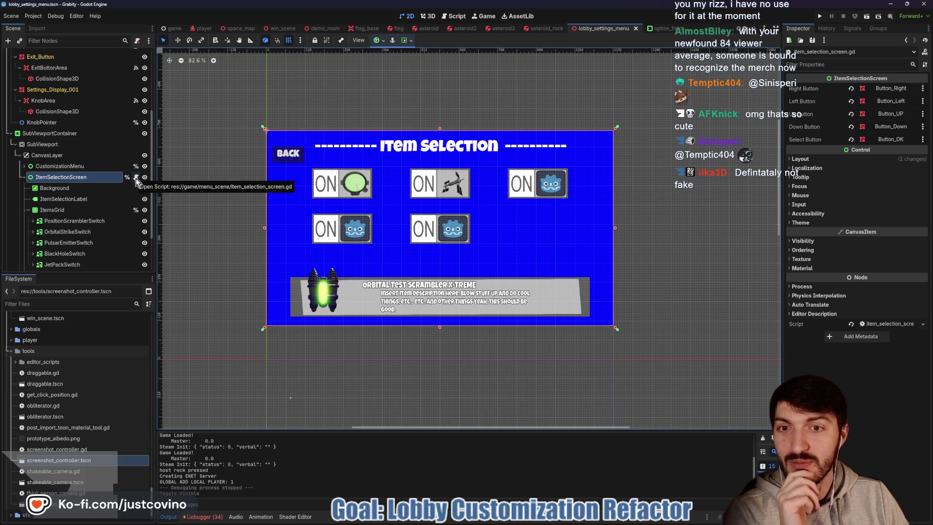
# Step: Add 'var row_idx: int = 0' and 'var column_idx: int = 0' below the onready variables in item_selection_screen.gd
pyautogui.click(136, 178)
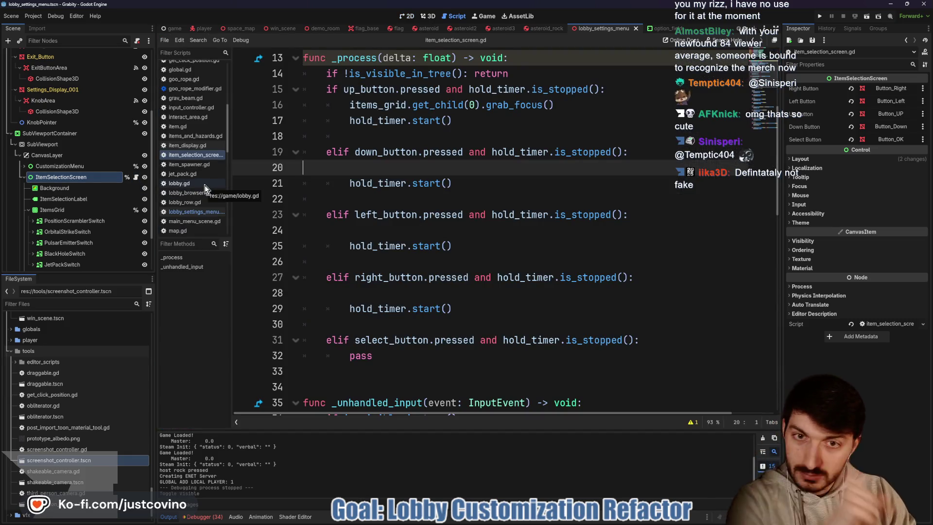
pyautogui.scroll(4, 411, 225)
pyautogui.click(373, 199)
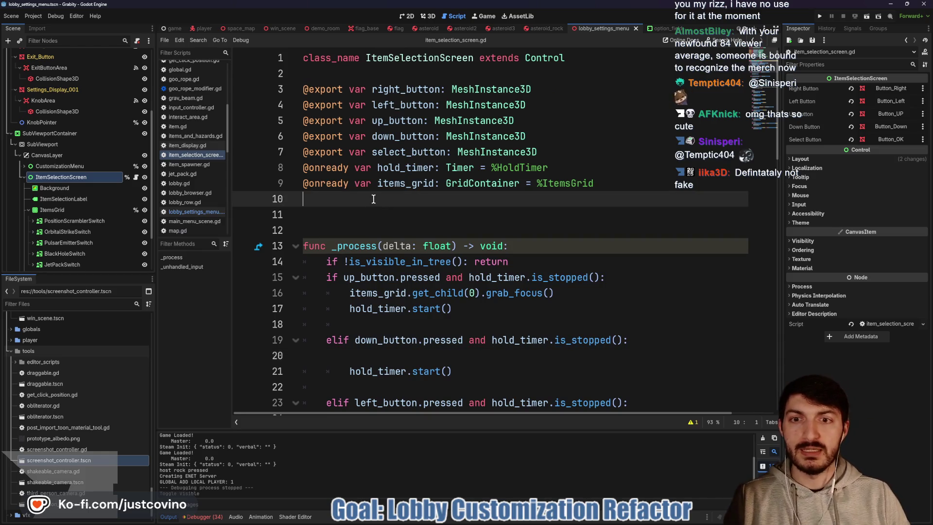
pyautogui.press('Return')
pyautogui.write('var r')
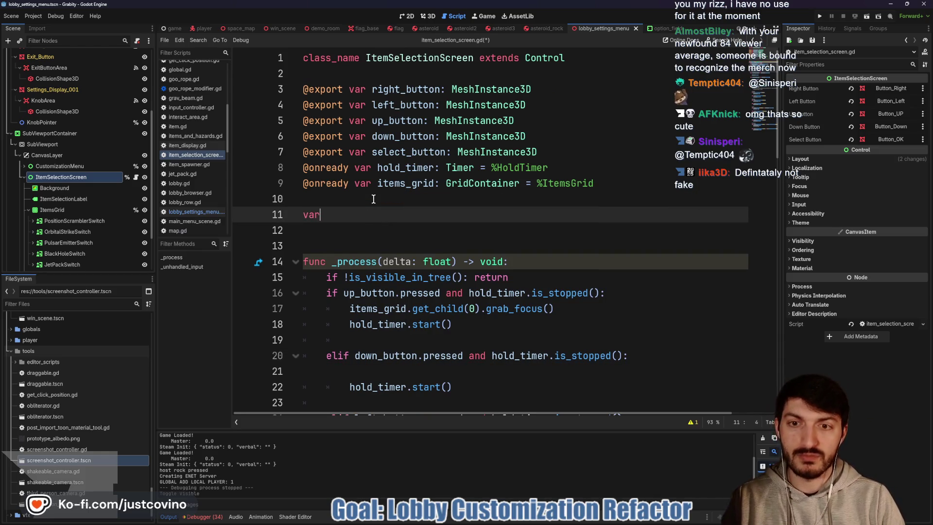
pyautogui.write('ow_idx: int ')
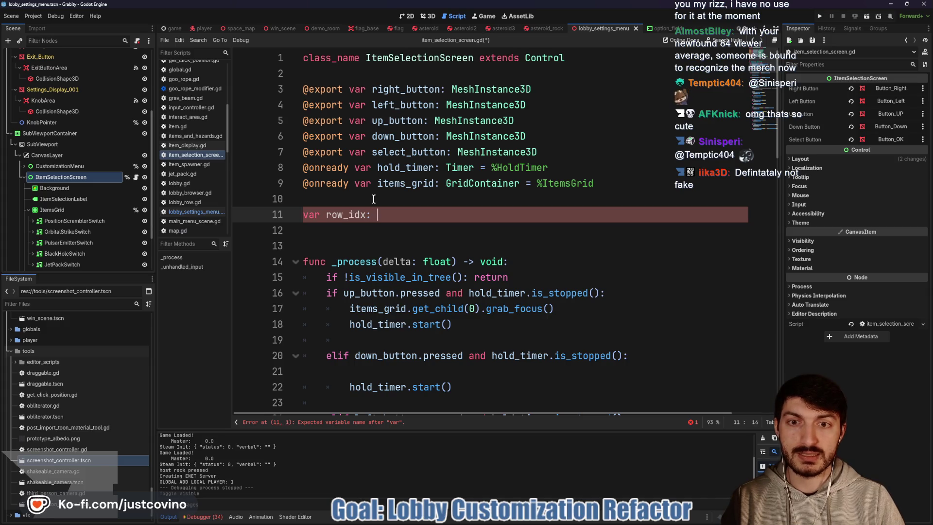
pyautogui.write('= 0')
pyautogui.press('Return')
pyautogui.write('ar')
pyautogui.press('BackSpace')
pyautogui.press('BackSpace')
pyautogui.write('var')
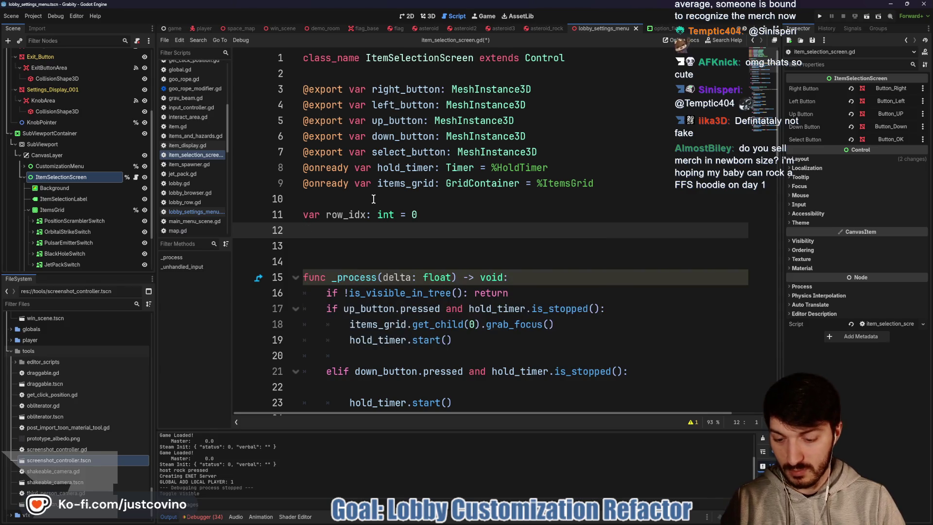
pyautogui.write(' column')
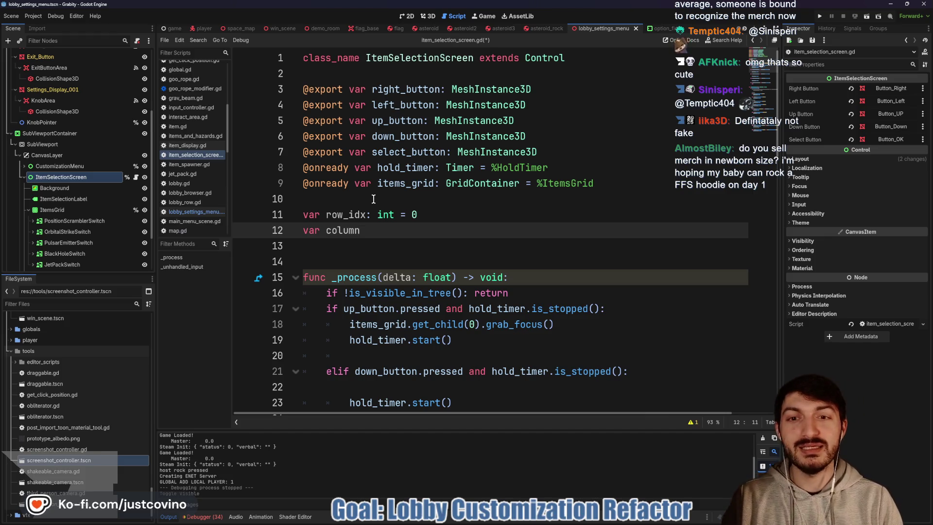
pyautogui.write('_idx: int')
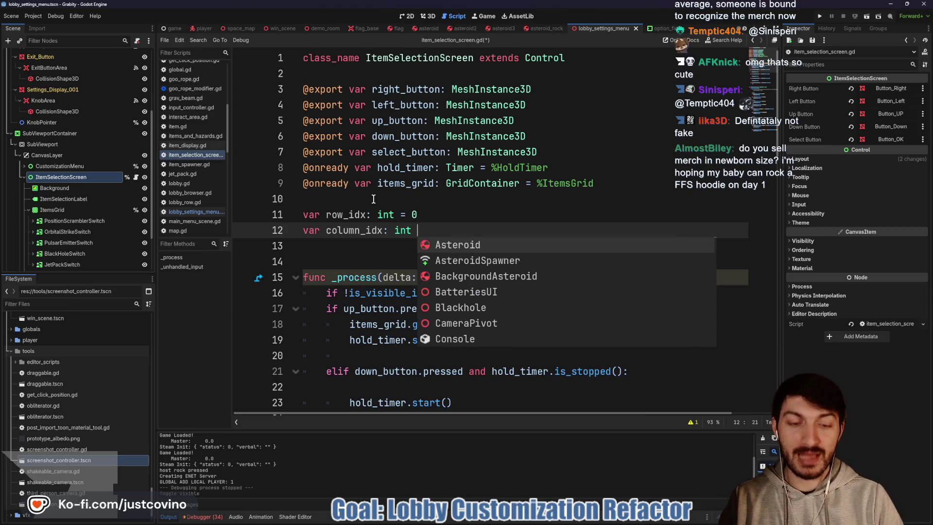
pyautogui.write(' = 0')
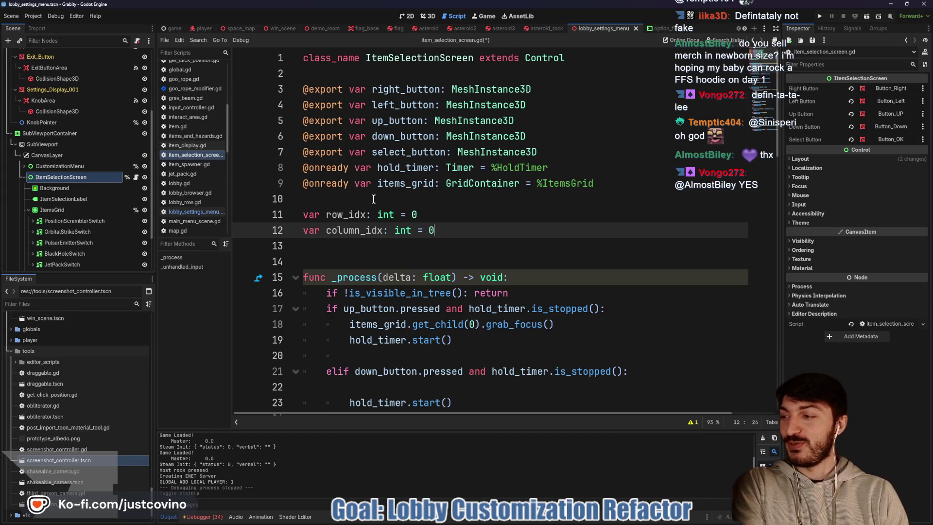
pyautogui.click(433, 246)
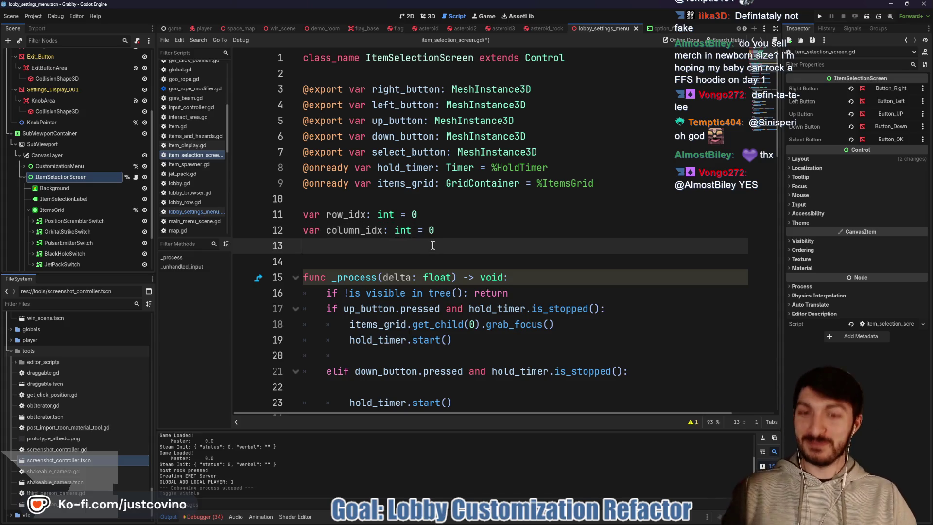
# Step: Save item_selection_screen.gd and add a new blank line below the index variables
pyautogui.hotkey('ctrl', 's')
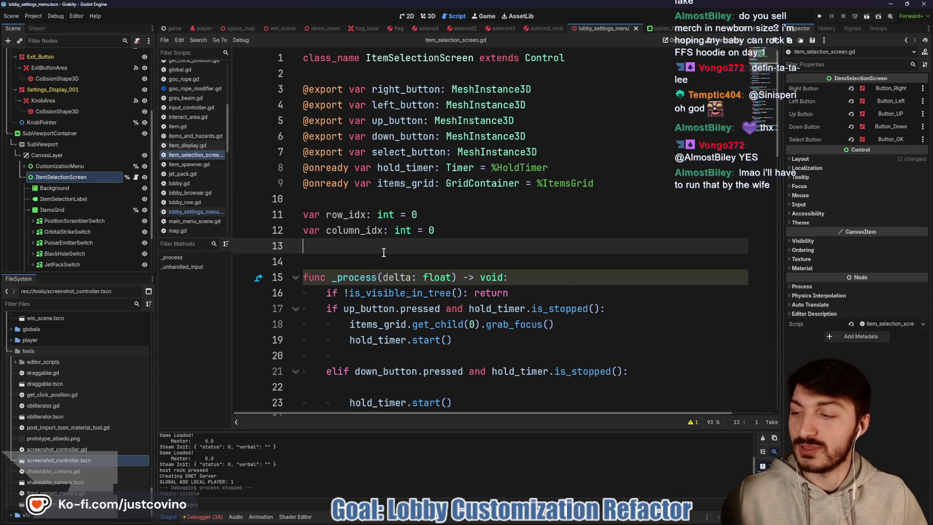
pyautogui.click(377, 195)
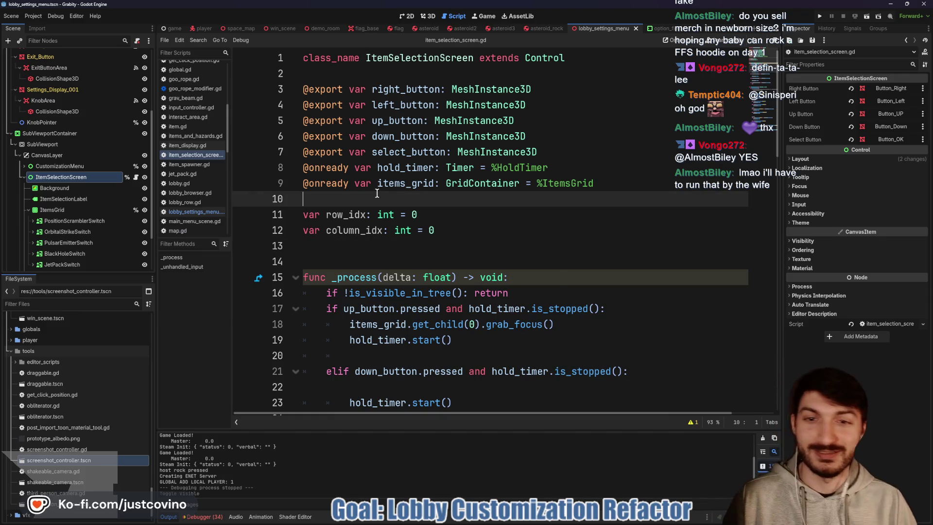
pyautogui.click(385, 248)
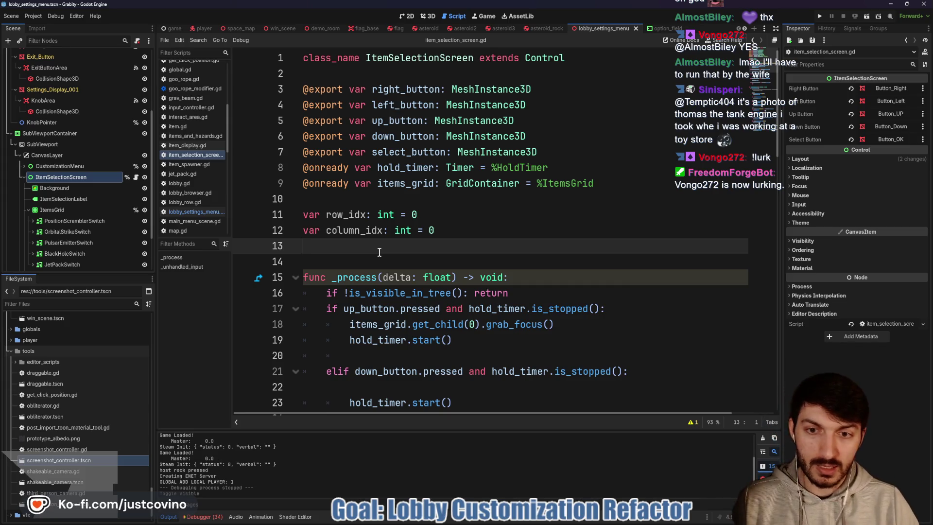
pyautogui.press('Return')
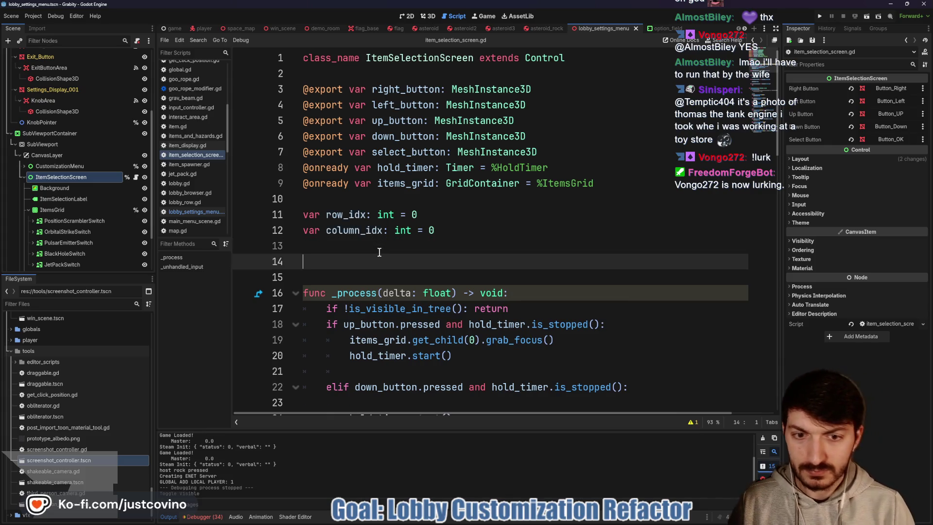
# Step: Write a _ready() -> void function calling items_grid.get_child(0).grab_focus()
pyautogui.write('func _r')
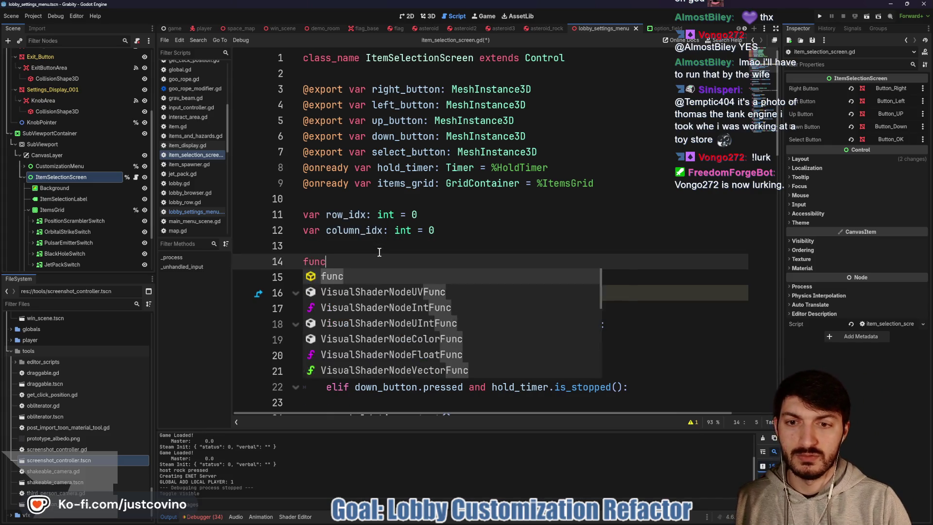
pyautogui.press('Return')
pyautogui.press('Return')
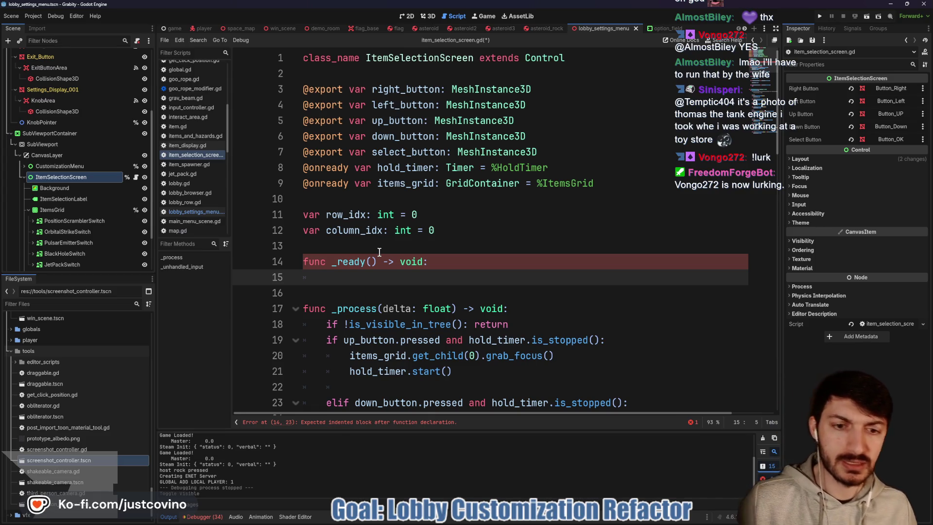
pyautogui.write('items')
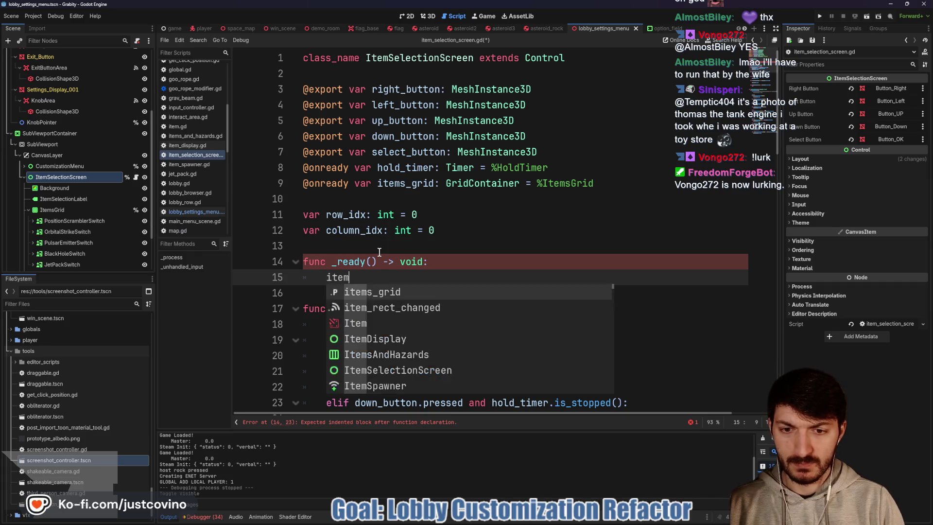
pyautogui.press('Return')
pyautogui.write('.get_child')
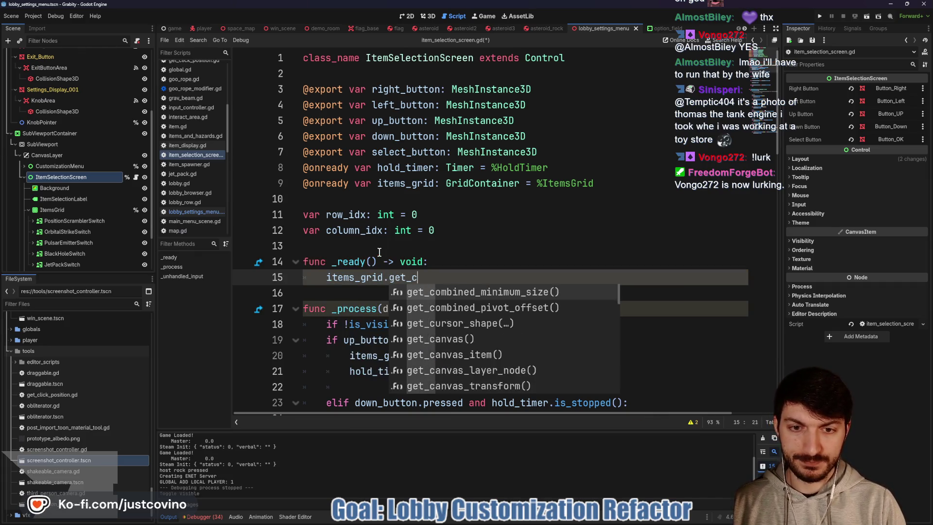
pyautogui.press('Return')
pyautogui.write('-')
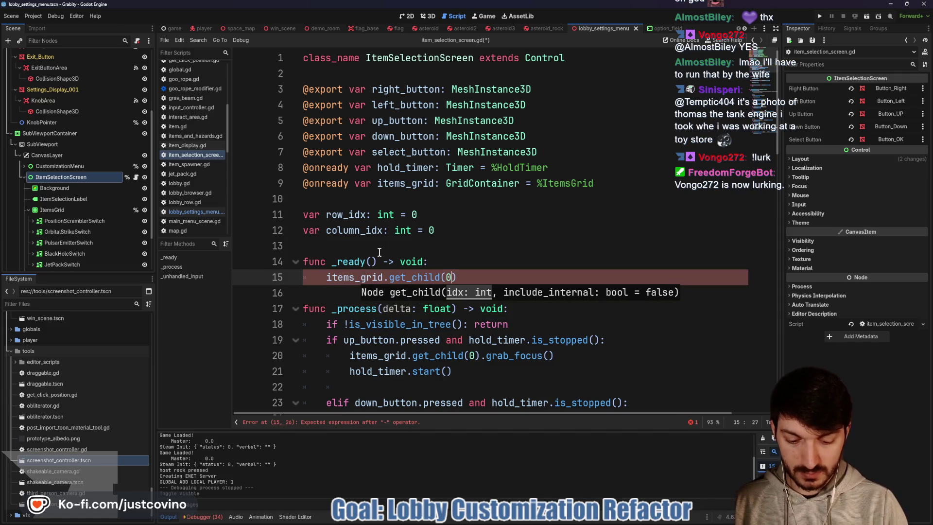
pyautogui.press('Right')
pyautogui.write('.grab_')
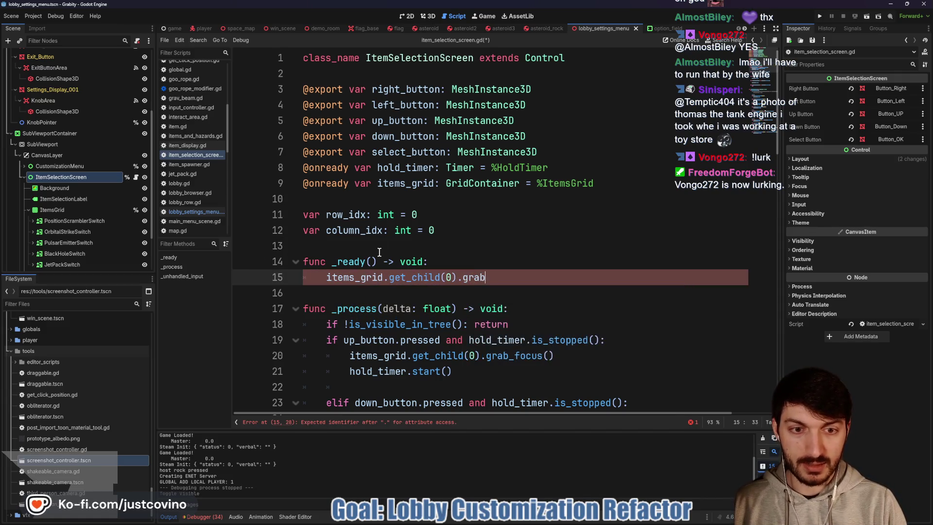
pyautogui.write('*(')
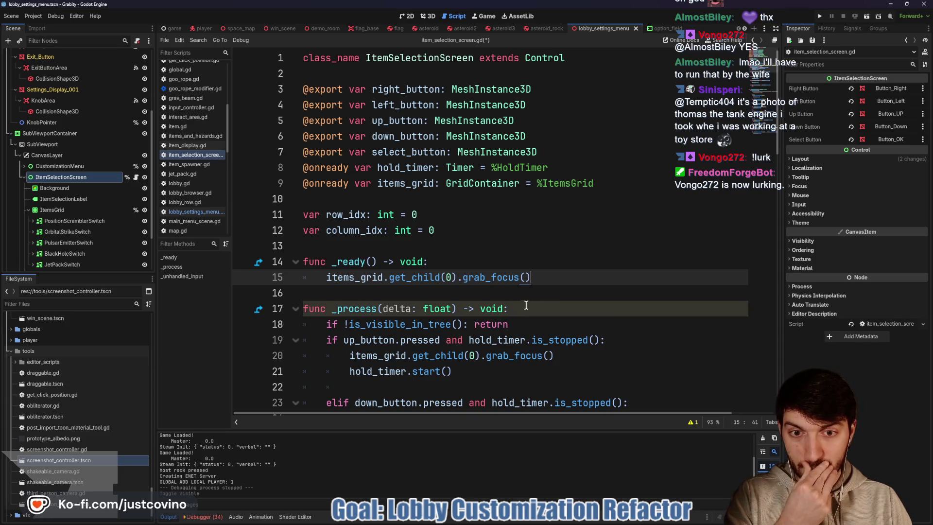
# Step: Insert a blank line after the onready variables
pyautogui.click(440, 247)
pyautogui.click(384, 202)
pyautogui.press('Return')
pyautogui.press('Return')
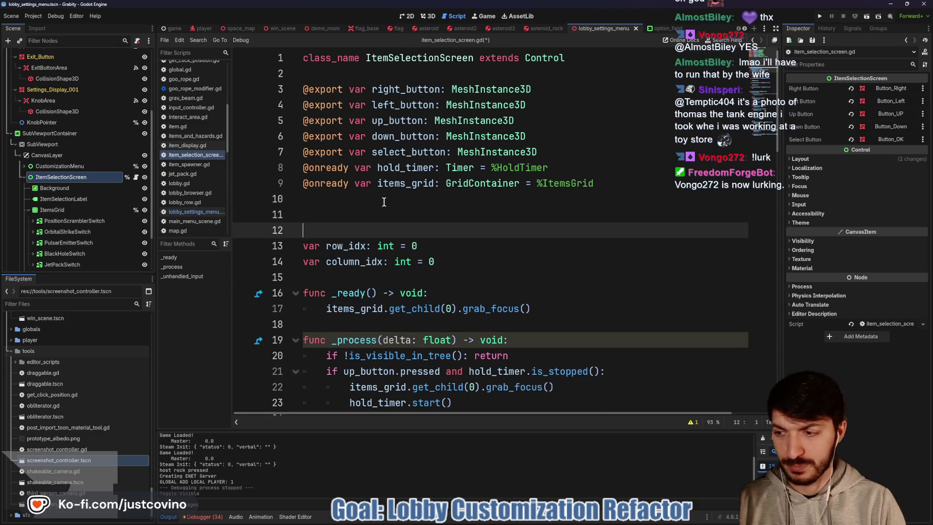
# Step: Add extra blank lines before and after _ready, putting it on line 17 and _process on line 21
pyautogui.rightClick(393, 213)
pyautogui.click(623, 185)
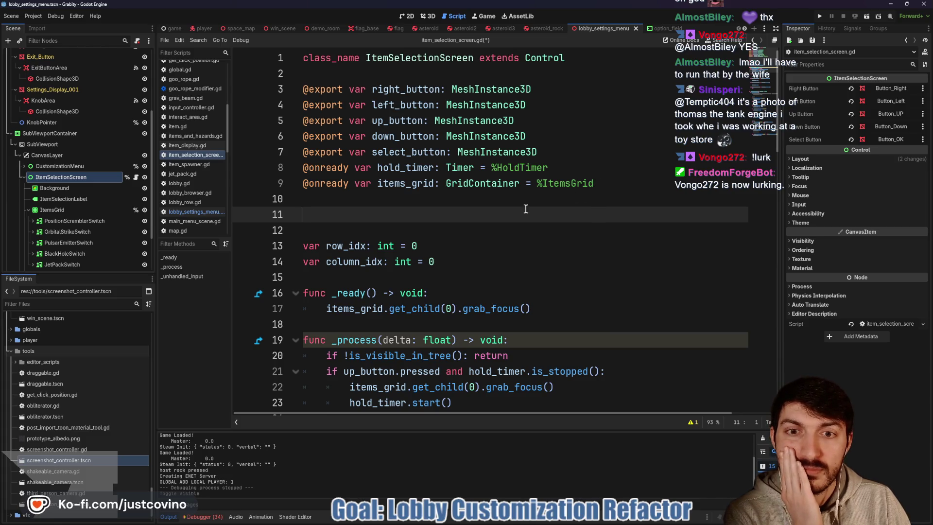
pyautogui.scroll(-1, 411, 233)
pyautogui.click(344, 233)
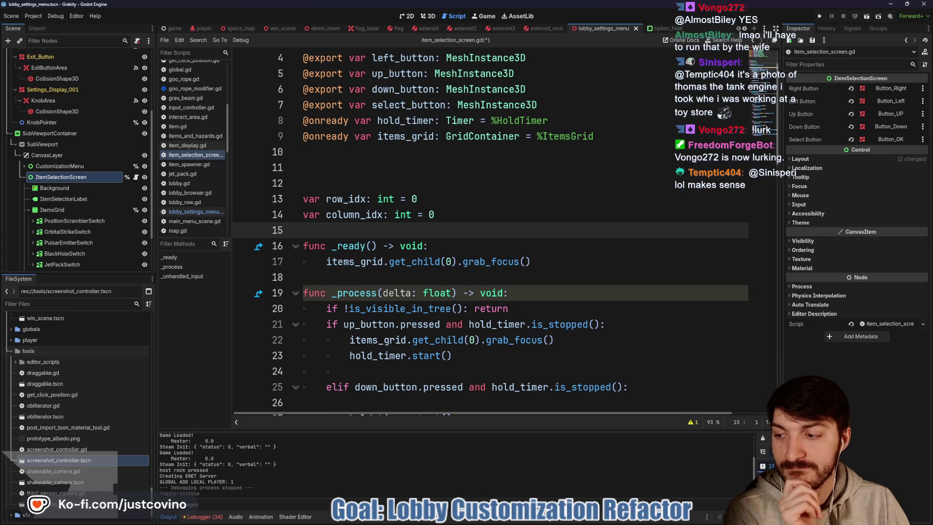
pyautogui.click(511, 274)
pyautogui.press('Return')
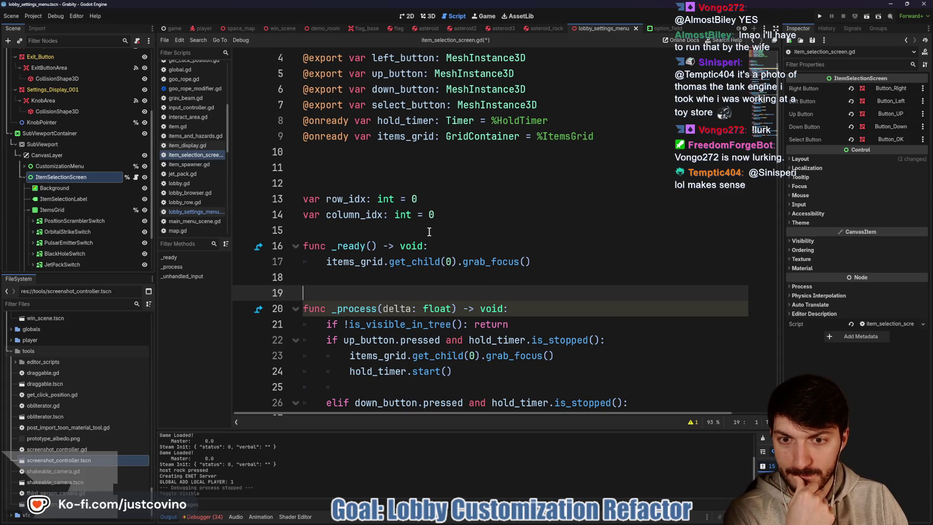
pyautogui.click(402, 229)
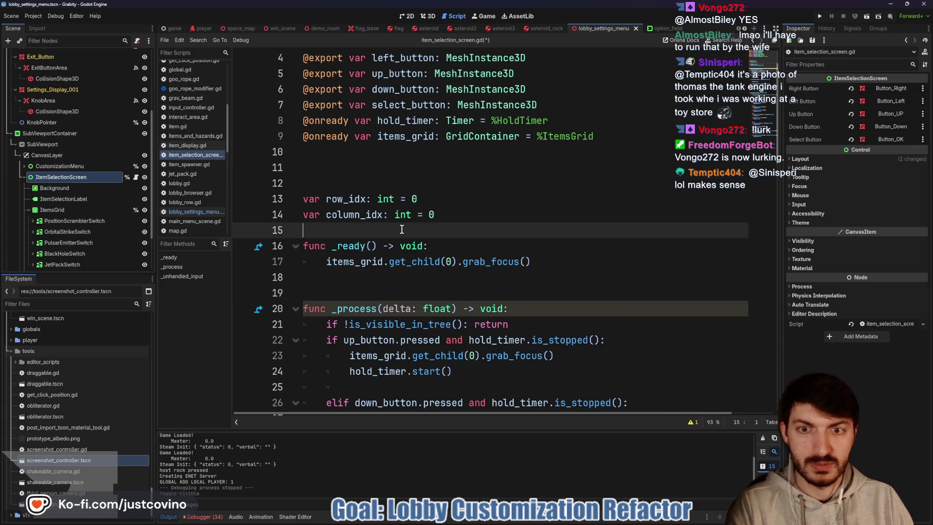
pyautogui.press('Return')
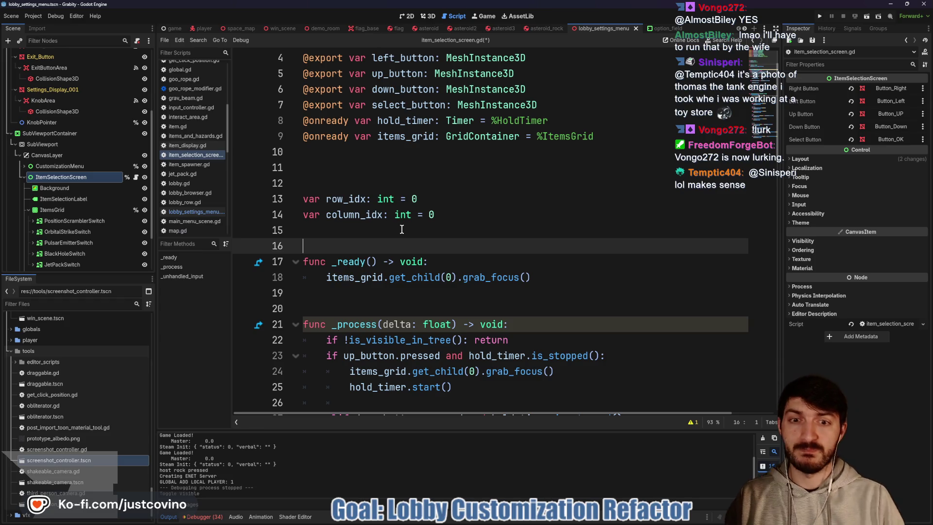
pyautogui.scroll(5, 108, 160)
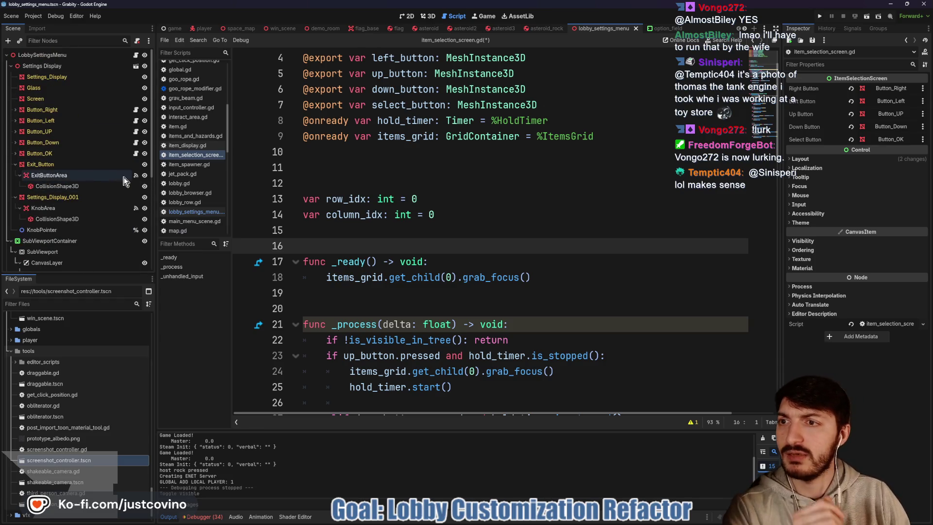
# Step: Review lines 33–34 of lobby_settings_menu.gd, then select the SubViewport node
pyautogui.click(136, 55)
pyautogui.scroll(15, 428, 231)
pyautogui.scroll(20, 428, 231)
pyautogui.scroll(-8, 421, 211)
pyautogui.click(421, 211)
pyautogui.hotkey('shift', 'Up')
pyautogui.hotkey('shift', 'Up')
pyautogui.scroll(-6, 491, 222)
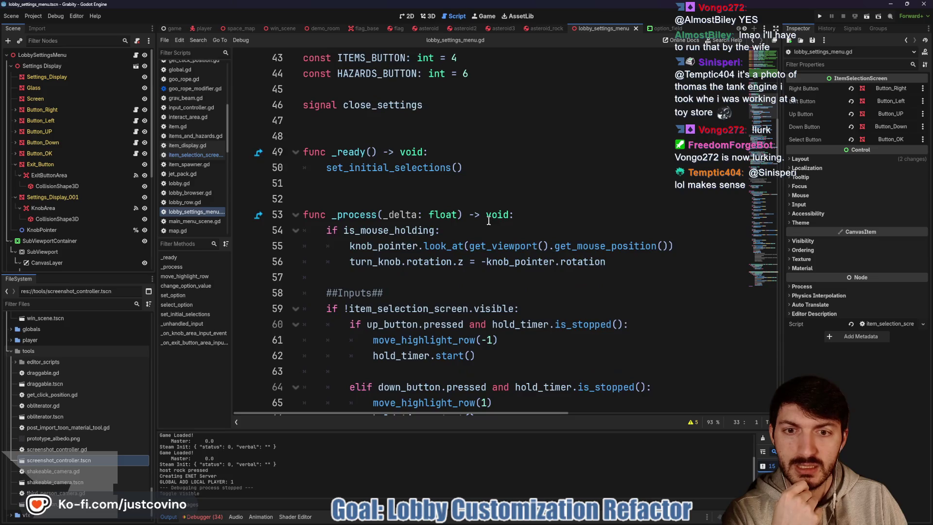
pyautogui.scroll(10, 488, 221)
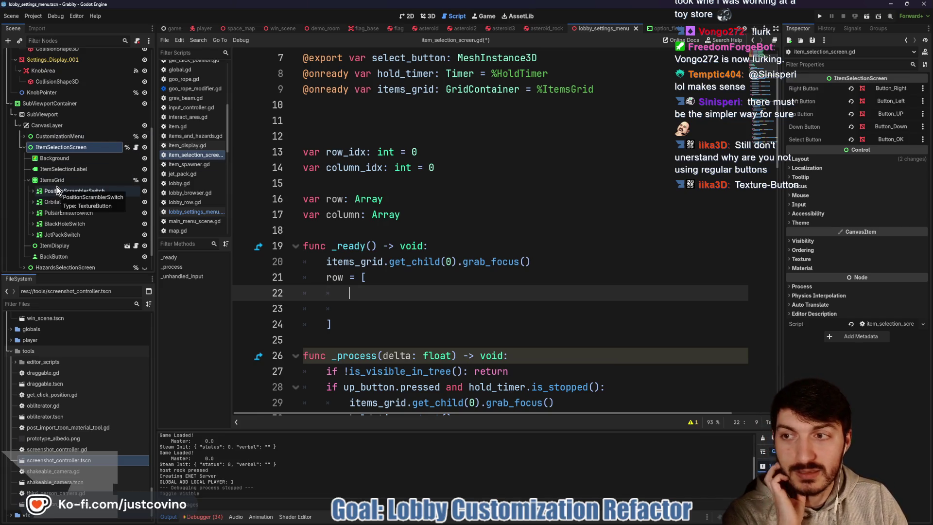
pyautogui.click(60, 118)
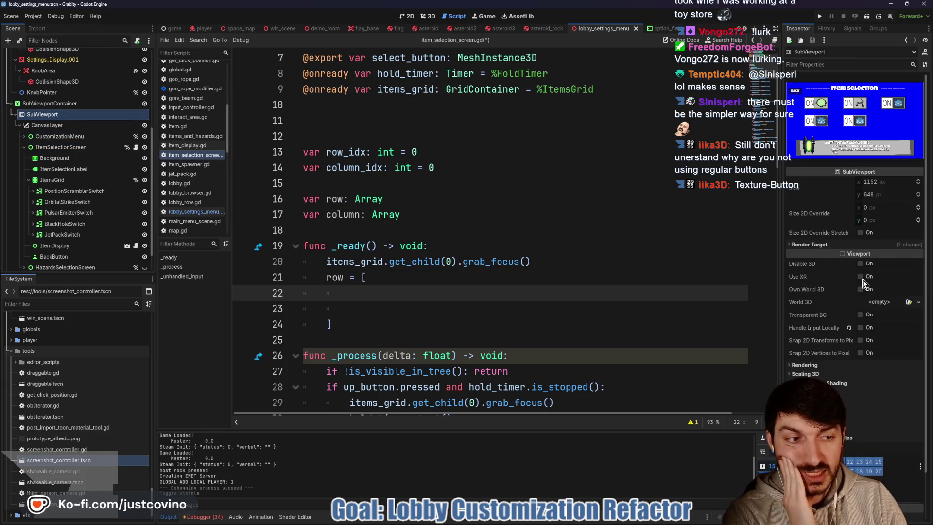
# Step: Check the SubViewport's GUI settings in the Inspector, then run the project with F5
pyautogui.scroll(-2, 831, 297)
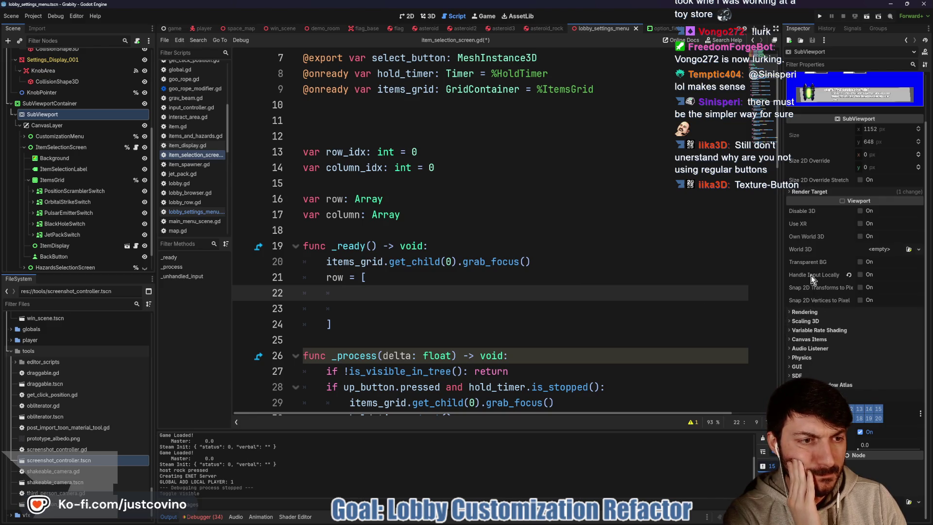
pyautogui.moveTo(811, 275)
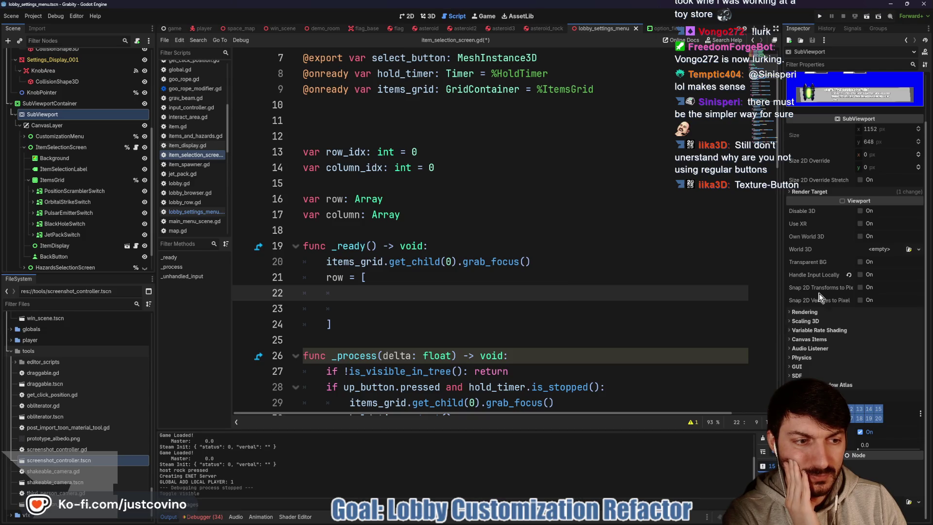
pyautogui.click(815, 366)
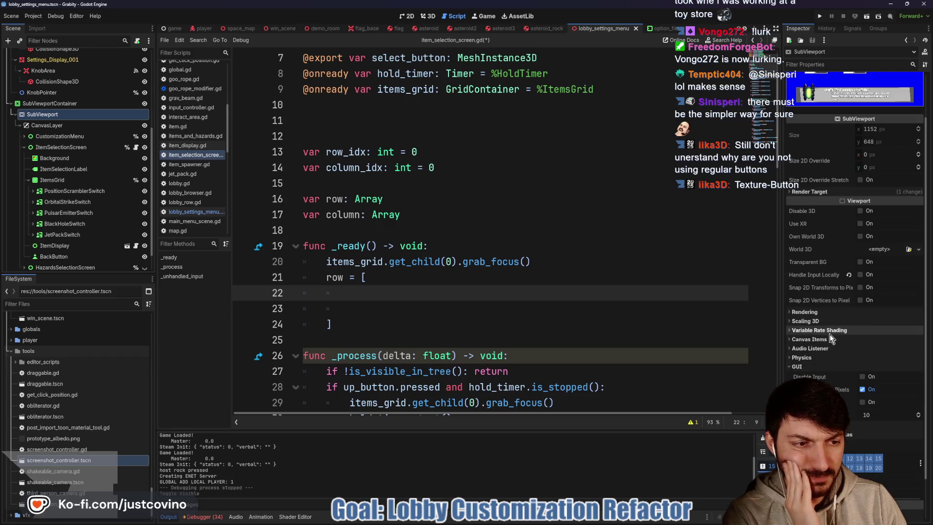
pyautogui.scroll(-1, 829, 334)
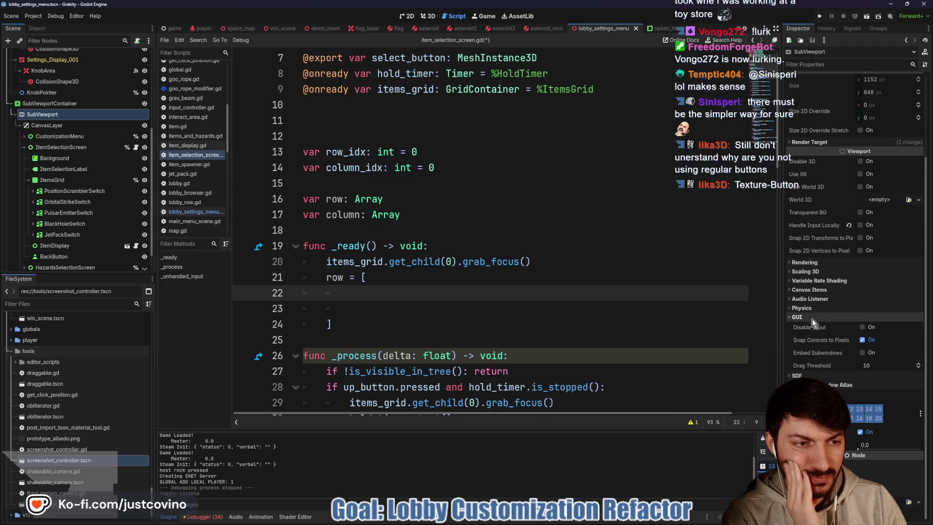
pyautogui.click(812, 318)
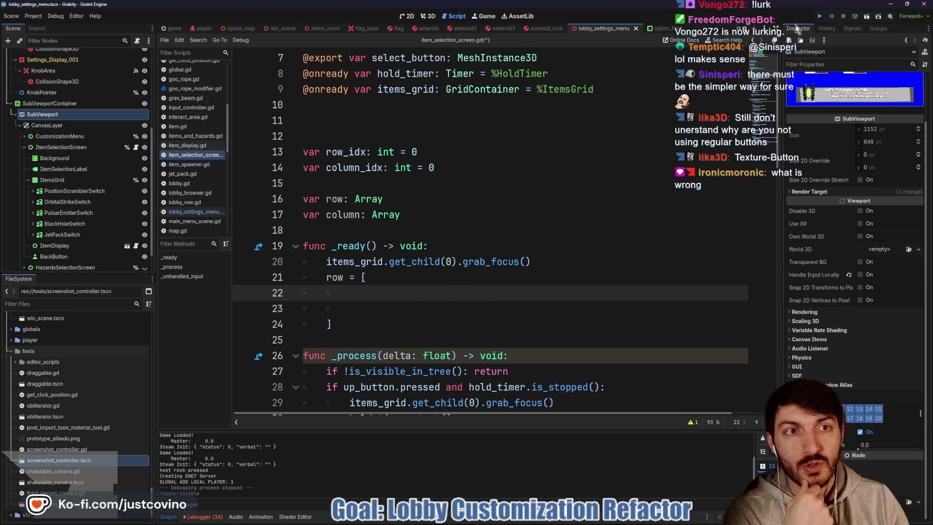
pyautogui.press('F5')
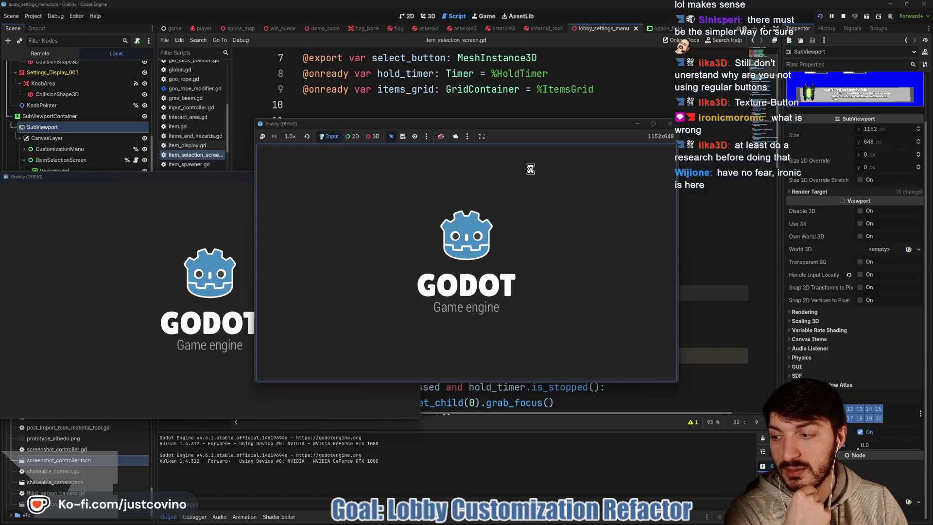
# Step: Host a lobby in the game and reach the Item Selection screen
pyautogui.press('Return')
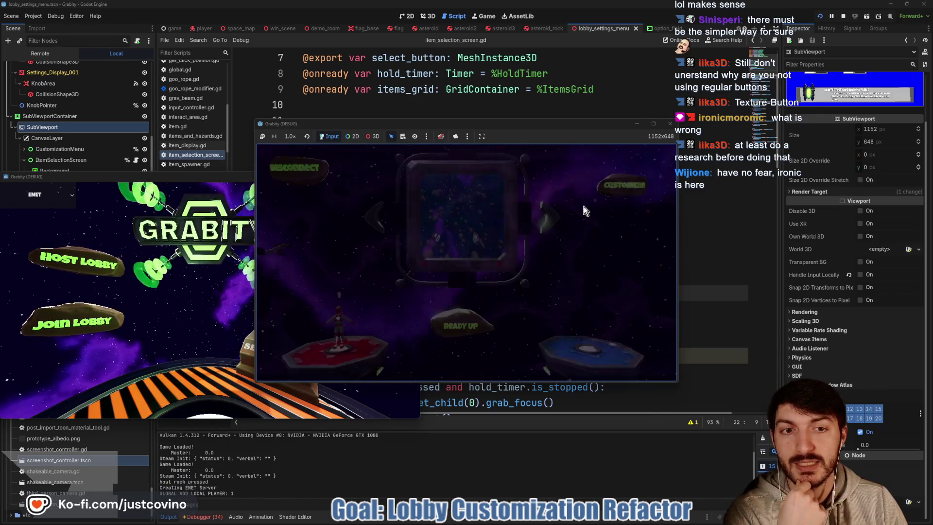
pyautogui.click(624, 186)
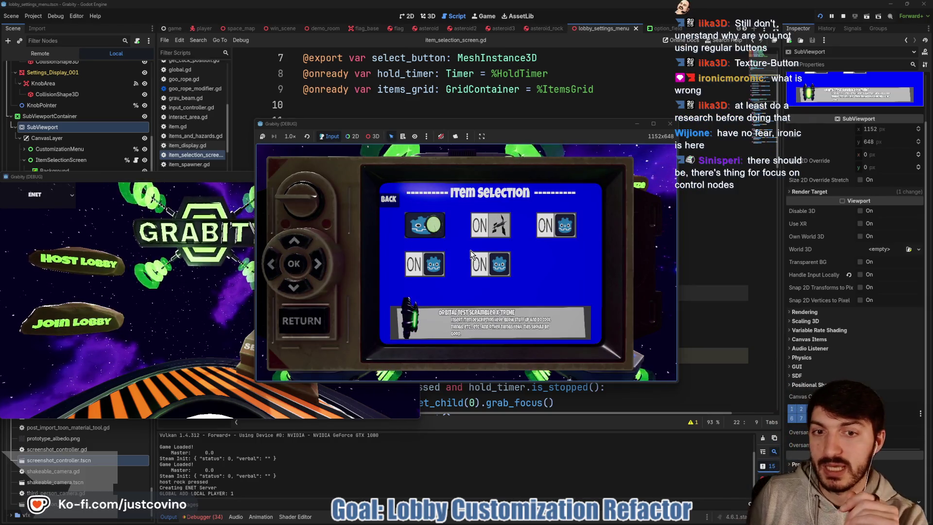
pyautogui.moveTo(442, 203)
pyautogui.mouseDown()
pyautogui.moveTo(376, 210)
pyautogui.moveTo(451, 207)
pyautogui.mouseUp()
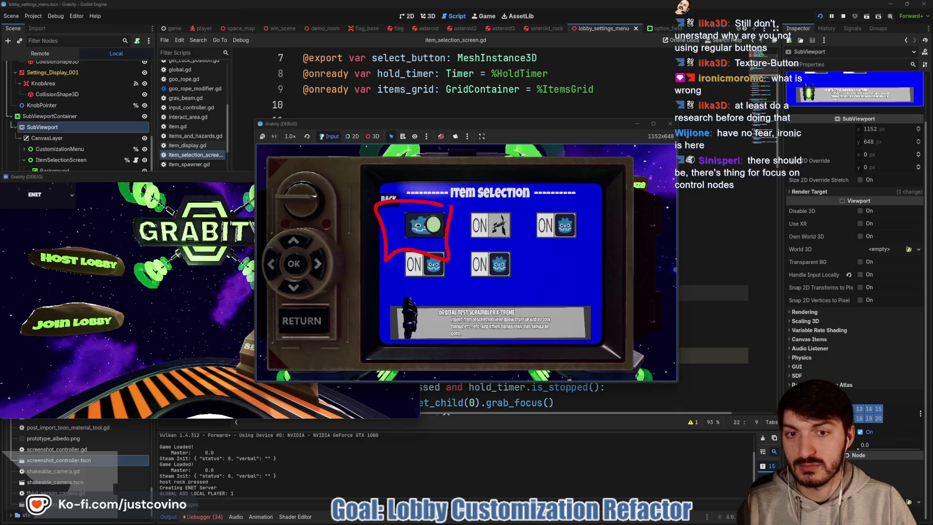
# Step: Test arrow-key focus movement and clicking on the item slots, then stop the game with F8
pyautogui.press('Right')
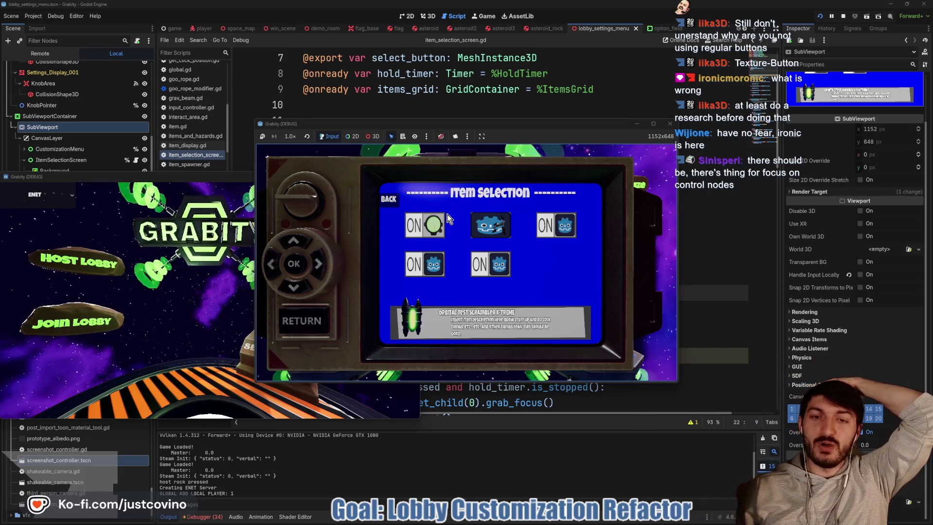
pyautogui.click(446, 220)
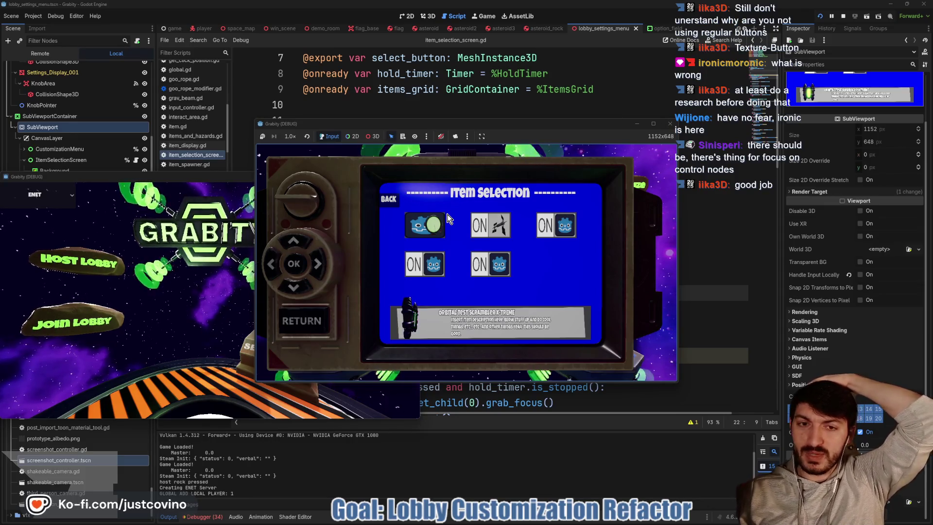
pyautogui.press('Right')
pyautogui.press('Right')
pyautogui.press('Left')
pyautogui.press('Down')
pyautogui.click(448, 218)
pyautogui.click(448, 218)
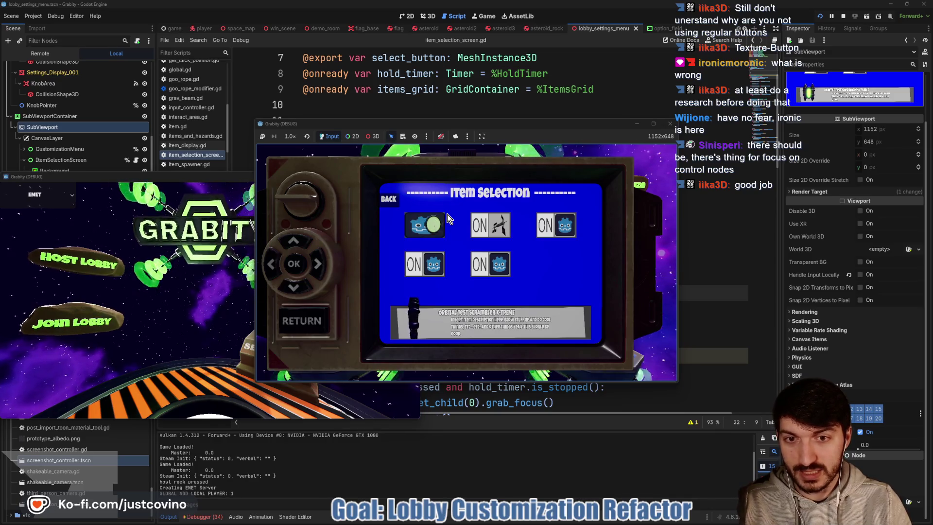
pyautogui.click(448, 219)
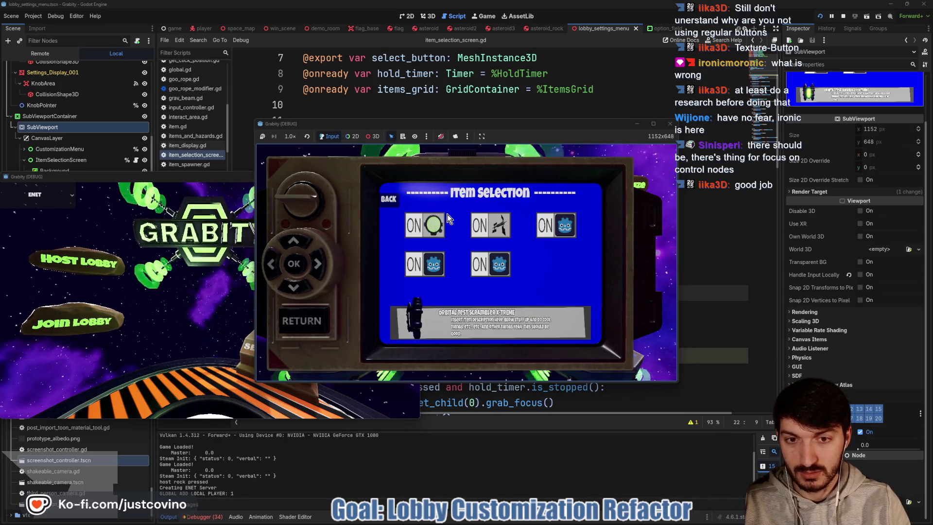
pyautogui.click(448, 218)
pyautogui.click(448, 219)
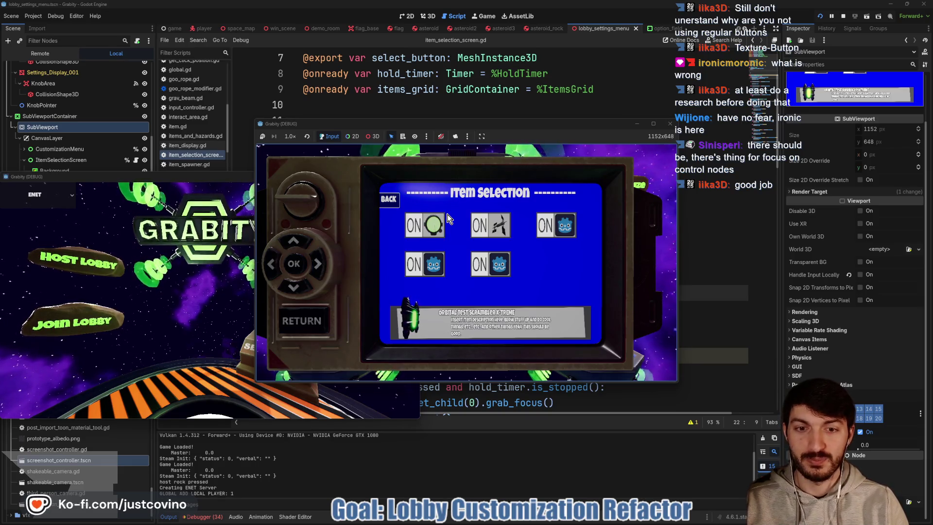
pyautogui.press('Down')
pyautogui.press('F8')
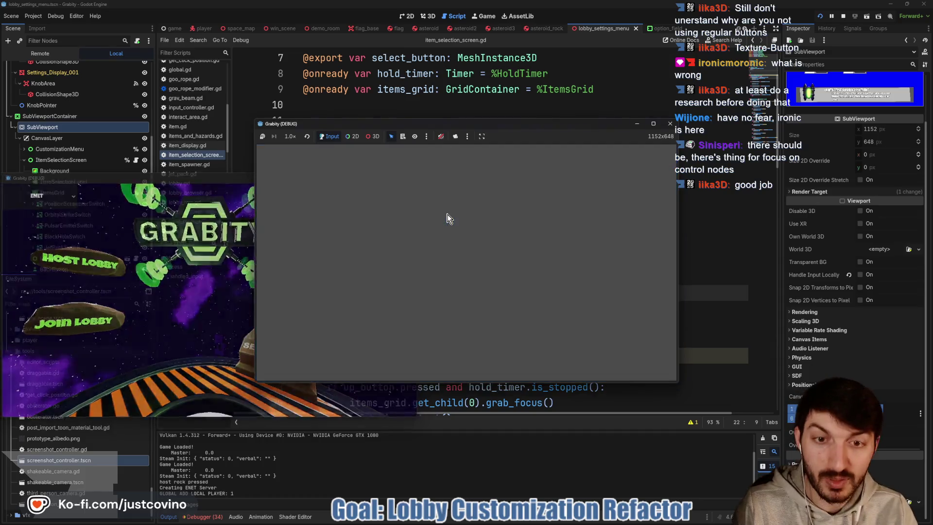
# Step: Delete the empty row array block in _ready and the unused row/column variable declarations
pyautogui.moveTo(341, 324); pyautogui.dragTo(280, 276)
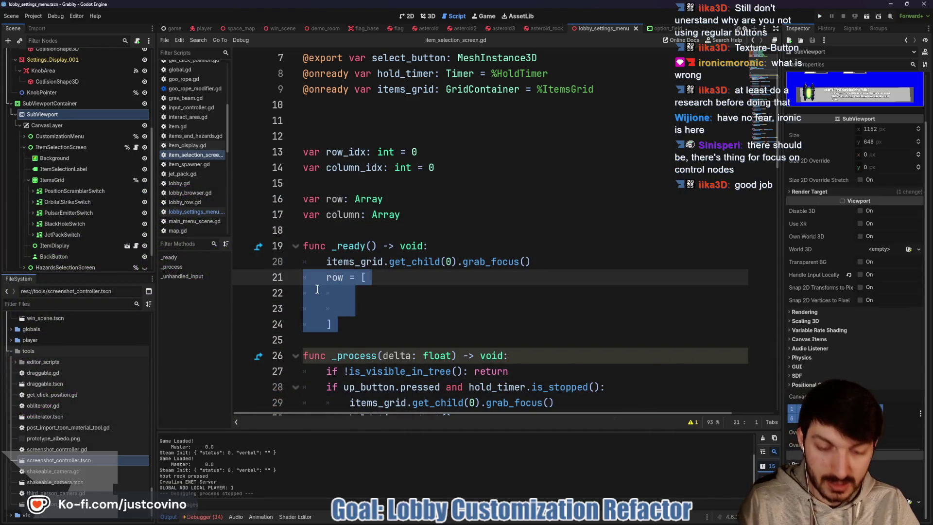
pyautogui.press('BackSpace')
pyautogui.moveTo(340, 224); pyautogui.dragTo(266, 143)
pyautogui.press('BackSpace')
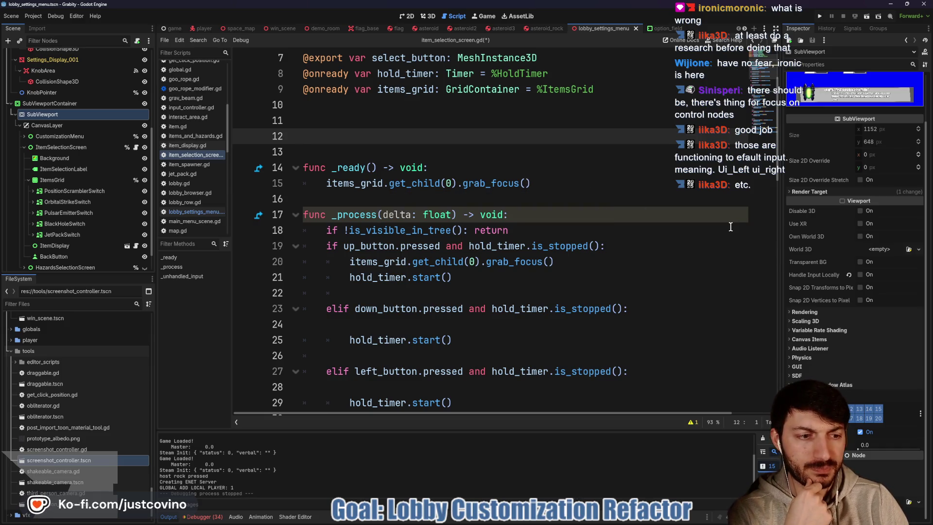
# Step: Inspect ItemsGrid and the PositionScrambler, OrbitalStrike, PulsarEmitter, JetPack and BlackHole switches
pyautogui.click(100, 180)
pyautogui.click(78, 191)
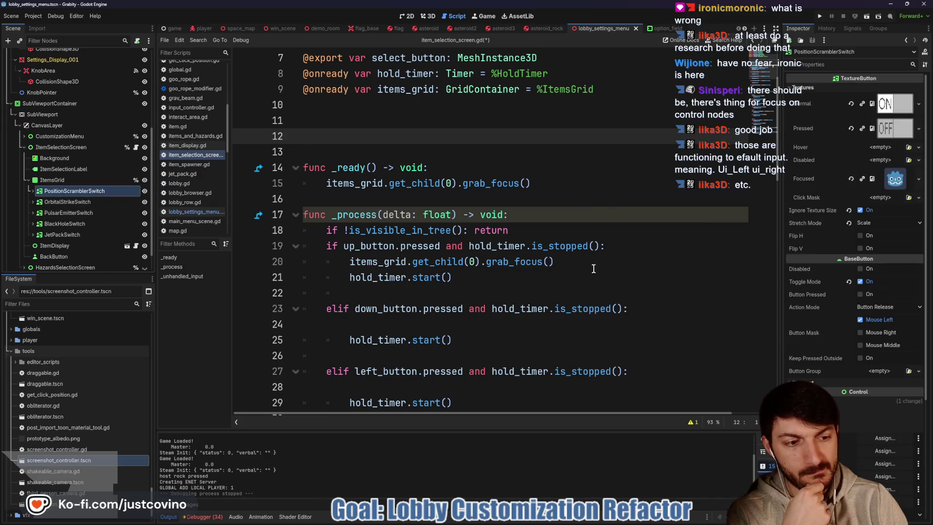
pyautogui.scroll(-5, 848, 287)
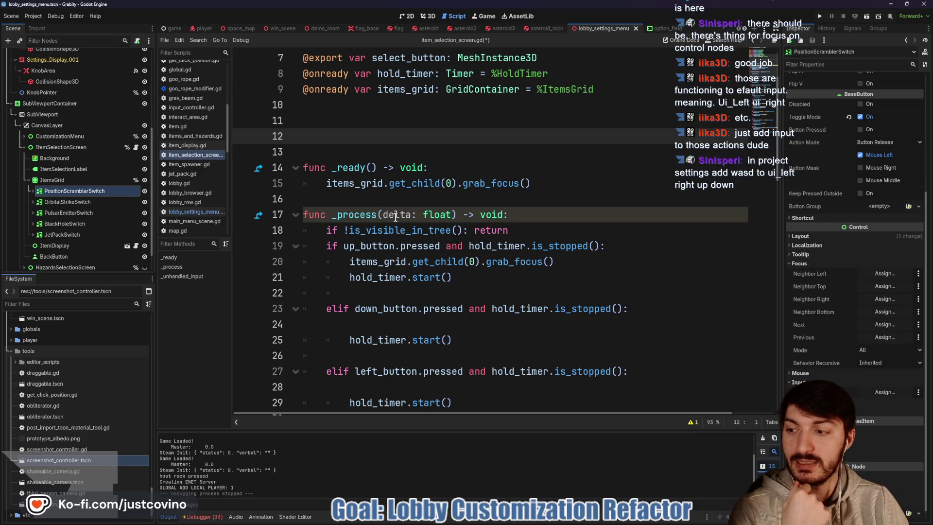
pyautogui.scroll(1, 388, 209)
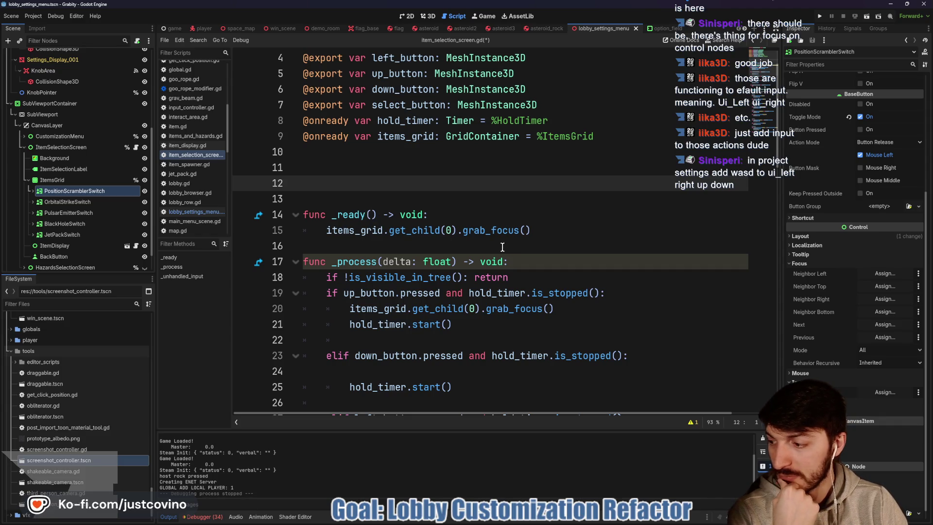
pyautogui.scroll(-3, 502, 247)
pyautogui.scroll(-3, 500, 246)
pyautogui.scroll(3, 497, 245)
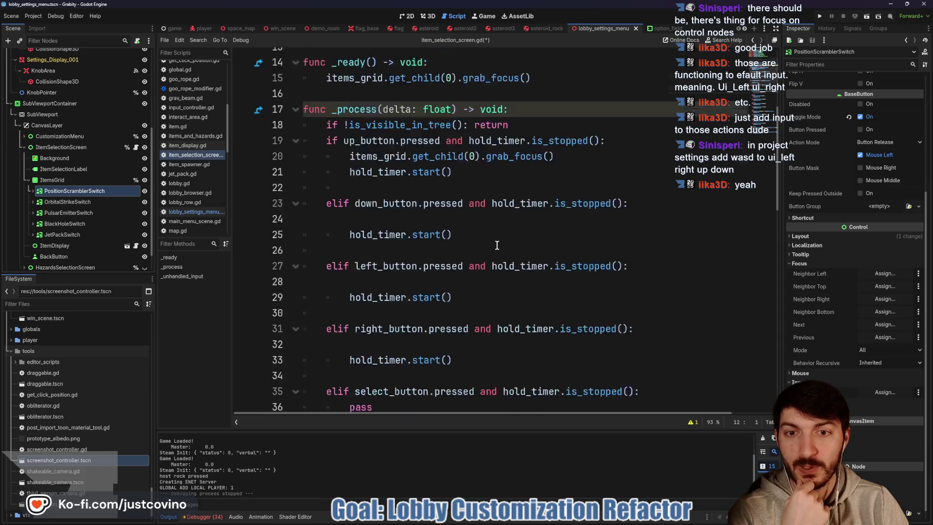
pyautogui.scroll(5, 497, 245)
pyautogui.scroll(-2, 496, 250)
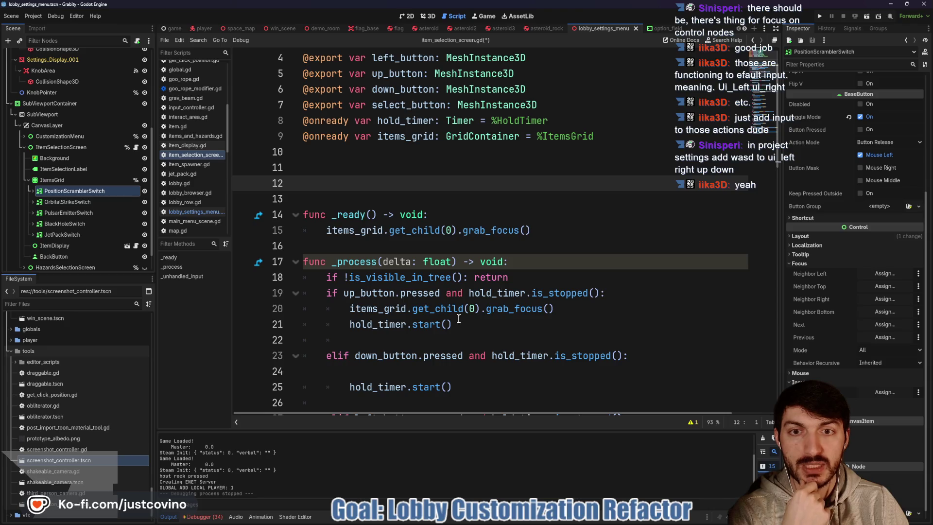
pyautogui.scroll(-5, 458, 318)
pyautogui.scroll(6, 457, 315)
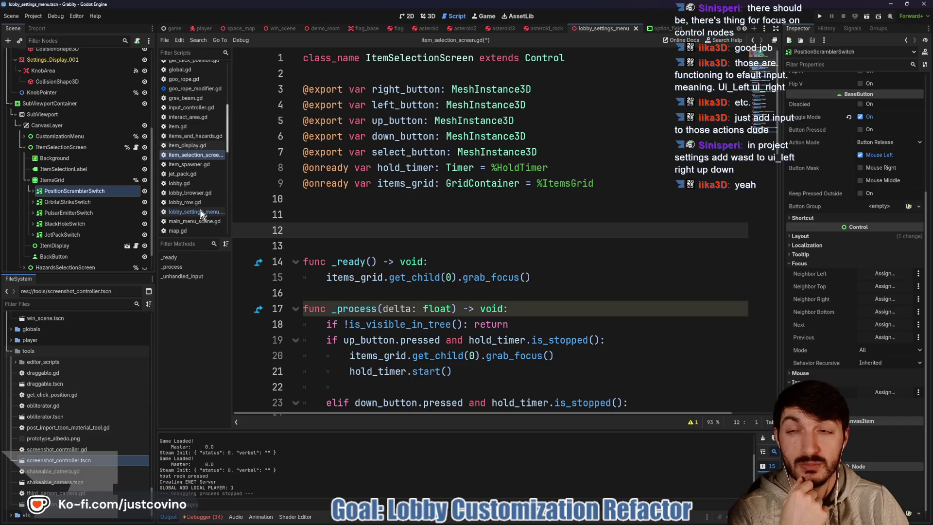
pyautogui.click(83, 202)
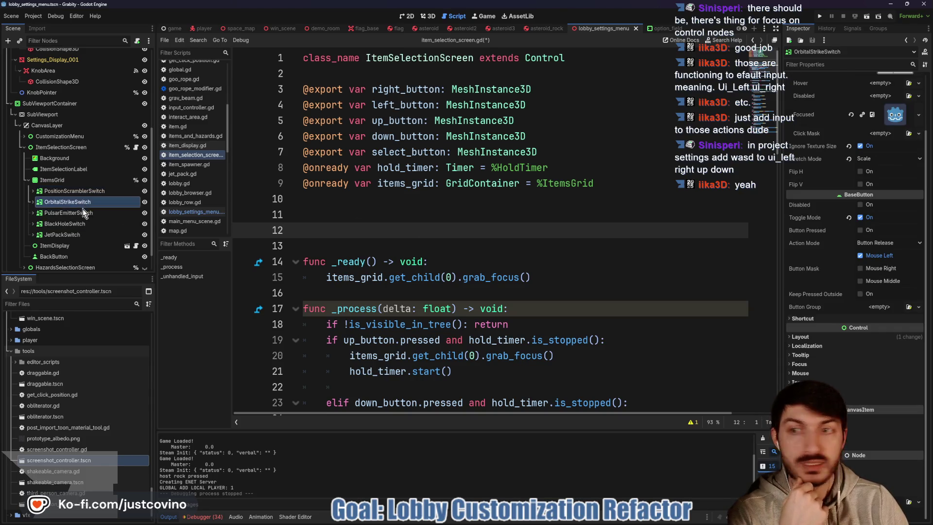
pyautogui.click(82, 214)
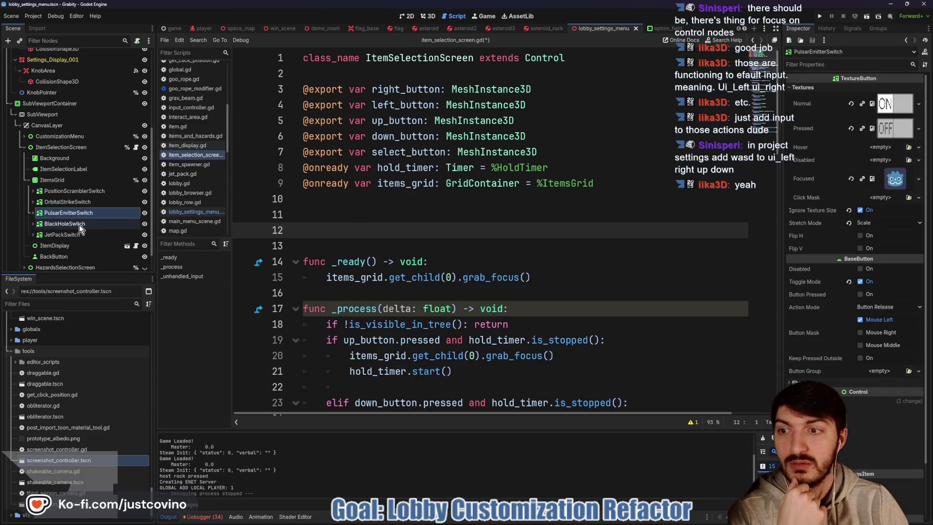
pyautogui.click(80, 232)
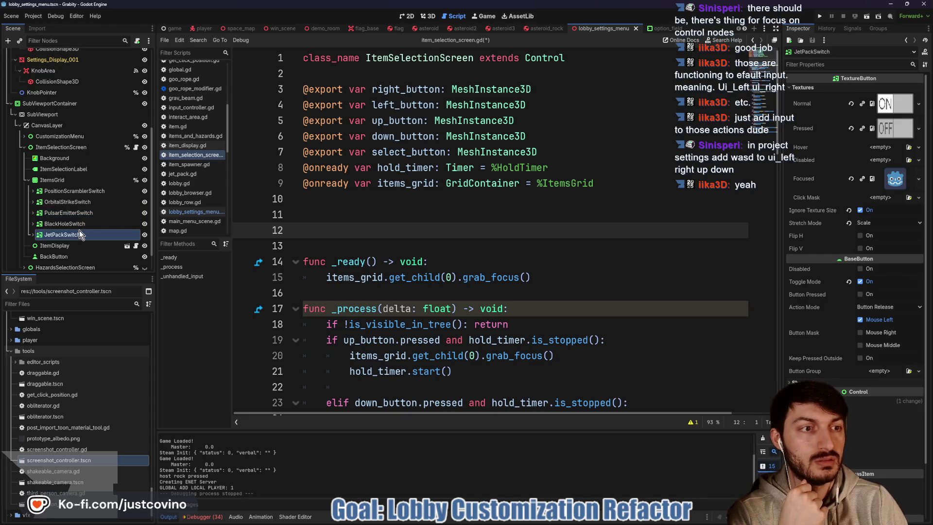
pyautogui.click(68, 223)
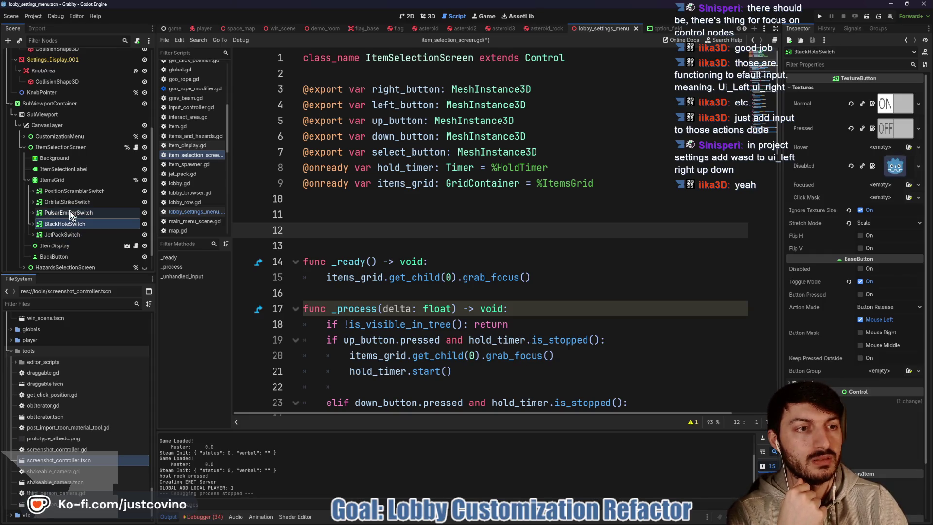
# Step: Clear BlackHoleSwitch's Disabled texture, load icon.svg as its Focused texture, and save
pyautogui.click(850, 168)
pyautogui.click(880, 160)
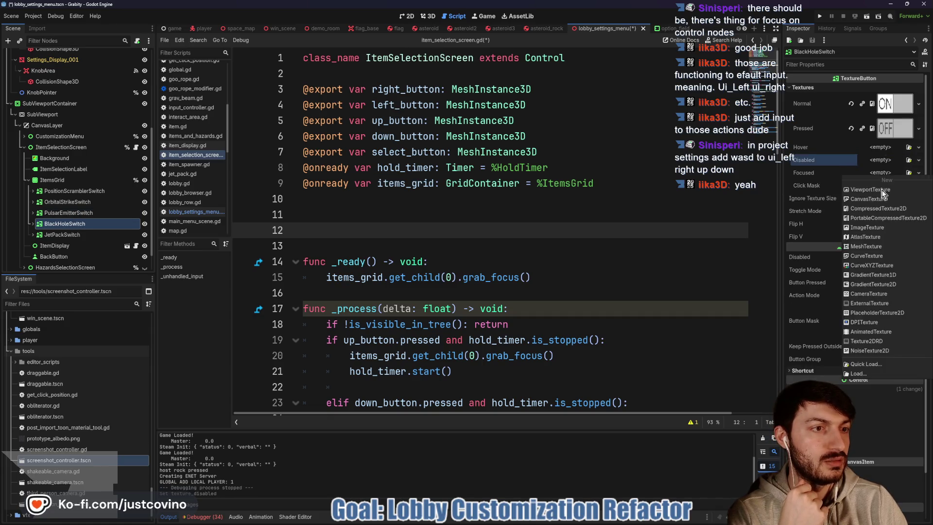
pyautogui.click(889, 346)
pyautogui.press('Return')
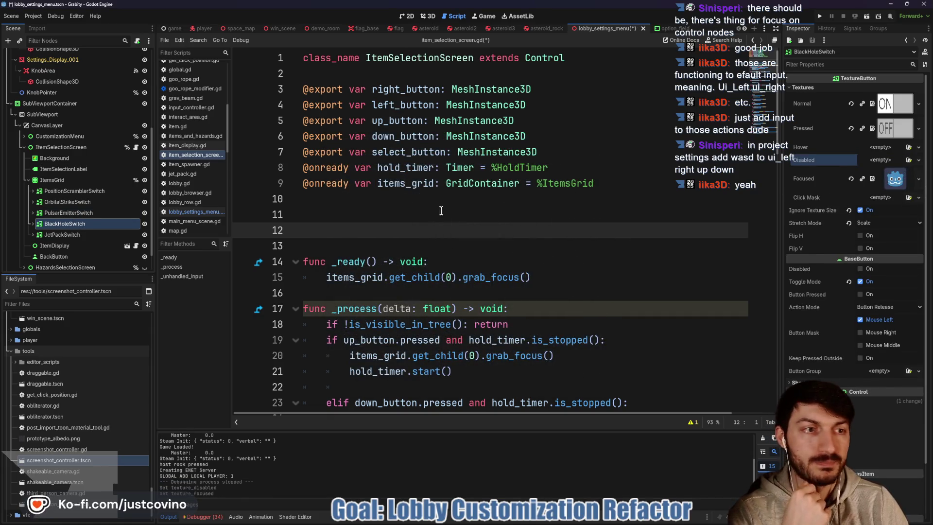
pyautogui.click(425, 213)
pyautogui.hotkey('ctrl', 's')
# Step: Open Project Settings on the Input Map tab
pyautogui.click(33, 16)
pyautogui.click(48, 27)
pyautogui.click(262, 95)
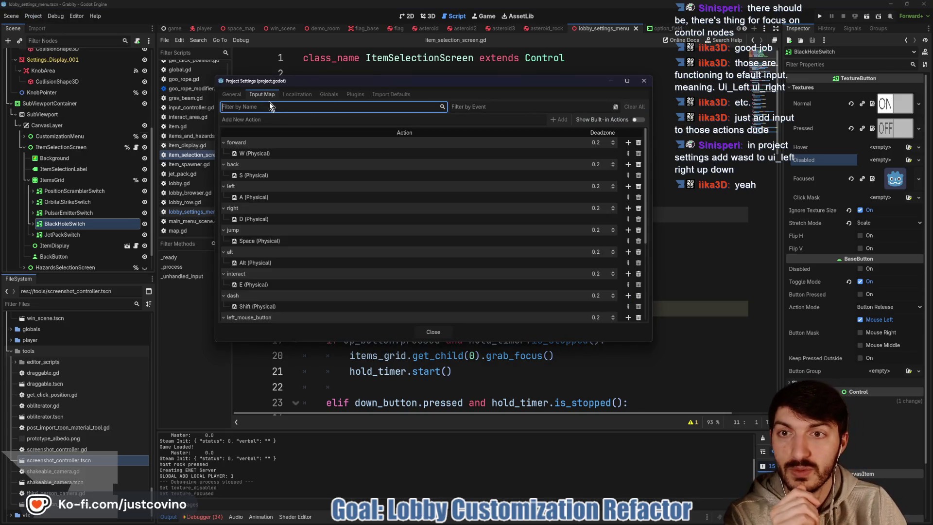
# Step: In the Input Map, add A as an extra ui_left key and D as an extra ui_right key
pyautogui.click(638, 119)
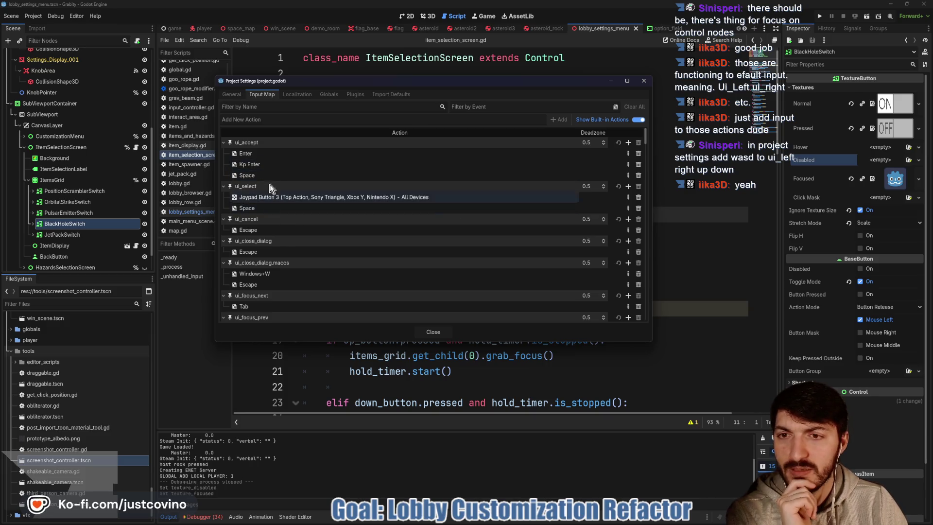
pyautogui.scroll(-1, 316, 216)
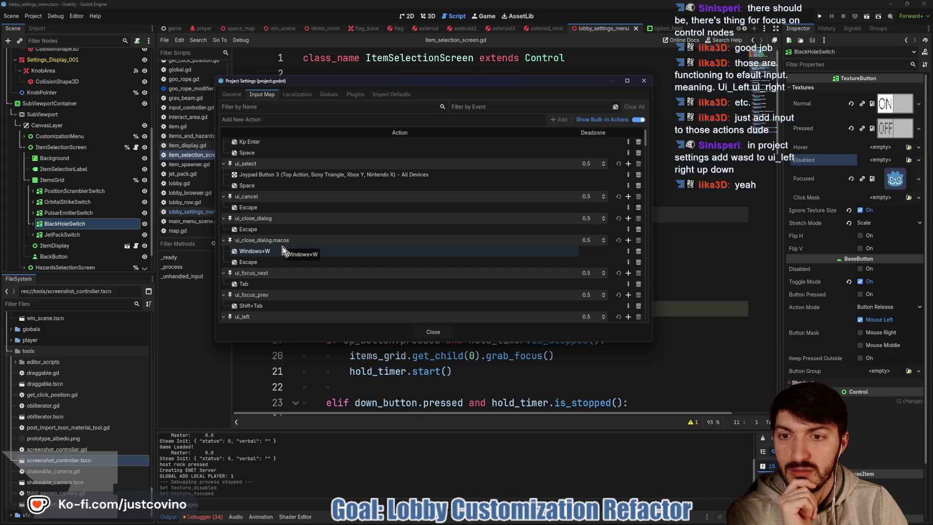
pyautogui.scroll(-2, 284, 249)
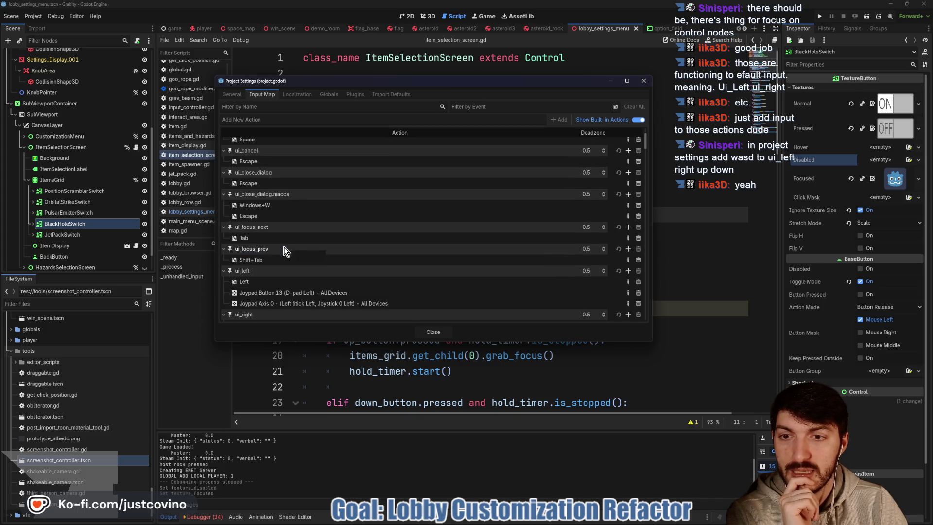
pyautogui.scroll(-1, 285, 250)
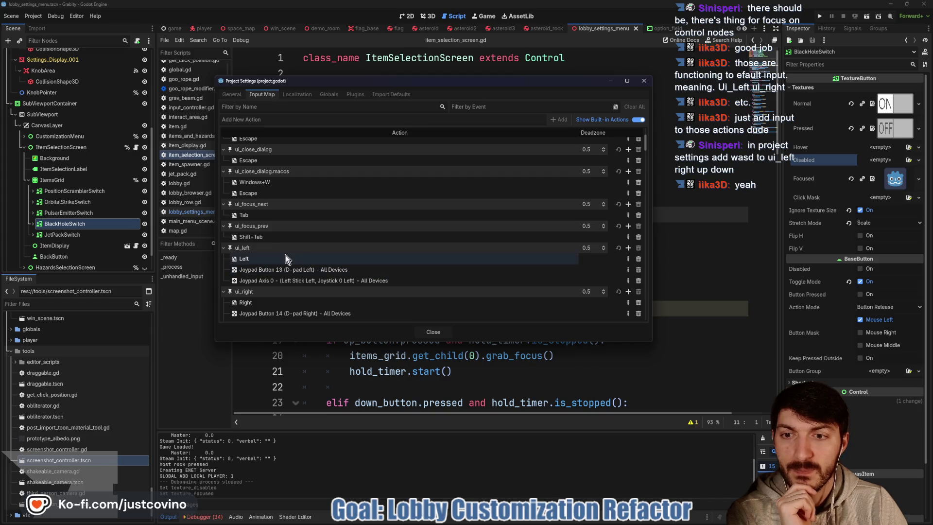
pyautogui.click(629, 248)
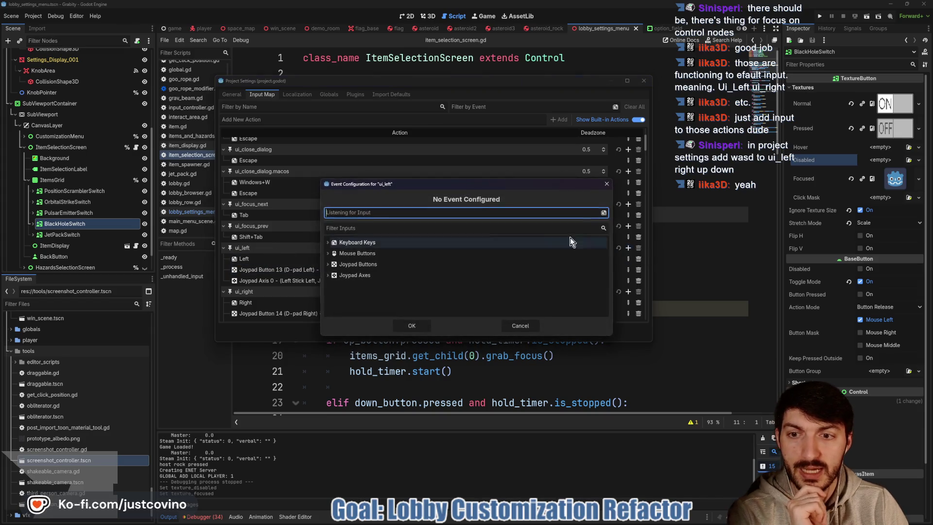
pyautogui.press('a')
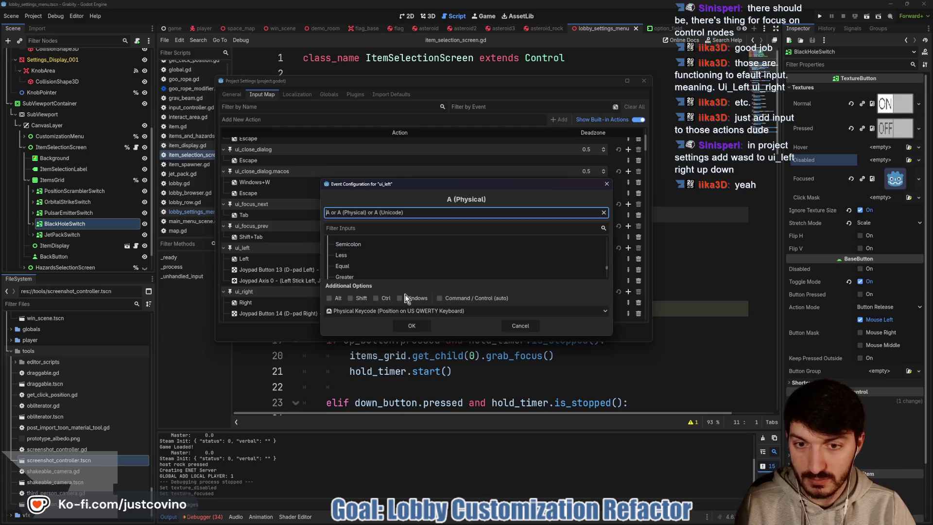
pyautogui.click(413, 326)
pyautogui.scroll(-2, 343, 265)
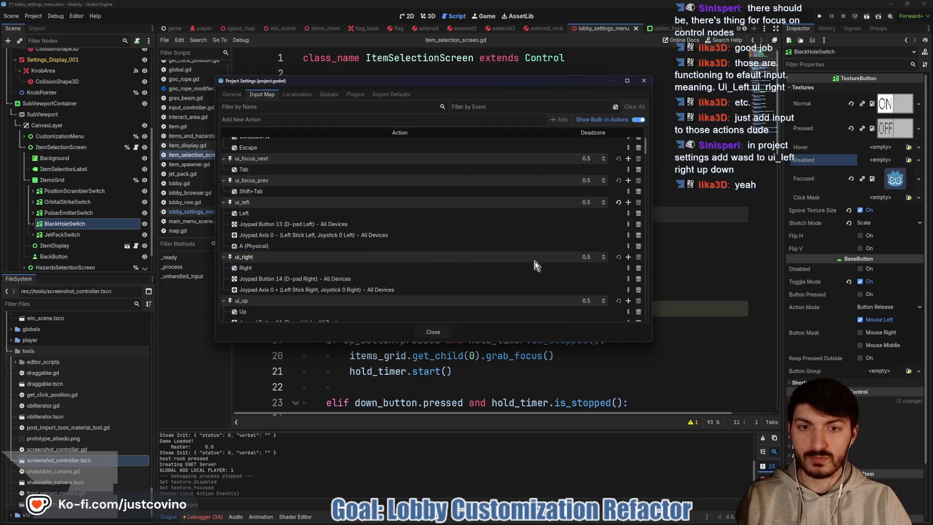
pyautogui.click(628, 256)
pyautogui.press('d')
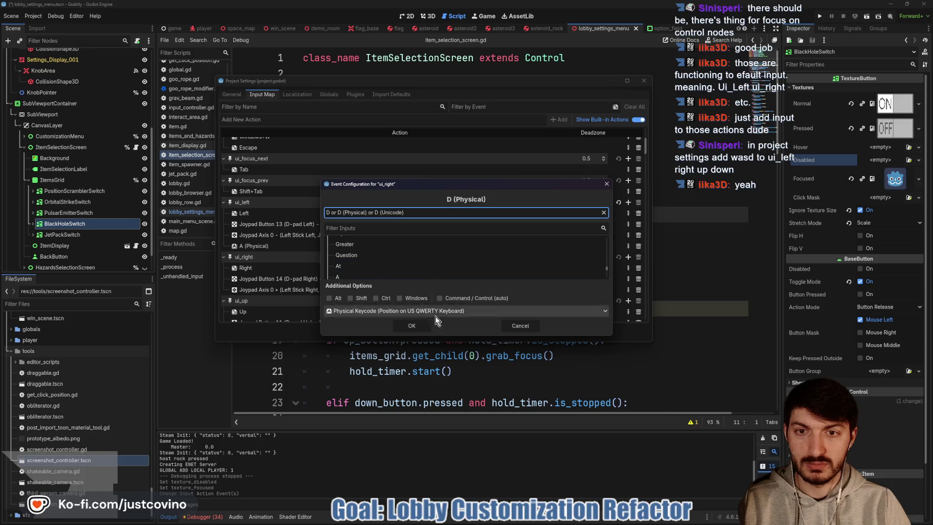
pyautogui.click(416, 328)
# Step: Add W as an extra ui_up key and S as an extra ui_down key
pyautogui.scroll(-2, 361, 260)
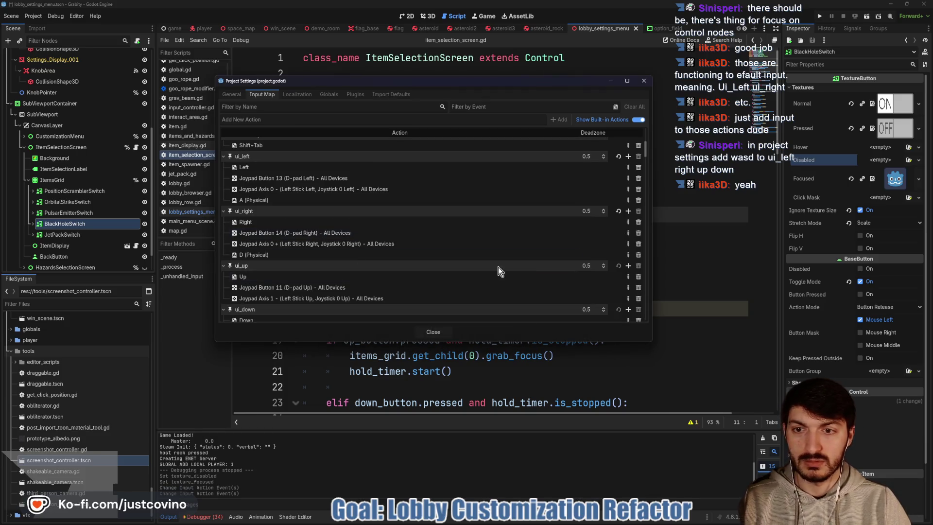
pyautogui.click(628, 265)
pyautogui.press('w')
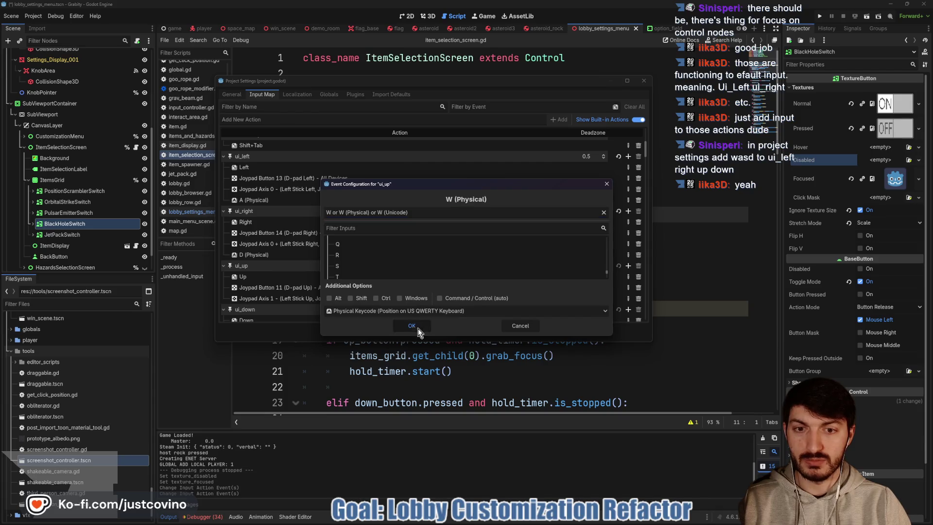
pyautogui.click(416, 328)
pyautogui.scroll(-2, 410, 272)
pyautogui.scroll(-2, 410, 272)
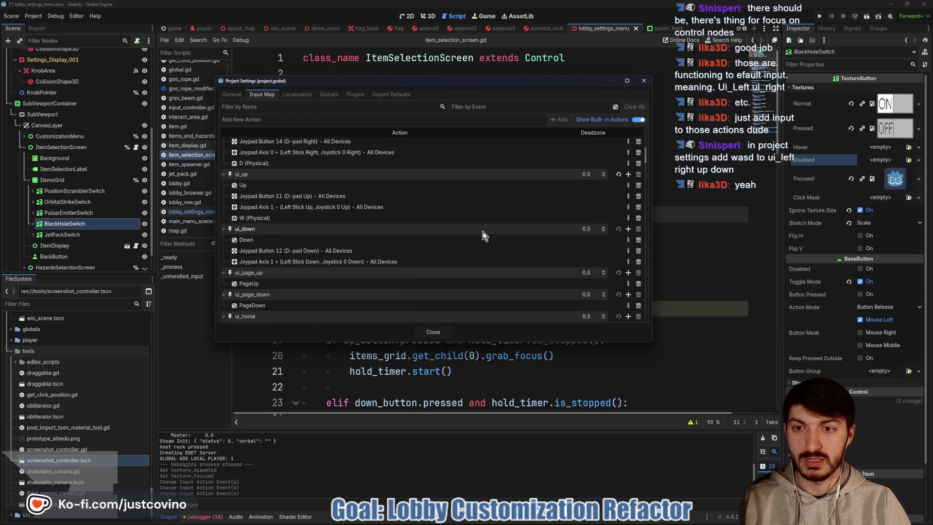
pyautogui.click(629, 228)
pyautogui.press('s')
pyautogui.click(412, 325)
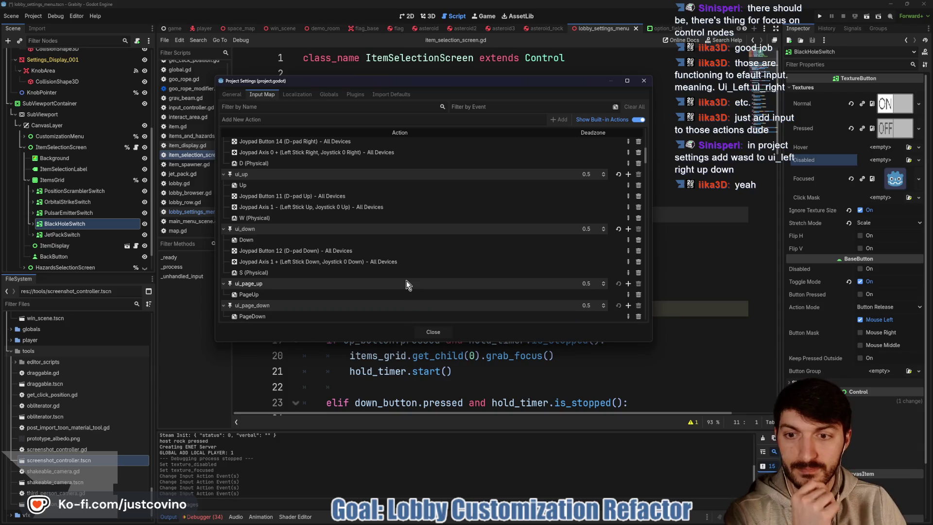
# Step: Close Project Settings, return to the item selection script, and save with Ctrl+S
pyautogui.scroll(-1, 404, 279)
pyautogui.scroll(-4, 405, 280)
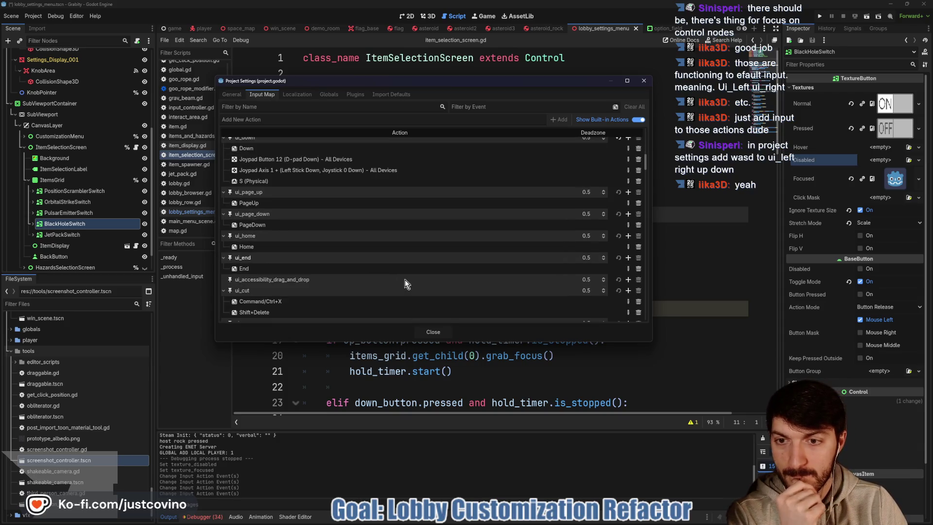
pyautogui.click(432, 334)
pyautogui.click(374, 251)
pyautogui.click(382, 234)
pyautogui.hotkey('ctrl', 's')
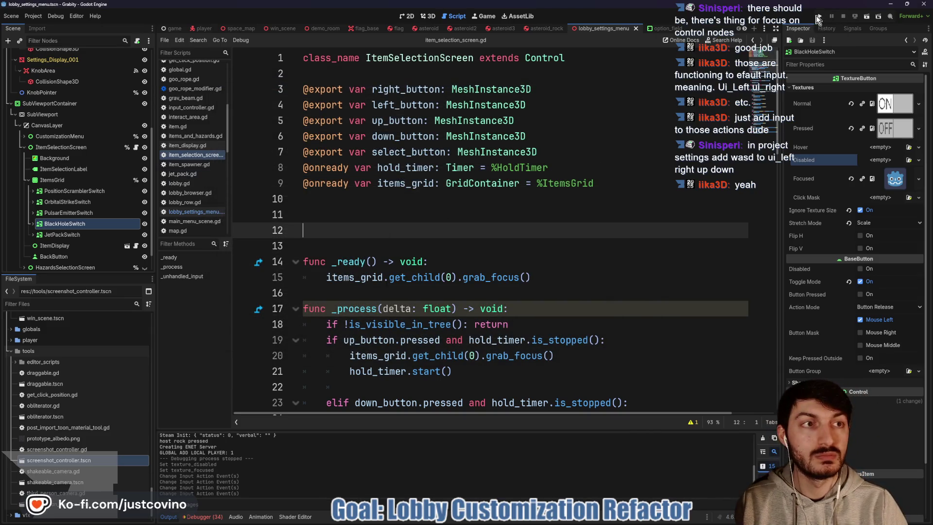
pyautogui.press('F5')
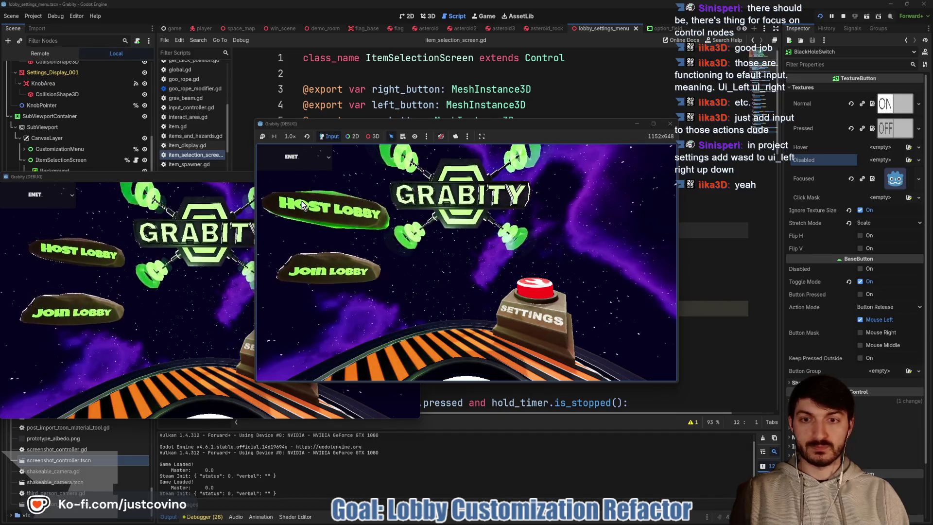
pyautogui.click(302, 206)
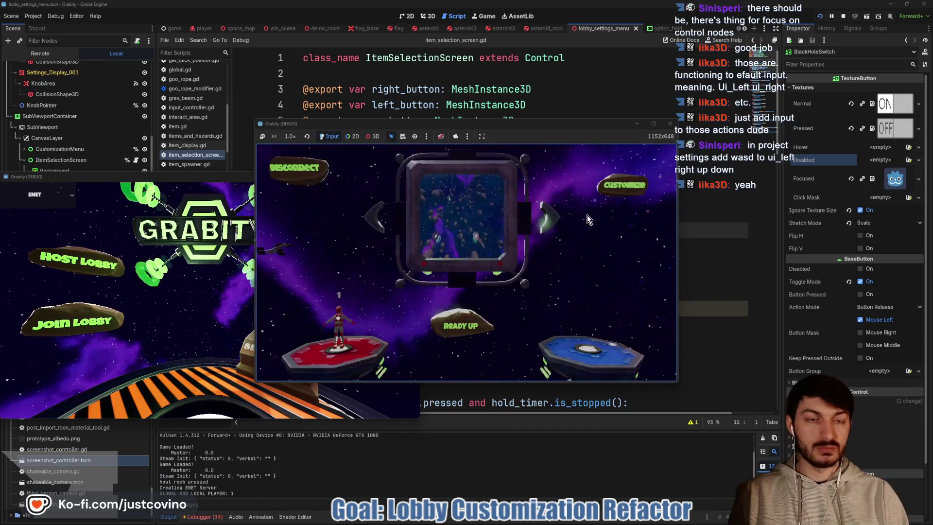
pyautogui.click(587, 220)
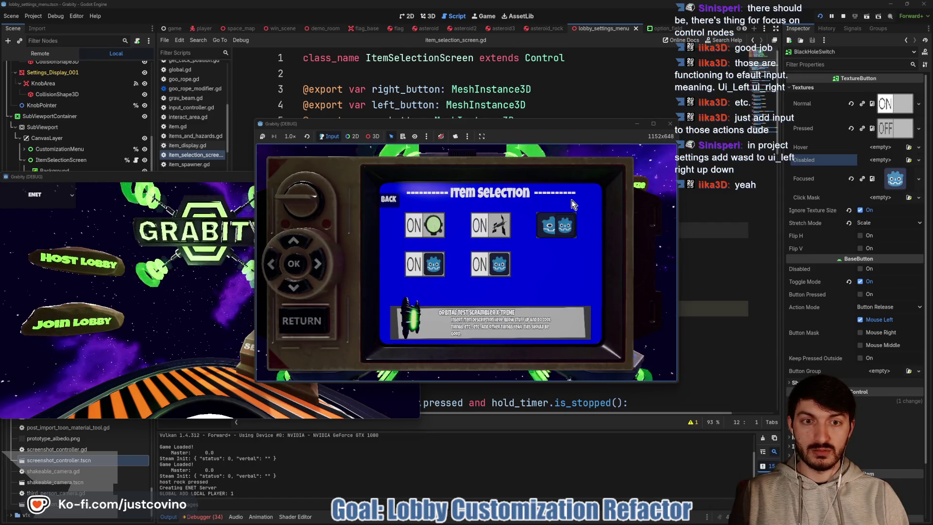
pyautogui.press('Down')
pyautogui.press('Left')
pyautogui.press('Right')
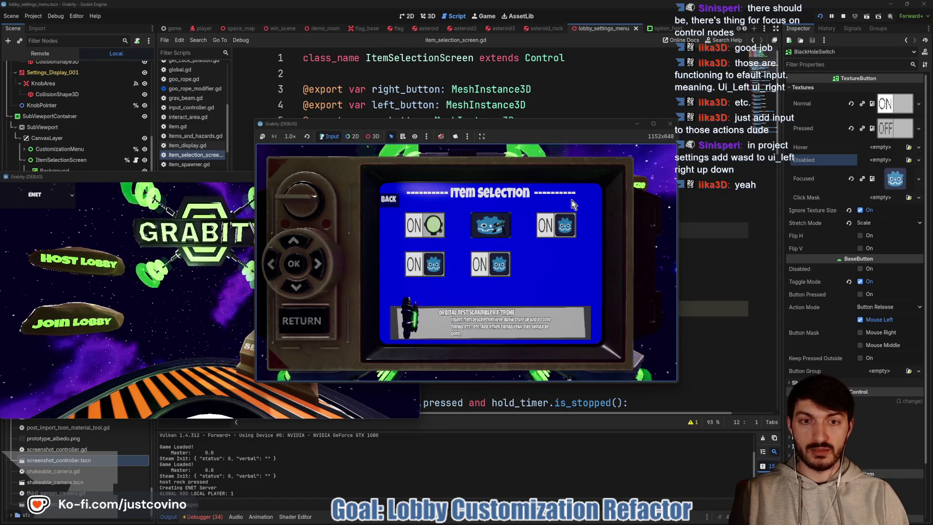
pyautogui.press('Left')
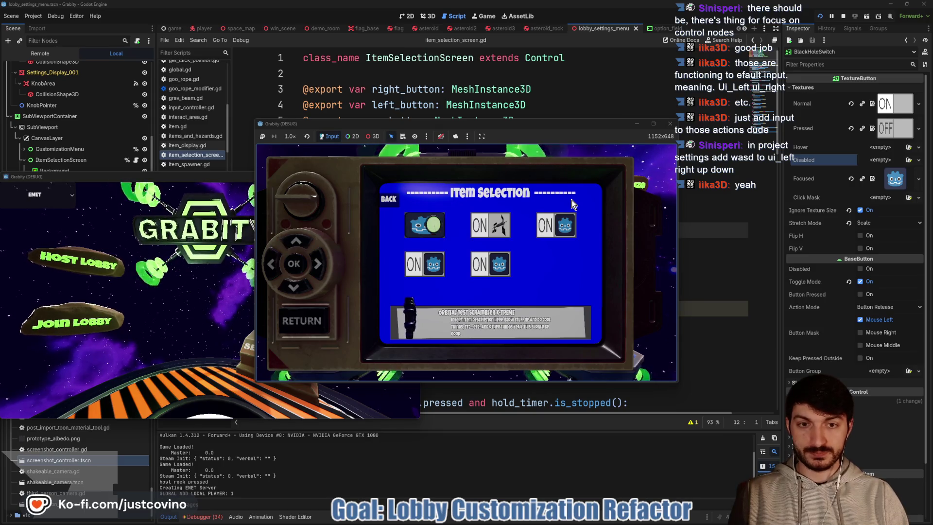
pyautogui.press('Right')
pyautogui.press('Left')
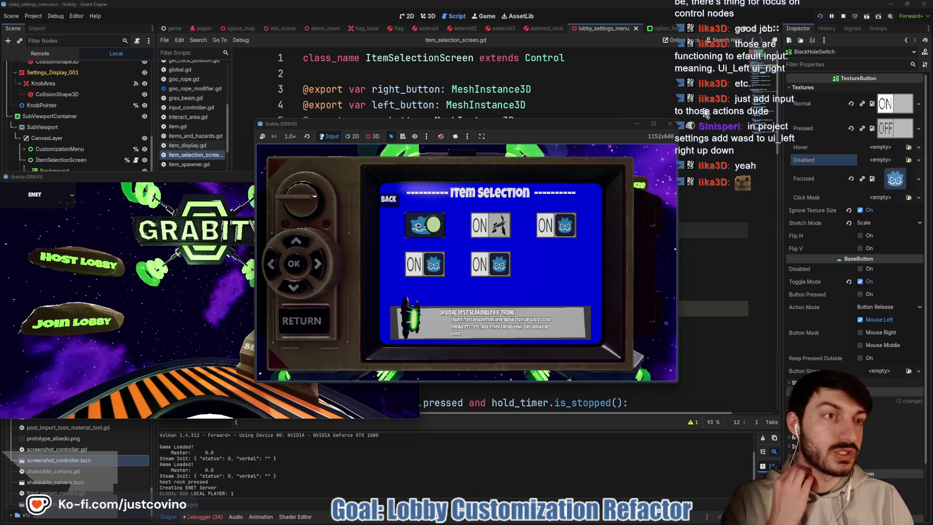
pyautogui.click(670, 124)
pyautogui.scroll(-5, 401, 173)
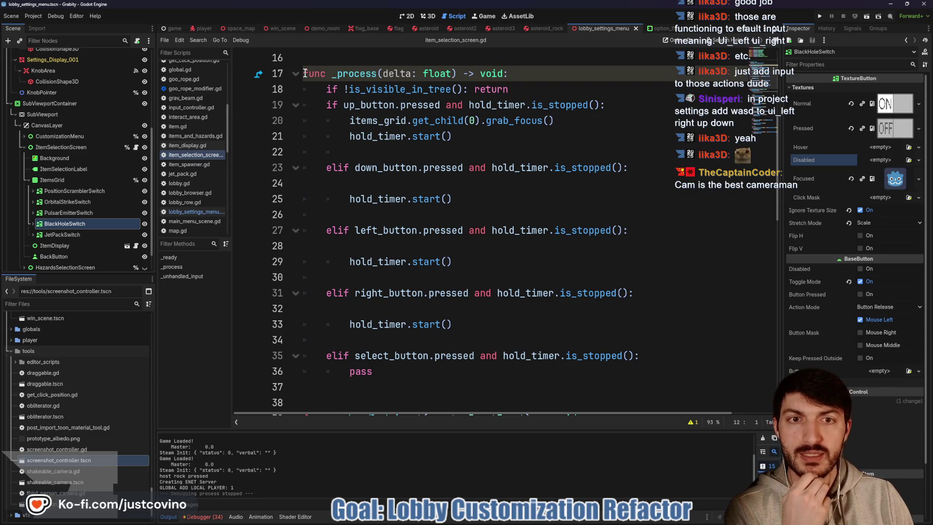
# Step: Delete the entire _process function from item_selection_screen.gd
pyautogui.moveTo(304, 73)
pyautogui.mouseDown()
pyautogui.moveTo(486, 90)
pyautogui.moveTo(554, 261)
pyautogui.moveTo(552, 250)
pyautogui.mouseUp()
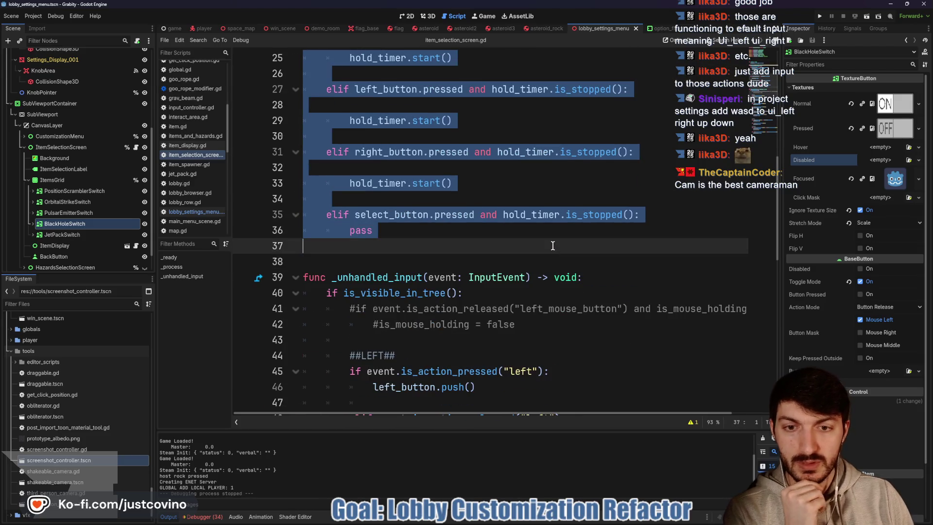
pyautogui.press('BackSpace')
pyautogui.scroll(3, 550, 246)
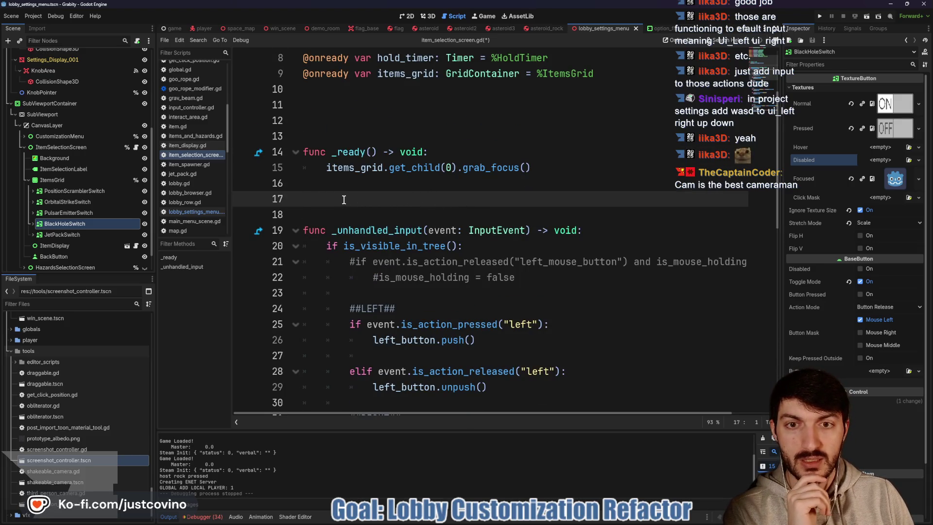
# Step: Remove the extra blank lines above func _ready, then switch over to the browser
pyautogui.click(335, 127)
pyautogui.press('BackSpace')
pyautogui.press('BackSpace')
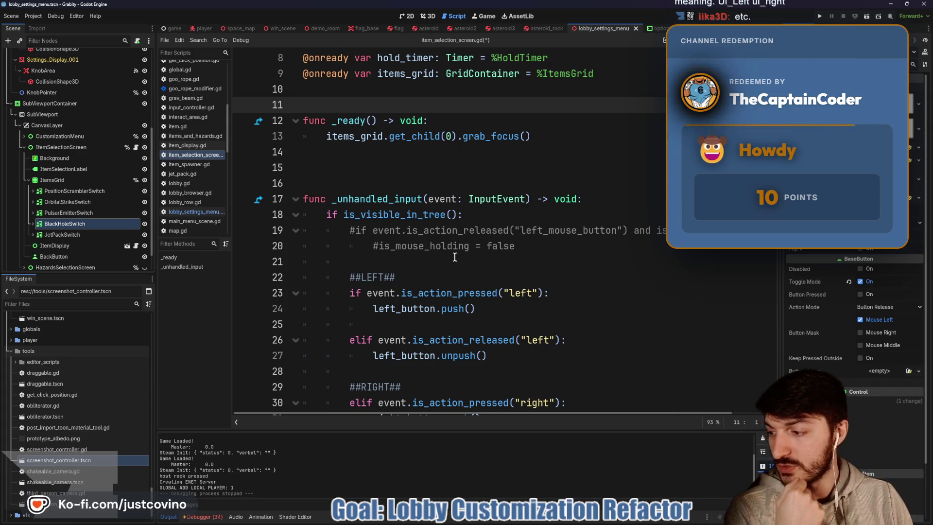
pyautogui.scroll(-1, 501, 234)
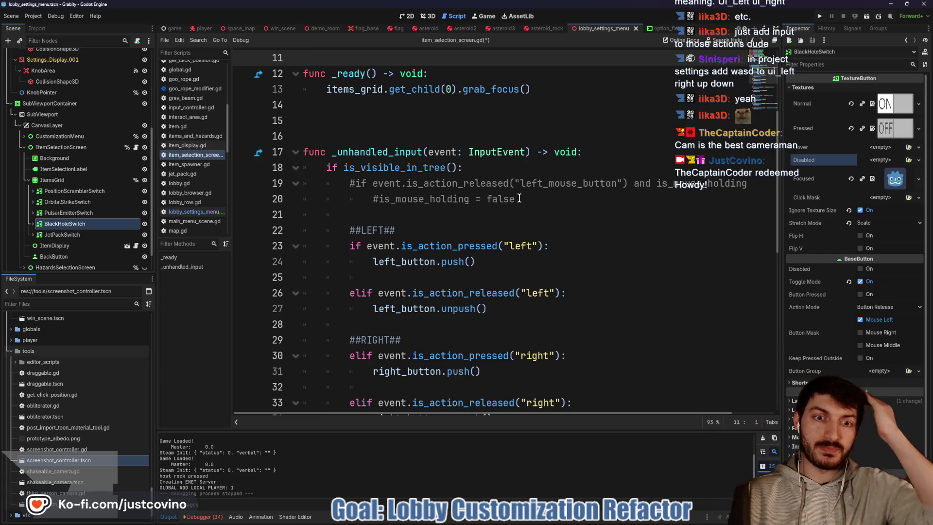
pyautogui.click(407, 16)
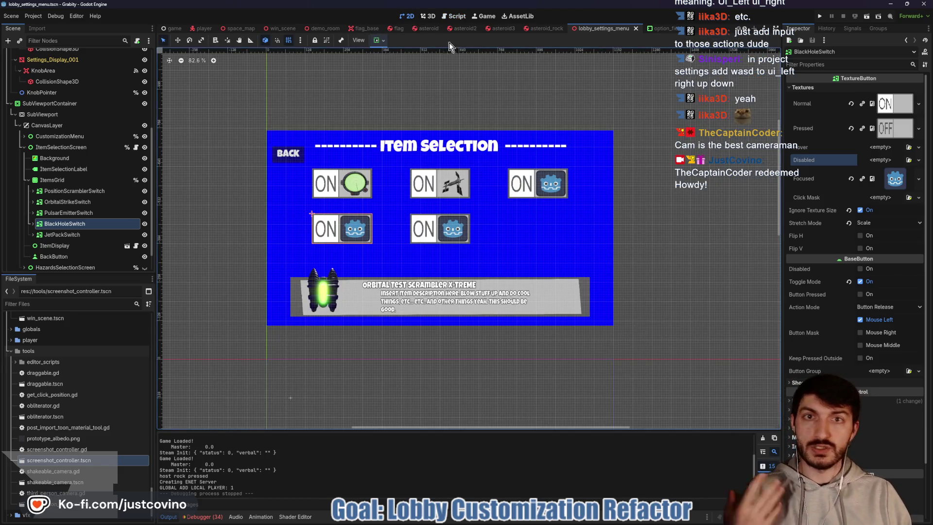
pyautogui.click(455, 17)
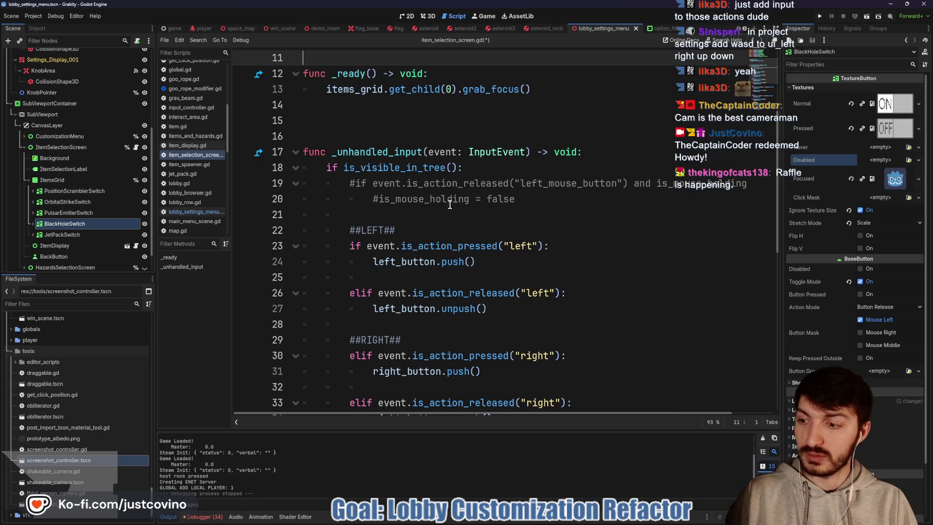
pyautogui.press('F5')
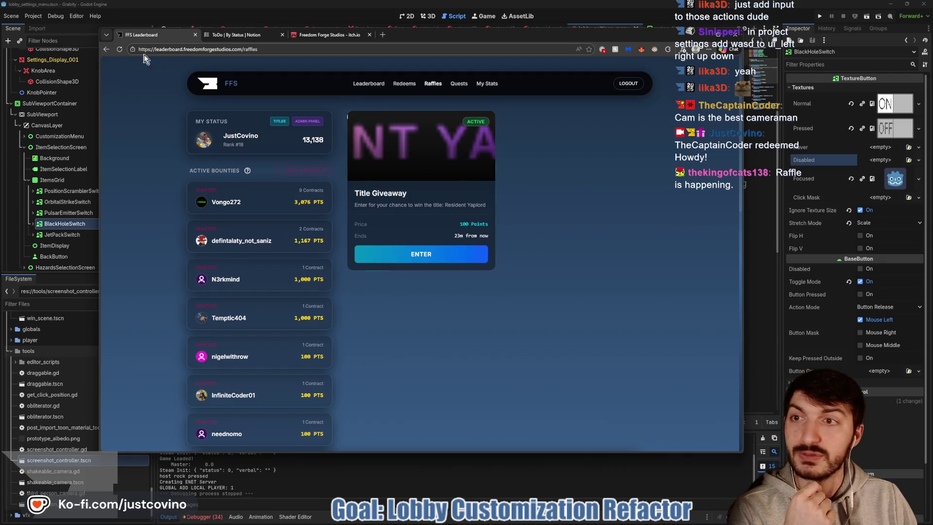
# Step: Reload the Raffles page, then put the browser behind the Godot editor
pyautogui.click(120, 49)
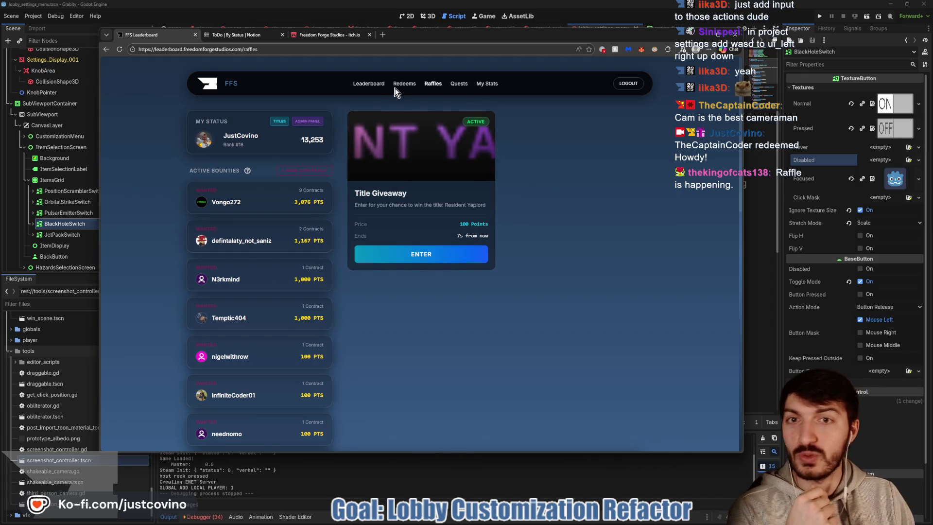
pyautogui.click(442, 484)
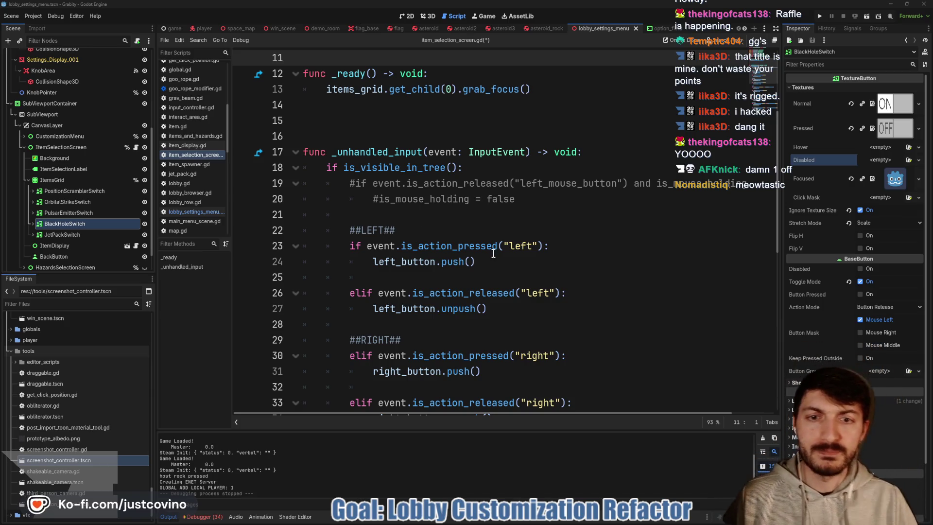
# Step: Delete the hold-timer check from the forward input condition on line 37
pyautogui.scroll(-2, 488, 242)
pyautogui.scroll(1, 492, 227)
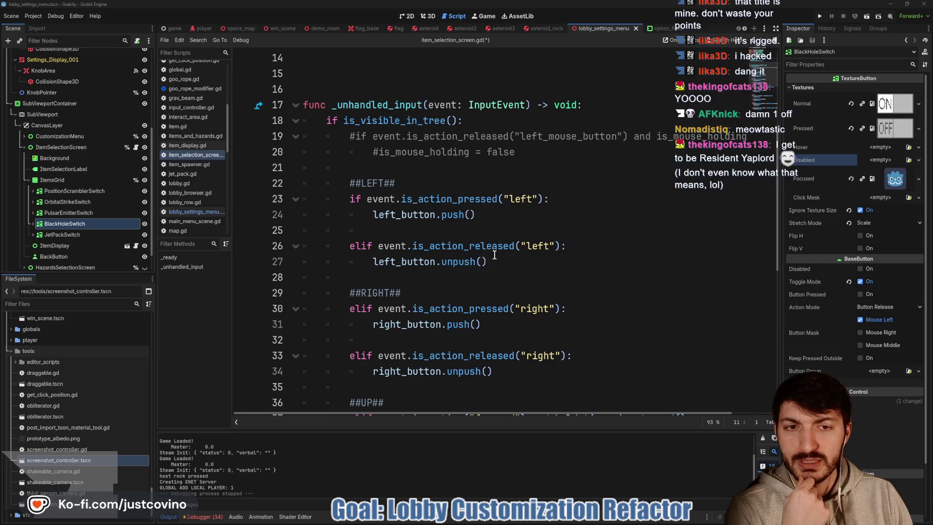
pyautogui.scroll(-3, 458, 221)
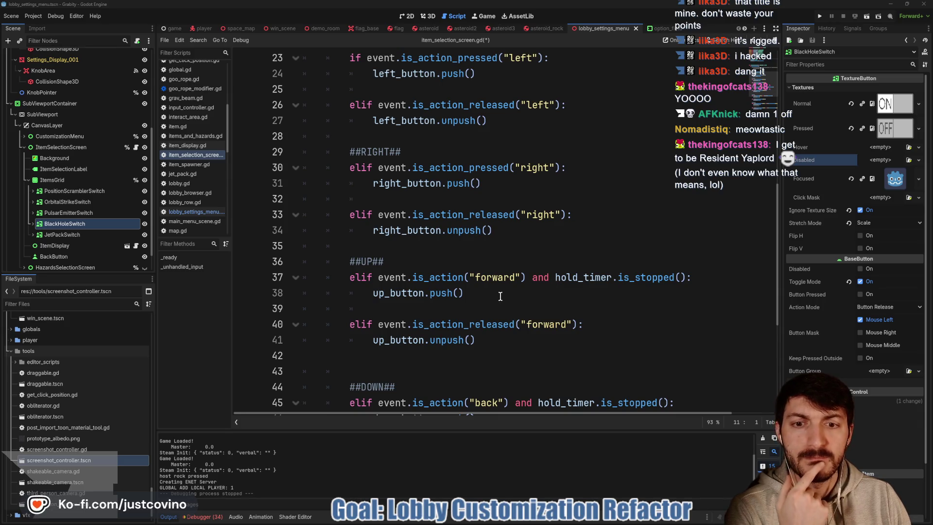
pyautogui.scroll(1, 532, 268)
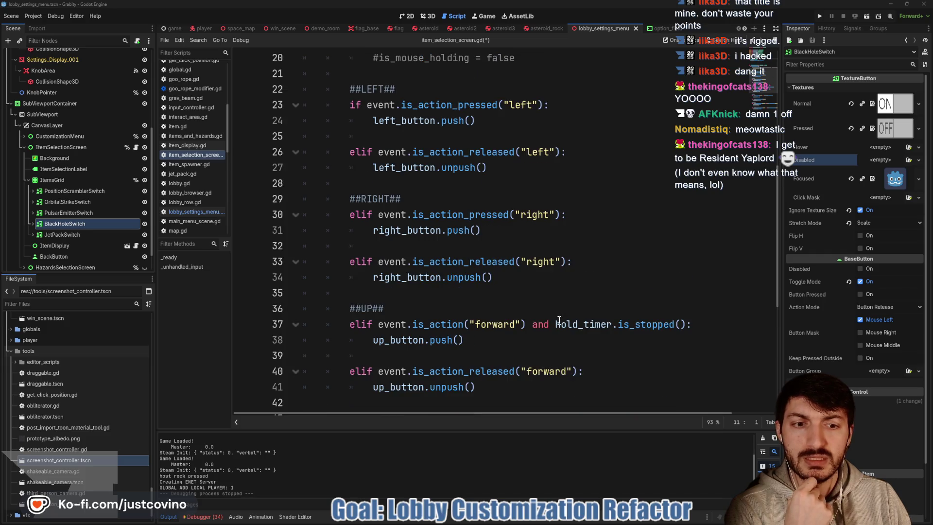
pyautogui.moveTo(550, 324); pyautogui.dragTo(679, 322)
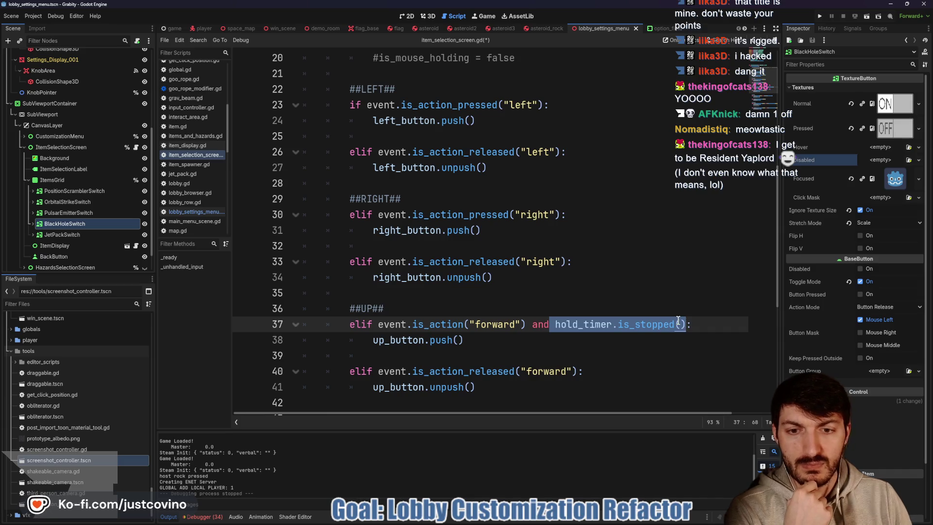
pyautogui.press('BackSpace')
pyautogui.press('BackSpace')
pyautogui.press('BackSpace')
# Step: Delete 'and hold_timer.is_stopped()' from the down/back condition on line 45
pyautogui.scroll(3, 656, 317)
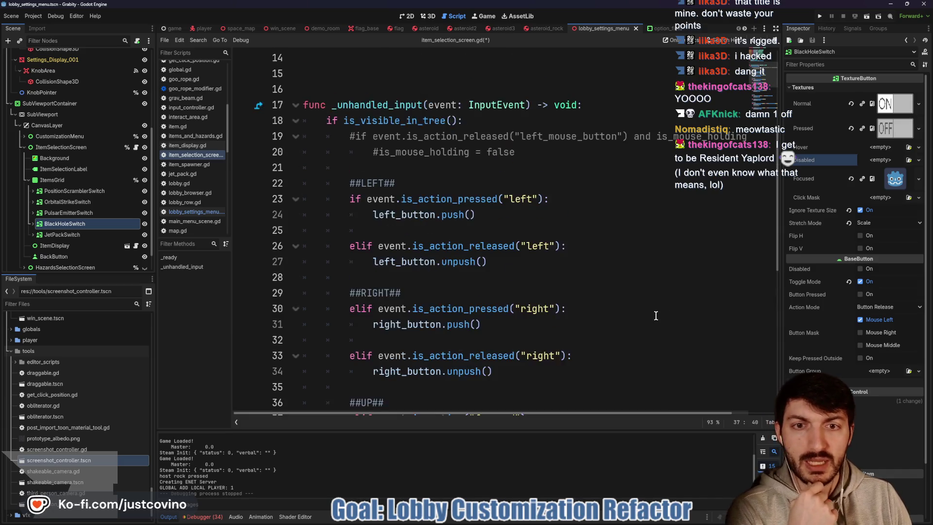
pyautogui.scroll(-6, 647, 312)
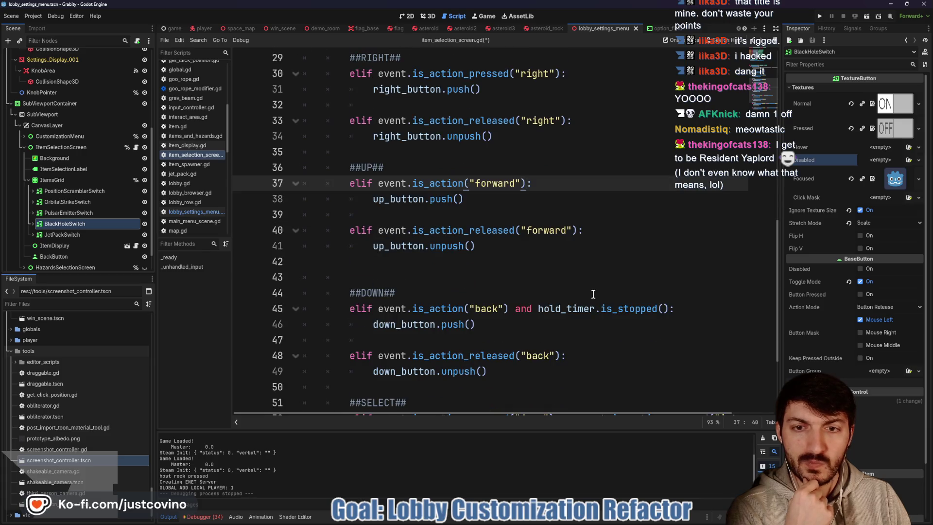
pyautogui.scroll(4, 593, 294)
pyautogui.scroll(1, 588, 290)
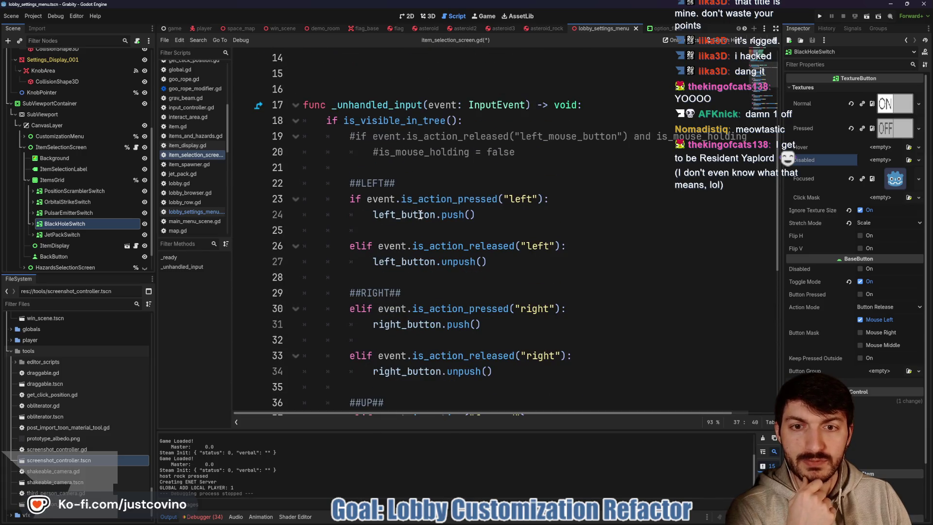
pyautogui.scroll(-8, 421, 215)
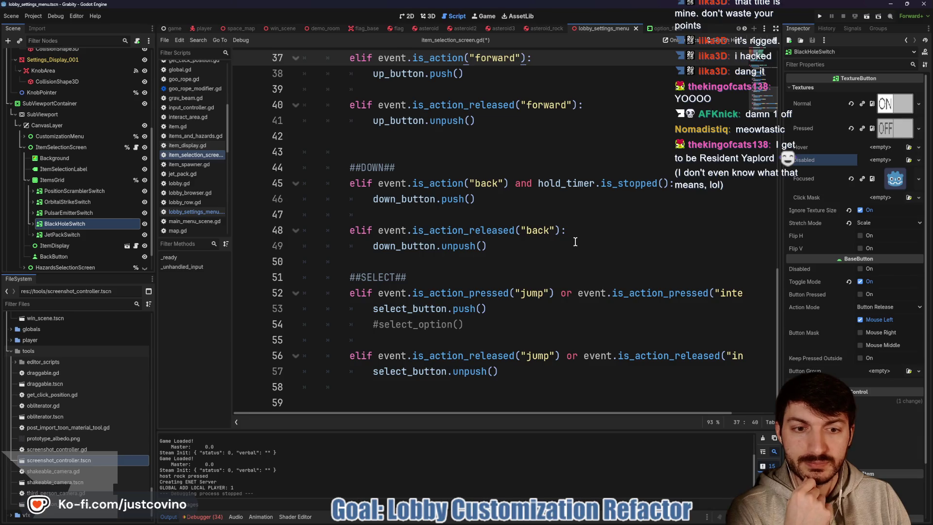
pyautogui.moveTo(536, 183); pyautogui.dragTo(667, 184)
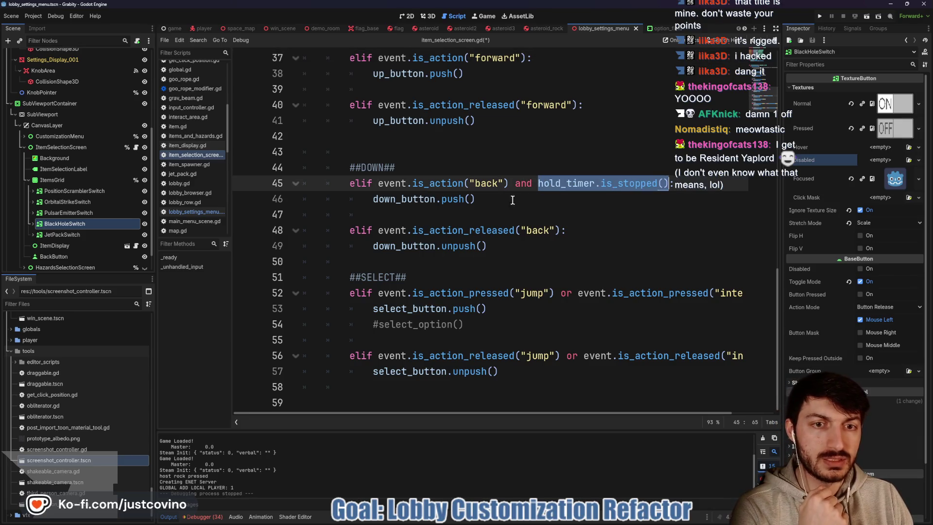
pyautogui.moveTo(513, 183); pyautogui.dragTo(668, 183)
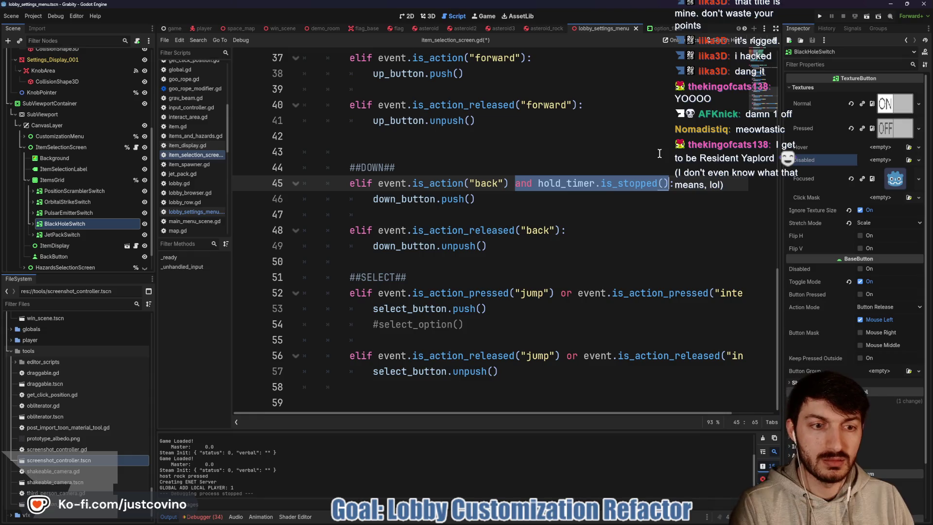
pyautogui.press('BackSpace')
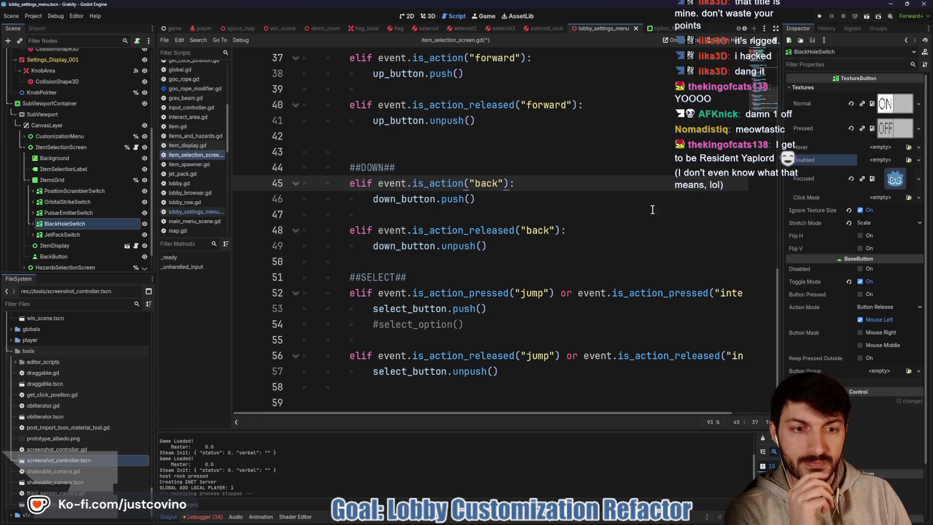
# Step: Save the edited item_selection_screen.gd script
pyautogui.hscroll(2, 601, 280)
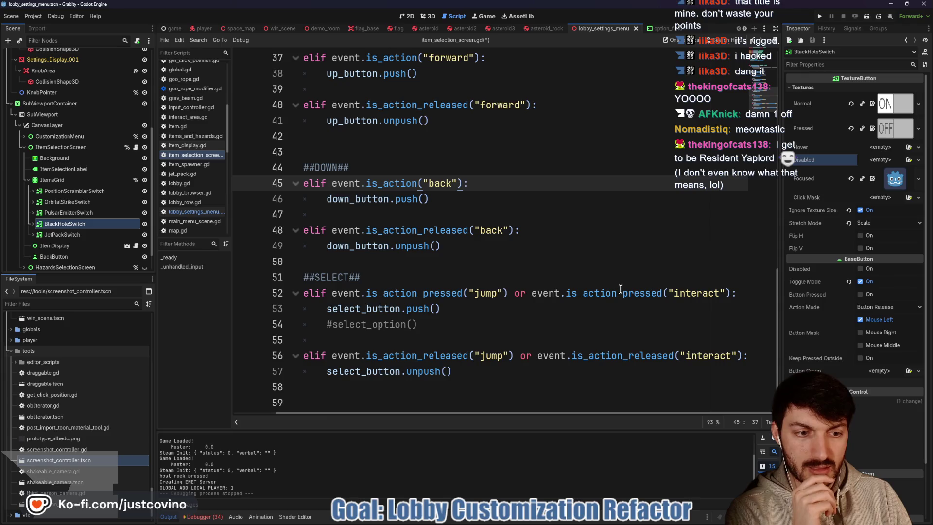
pyautogui.hscroll(-2, 621, 289)
pyautogui.scroll(9, 603, 289)
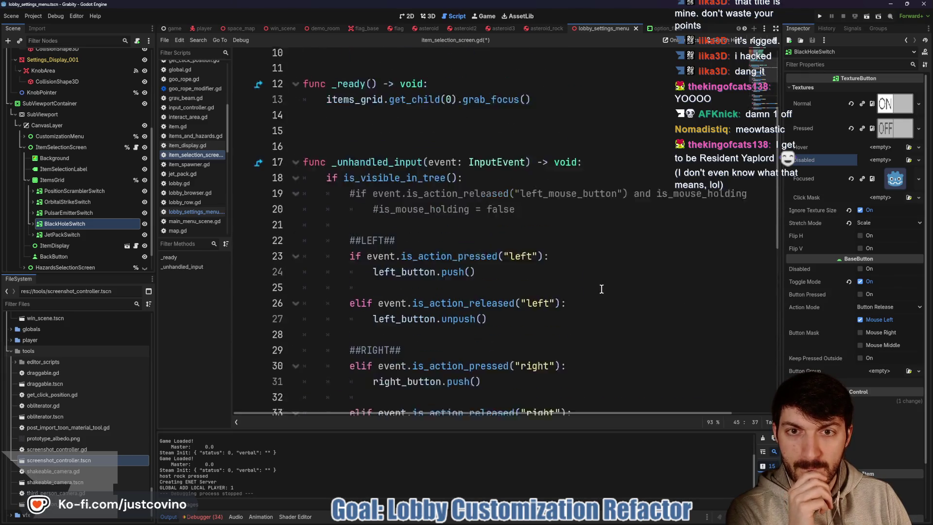
pyautogui.scroll(1, 602, 289)
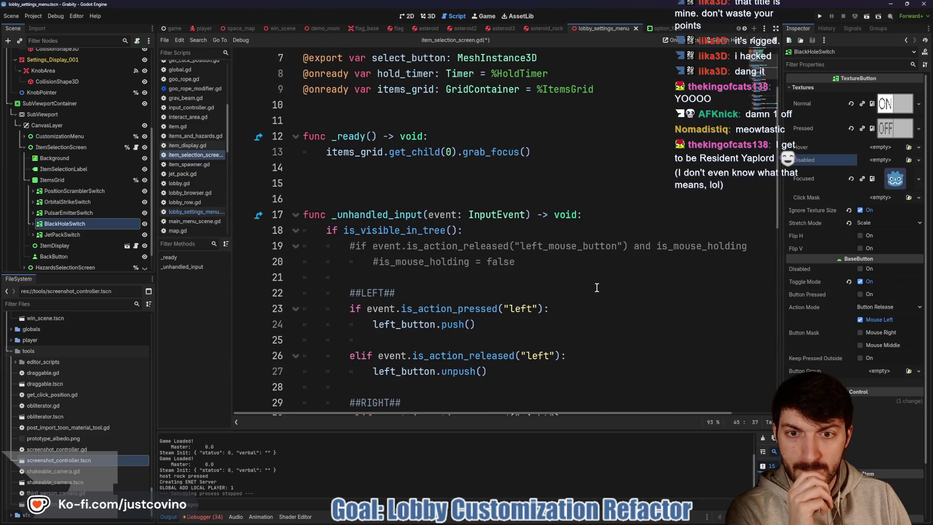
pyautogui.click(459, 275)
pyautogui.hotkey('ctrl', 's')
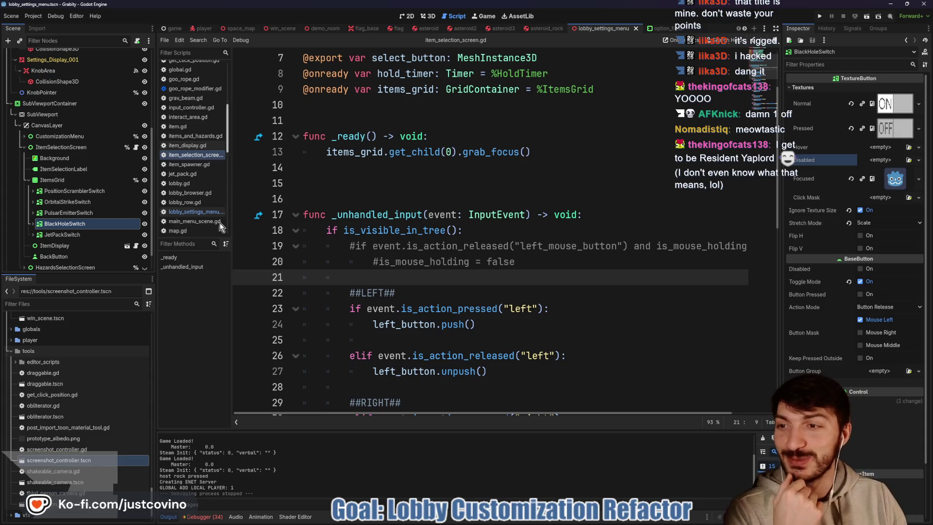
# Step: Toggle the item selection screen's visibility, save the scene, and run the game with F5
pyautogui.click(144, 157)
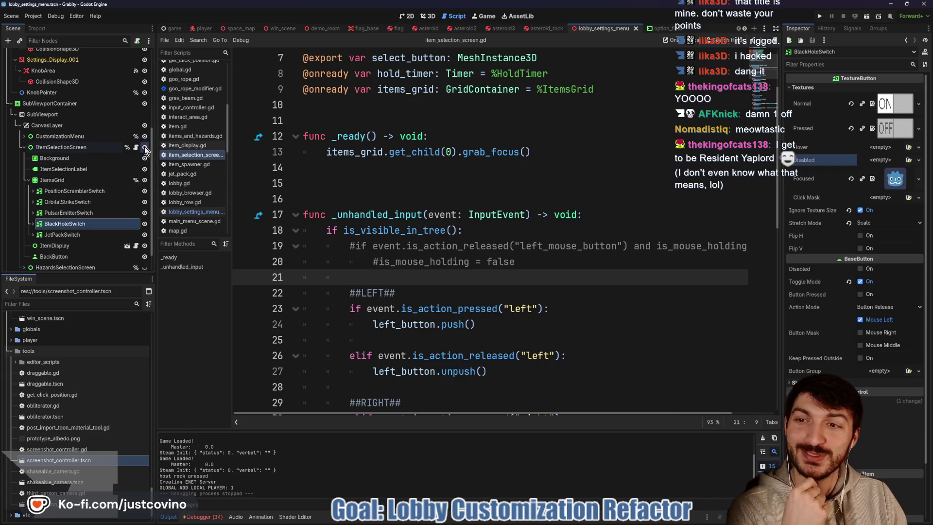
pyautogui.click(301, 197)
pyautogui.hotkey('ctrl', 's')
pyautogui.press('F5')
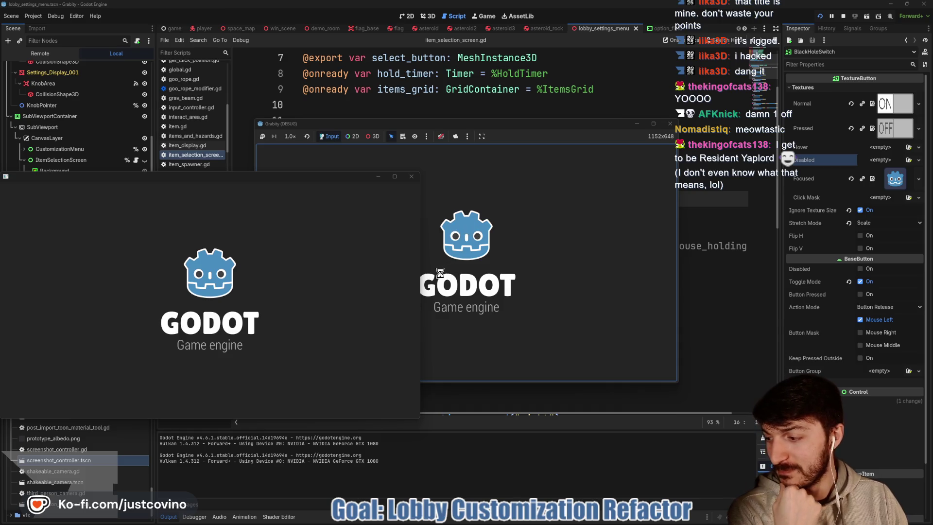
# Step: Bring the browser forward and scroll through the main Leaderboard rankings page
pyautogui.click(506, 518)
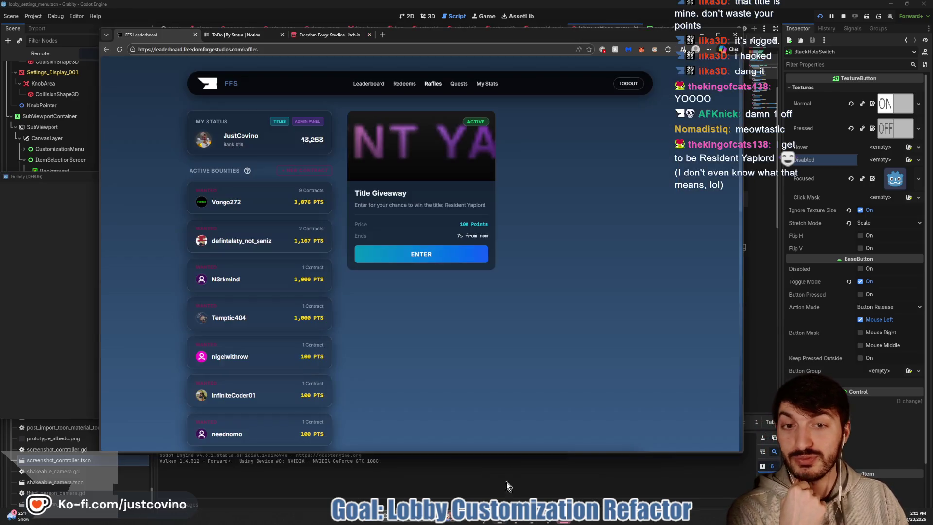
pyautogui.click(369, 83)
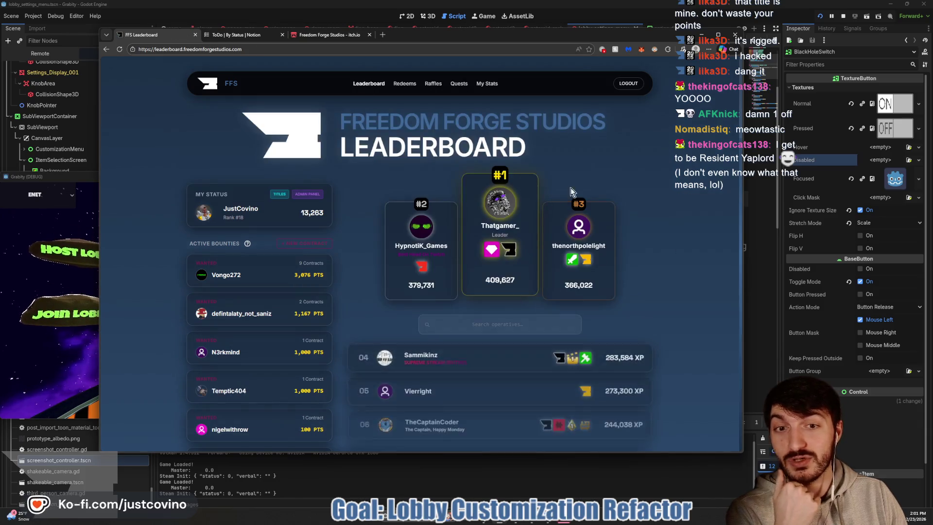
pyautogui.scroll(-2, 656, 189)
pyautogui.scroll(-2, 657, 189)
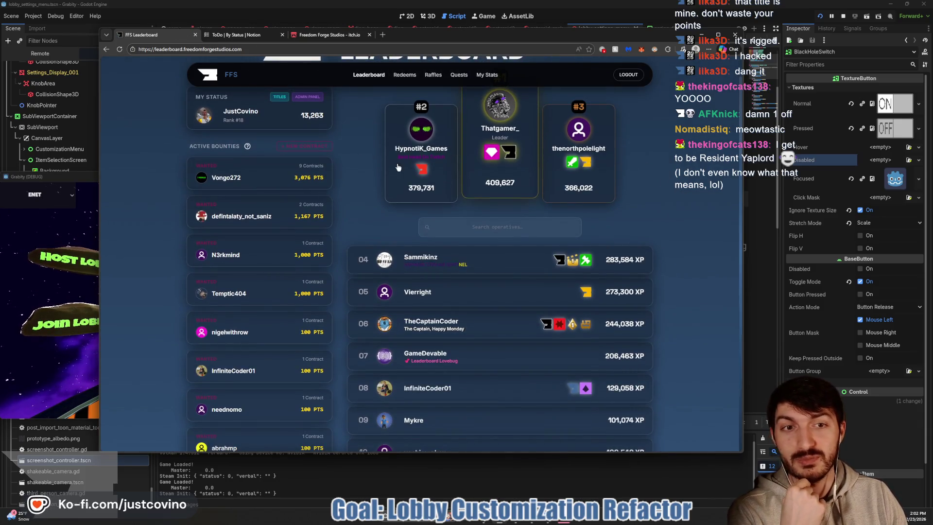
pyautogui.scroll(-2, 559, 184)
pyautogui.scroll(-2, 556, 206)
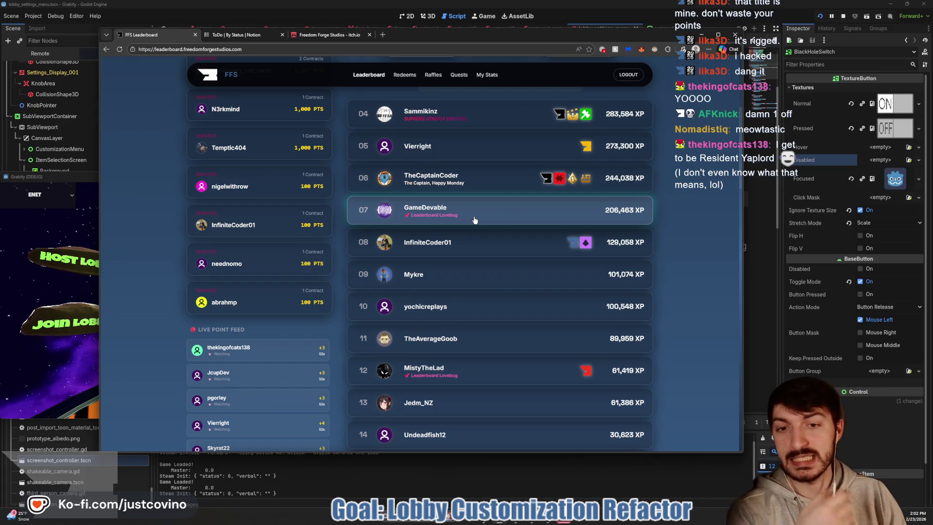
pyautogui.scroll(-8, 475, 221)
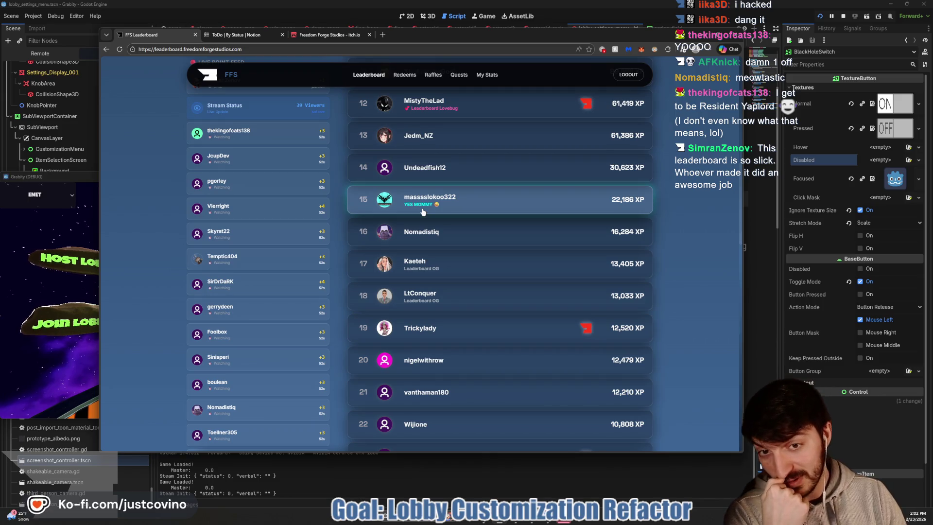
pyautogui.scroll(-9, 423, 212)
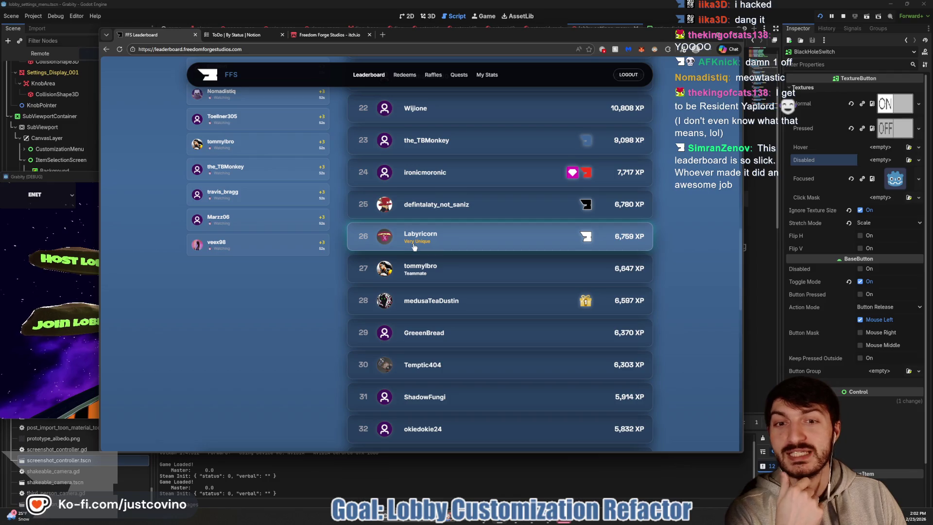
pyautogui.scroll(-10, 415, 248)
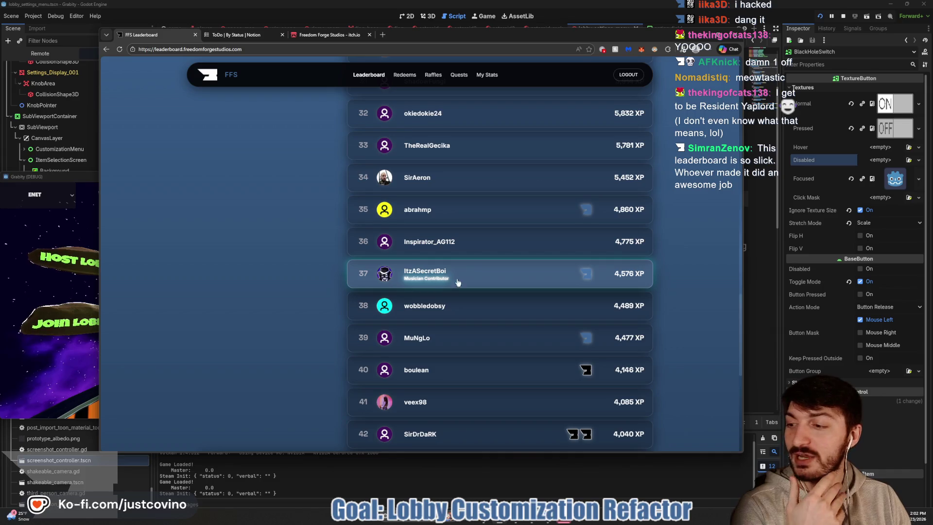
pyautogui.scroll(20, 458, 282)
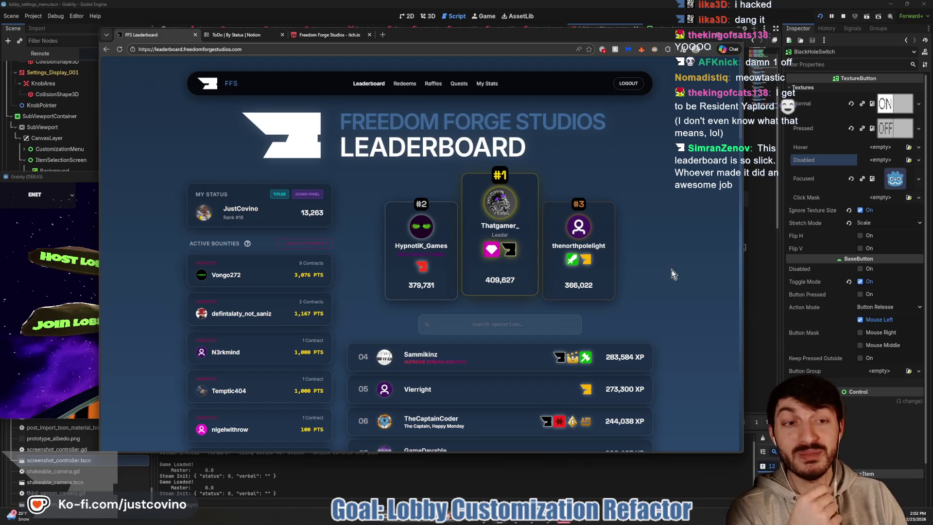
# Step: Go back to the Godot script editor and save the scene
pyautogui.click(760, 295)
pyautogui.click(425, 190)
pyautogui.hotkey('ctrl', 's')
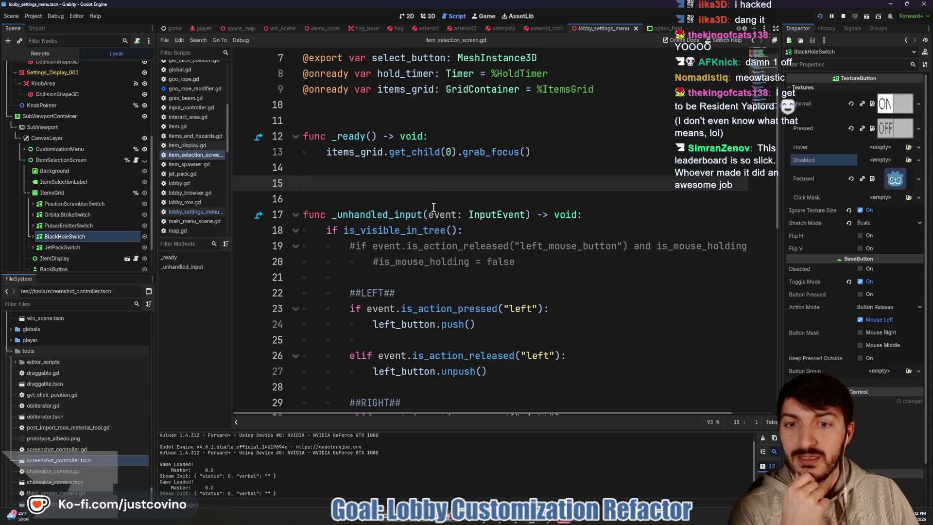
pyautogui.click(821, 16)
pyautogui.click(382, 256)
pyautogui.click(448, 229)
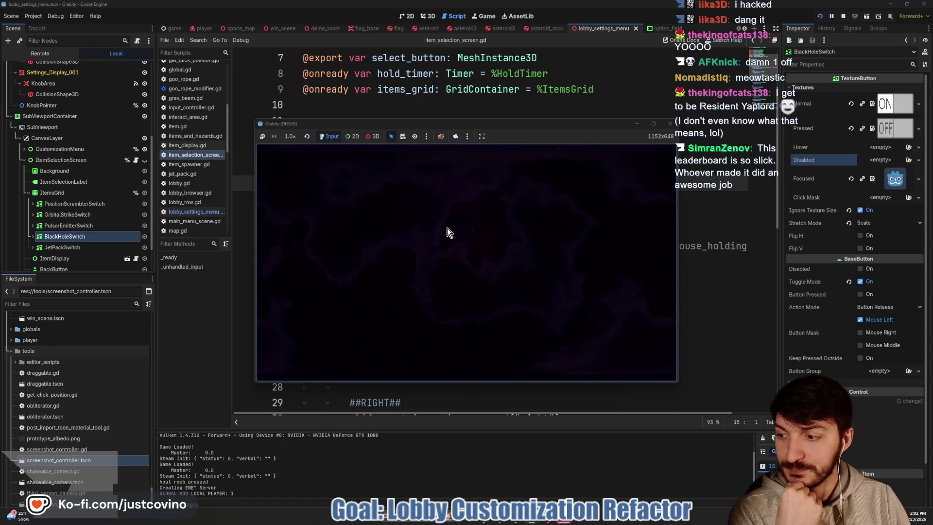
pyautogui.click(626, 185)
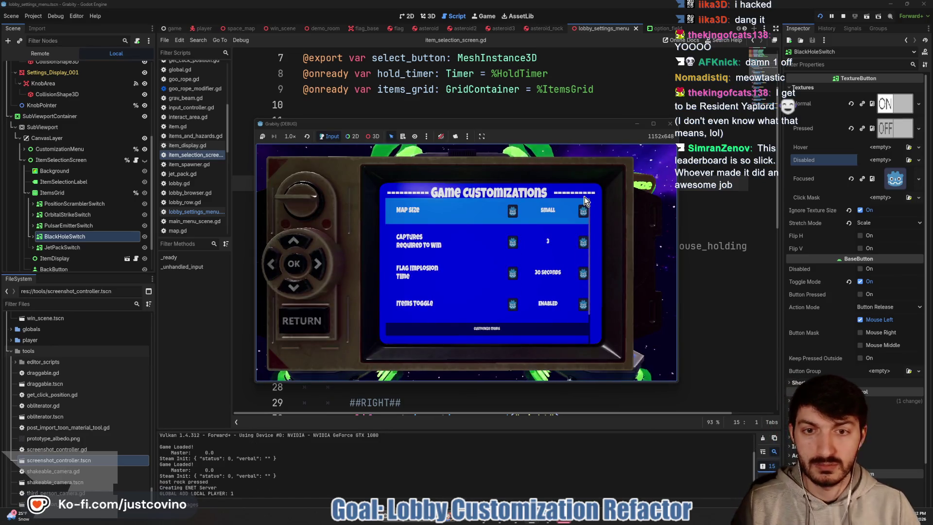
pyautogui.press('Down')
pyautogui.press('Down')
pyautogui.press('Down')
pyautogui.press('Return')
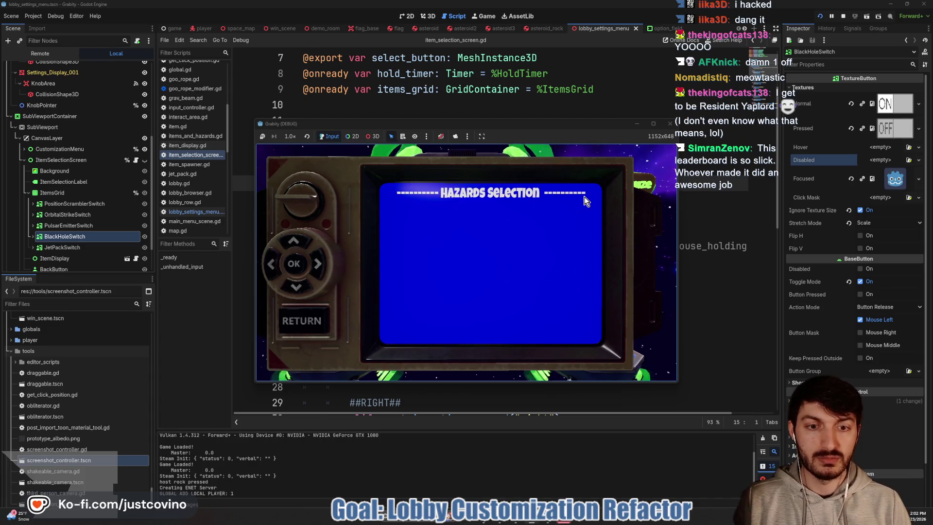
pyautogui.press('Escape')
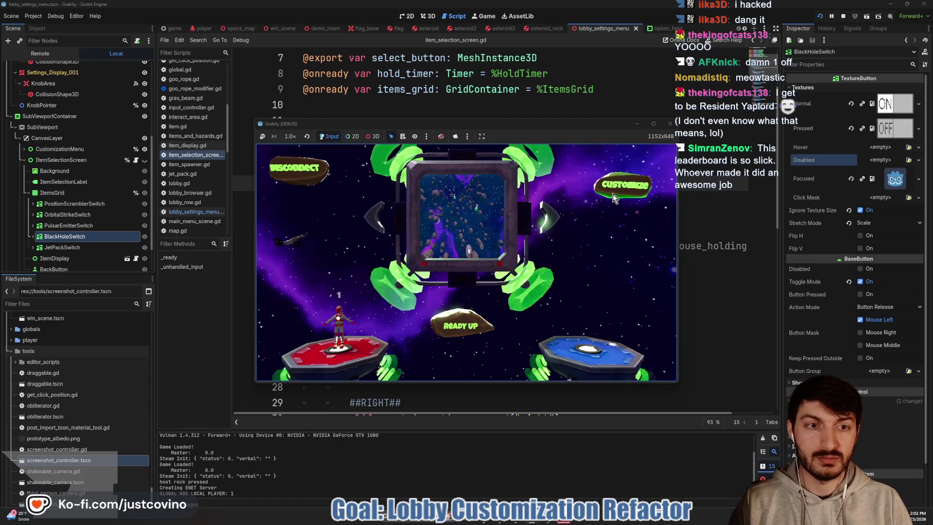
pyautogui.click(613, 194)
pyautogui.press('Escape')
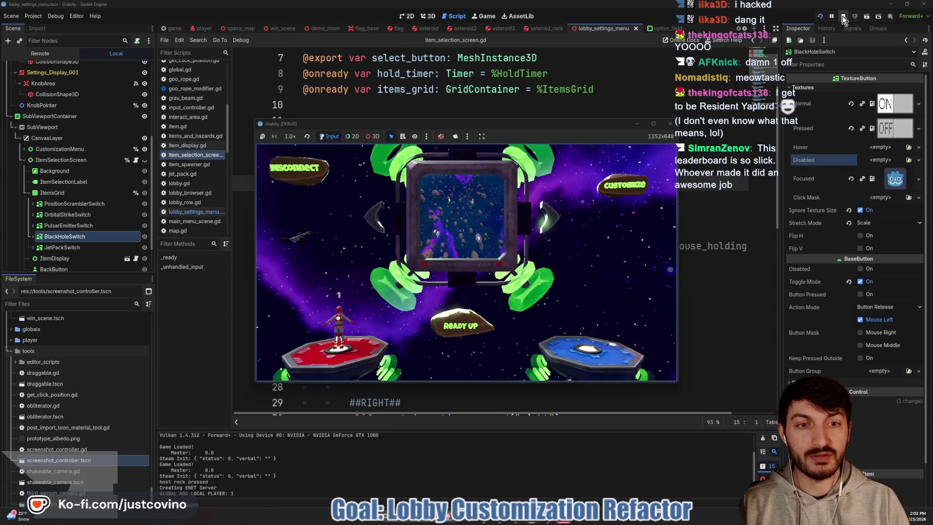
pyautogui.click(843, 17)
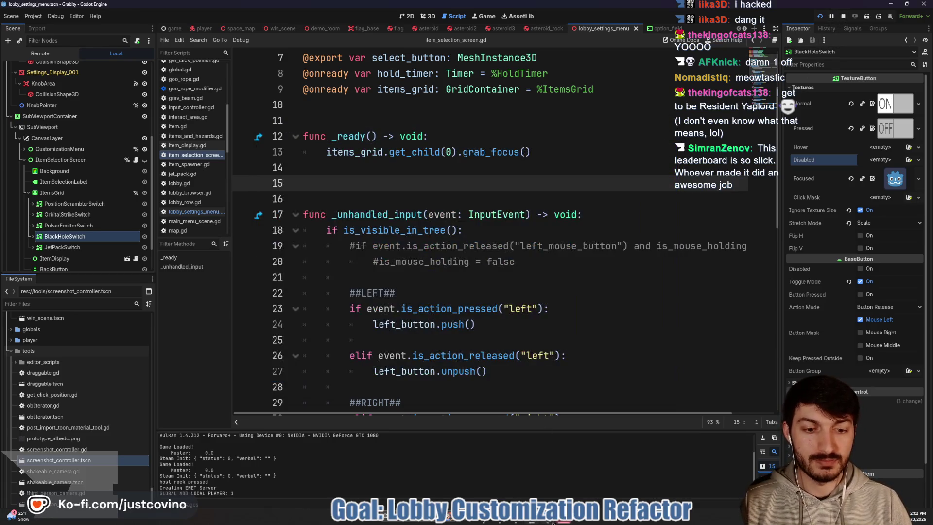
pyautogui.press('F5')
pyautogui.click(93, 262)
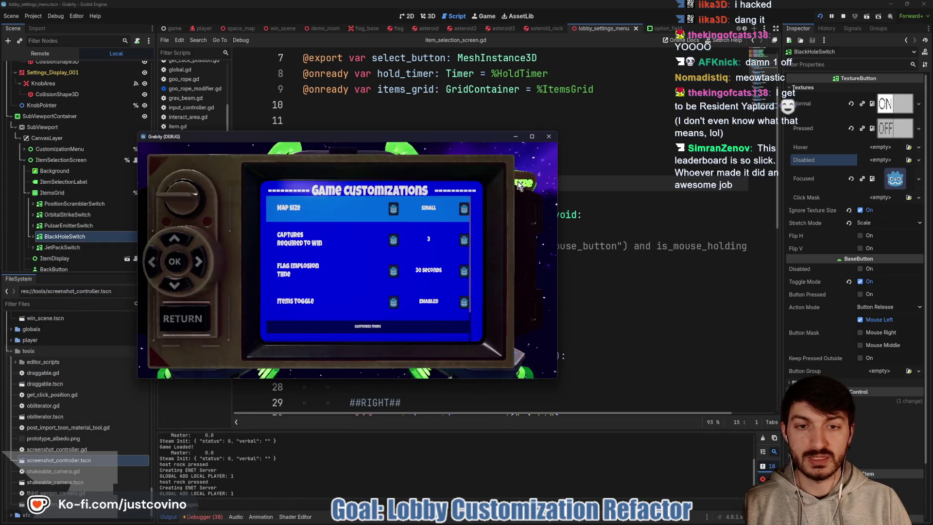
pyautogui.press('Down')
pyautogui.press('Down')
pyautogui.press('Down')
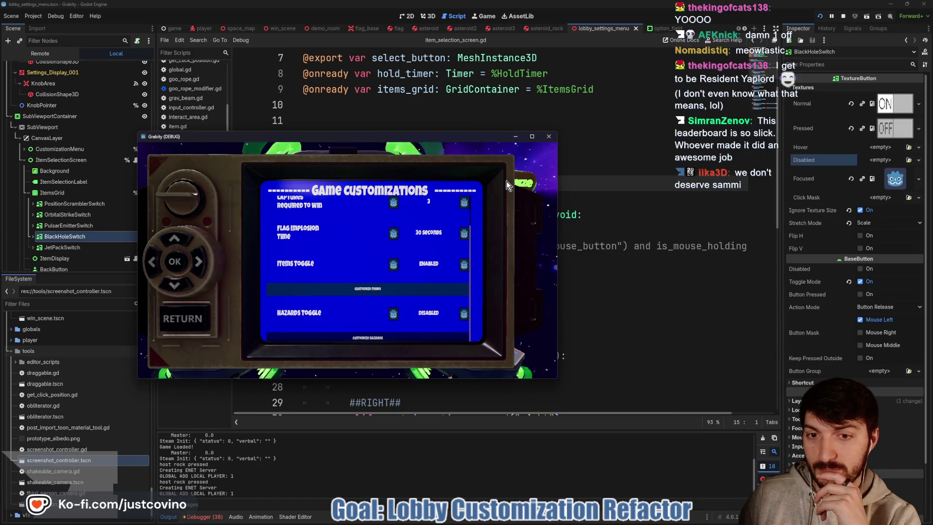
pyautogui.press('Return')
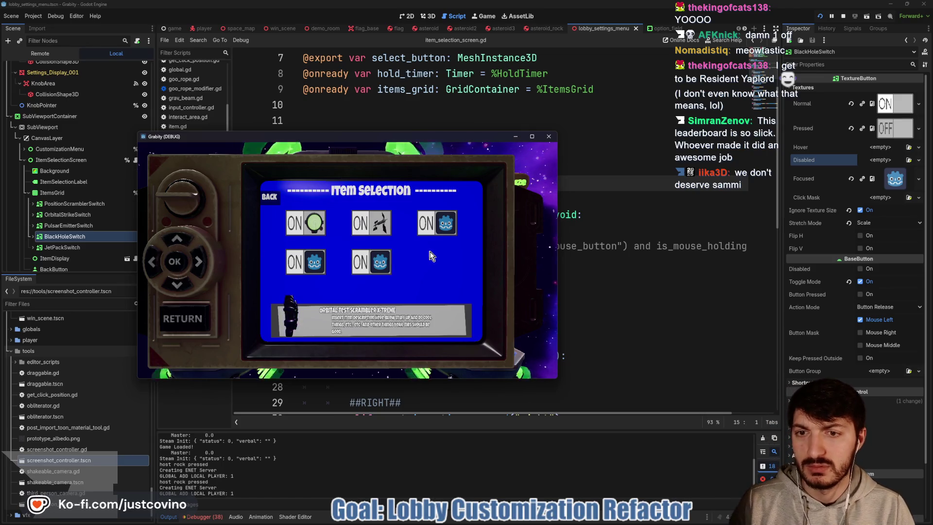
pyautogui.press('F8')
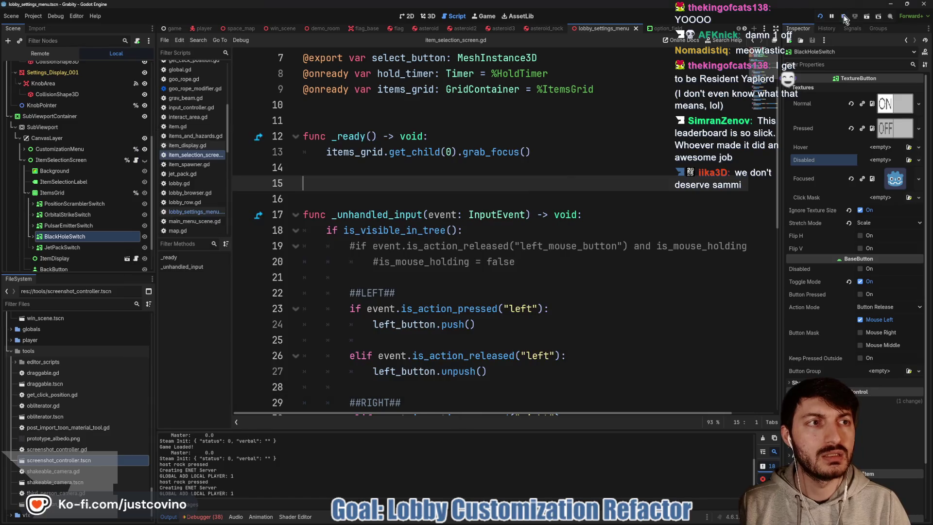
# Step: Inspect the up_button and unpush references on line 41
pyautogui.scroll(-6, 499, 267)
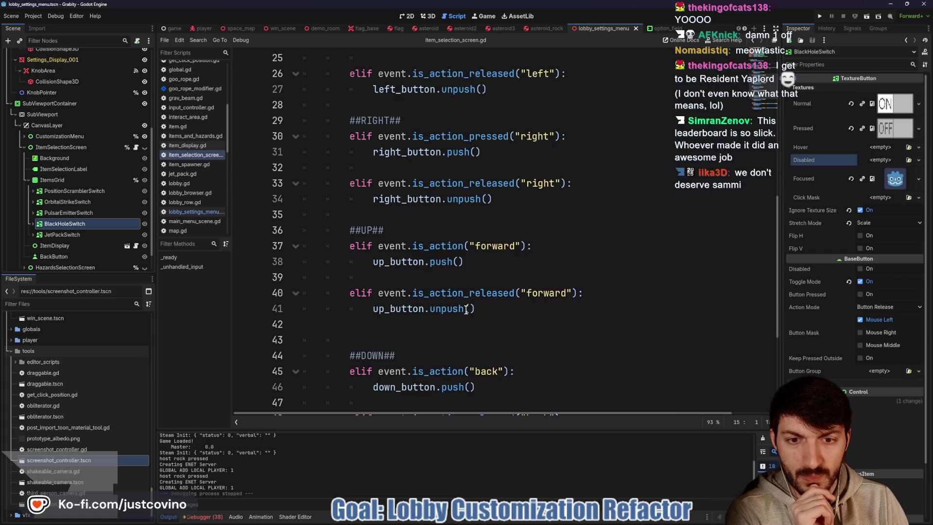
pyautogui.doubleClick(407, 308)
pyautogui.doubleClick(447, 308)
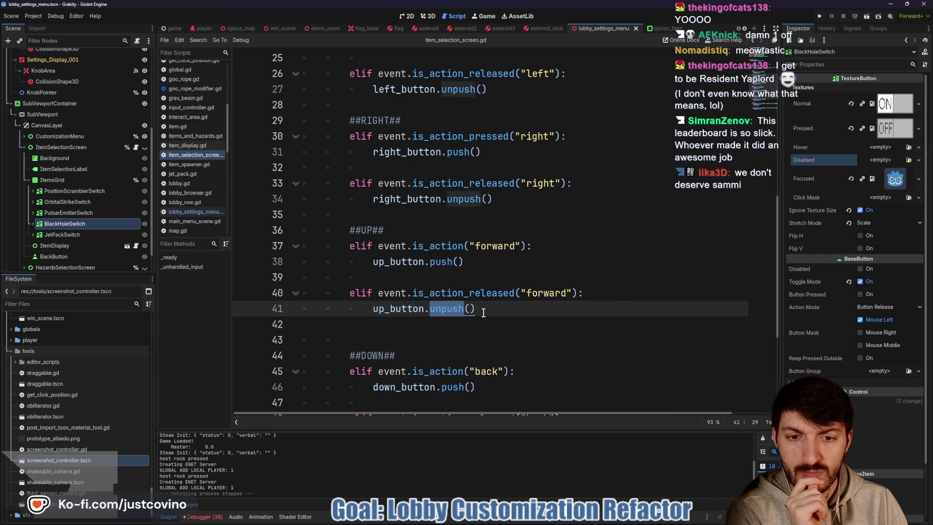
pyautogui.scroll(5, 484, 313)
pyautogui.scroll(3, 485, 313)
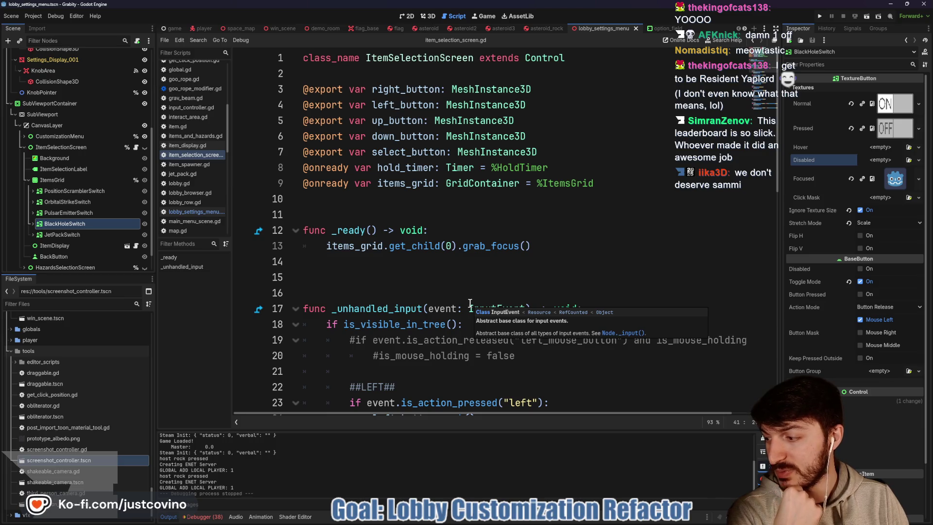
# Step: After checking the studio leaderboard page, delete stray blank line 16 and save the script
pyautogui.click(510, 522)
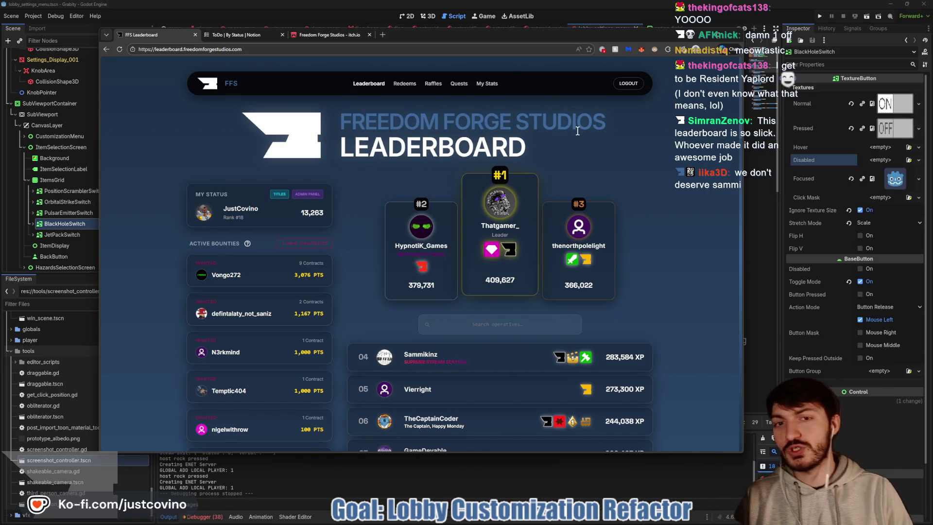
pyautogui.scroll(-3, 593, 219)
pyautogui.scroll(3, 612, 301)
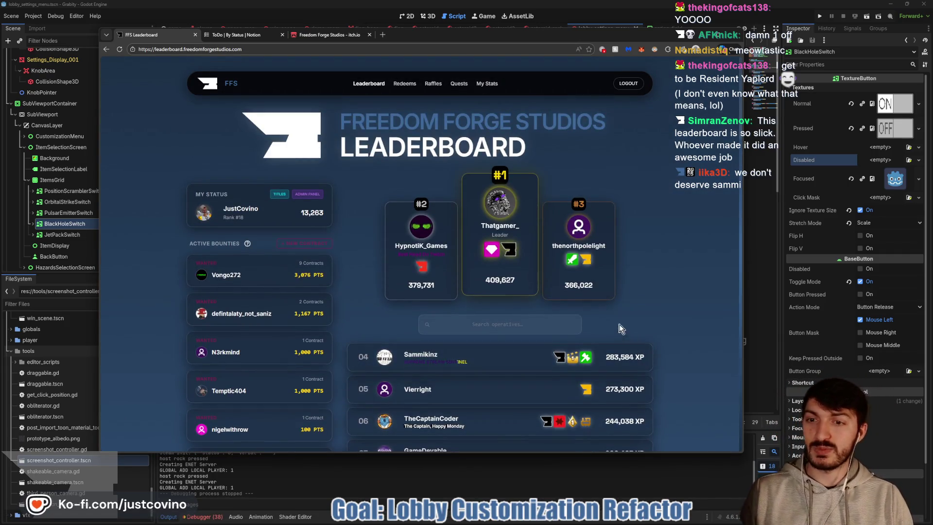
pyautogui.click(762, 320)
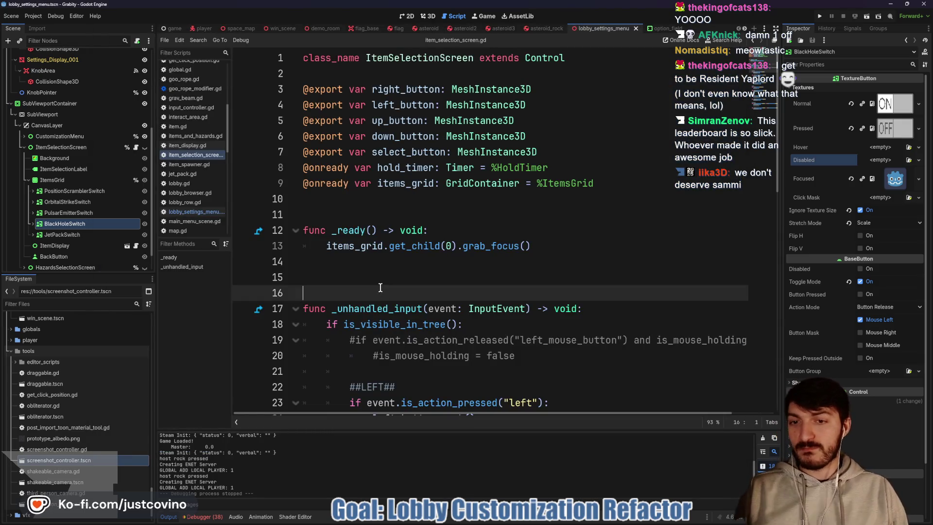
pyautogui.press('BackSpace')
pyautogui.hotkey('ctrl', 's')
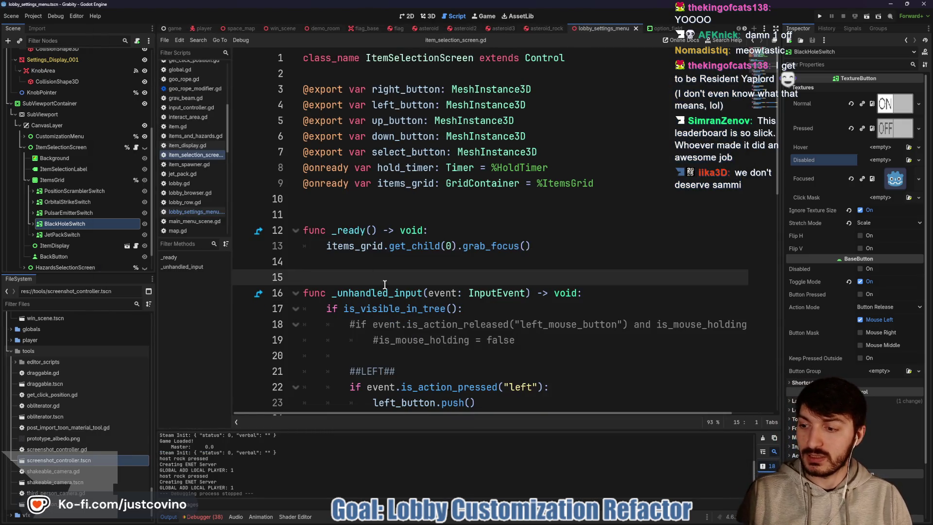
# Step: Remove the empty line 41 in _unhandled_input
pyautogui.scroll(-7, 533, 262)
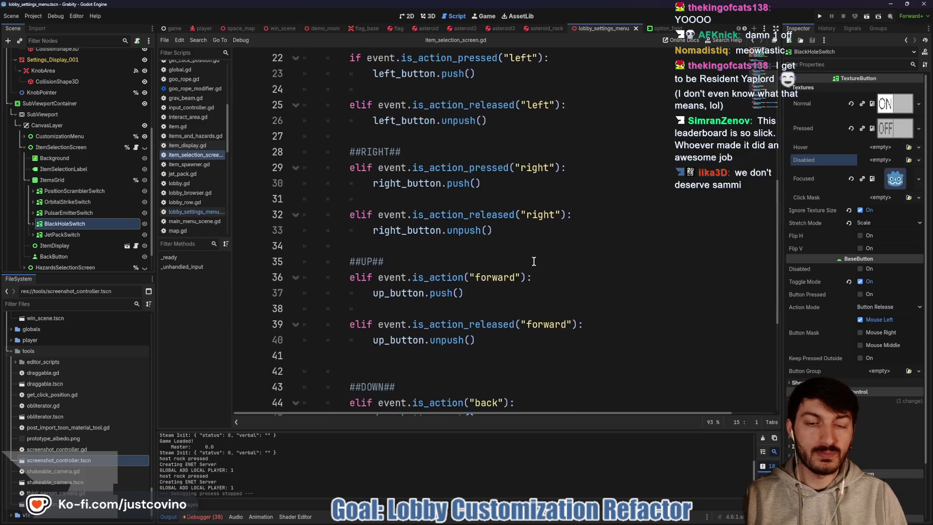
pyautogui.scroll(-4, 424, 248)
pyautogui.click(378, 170)
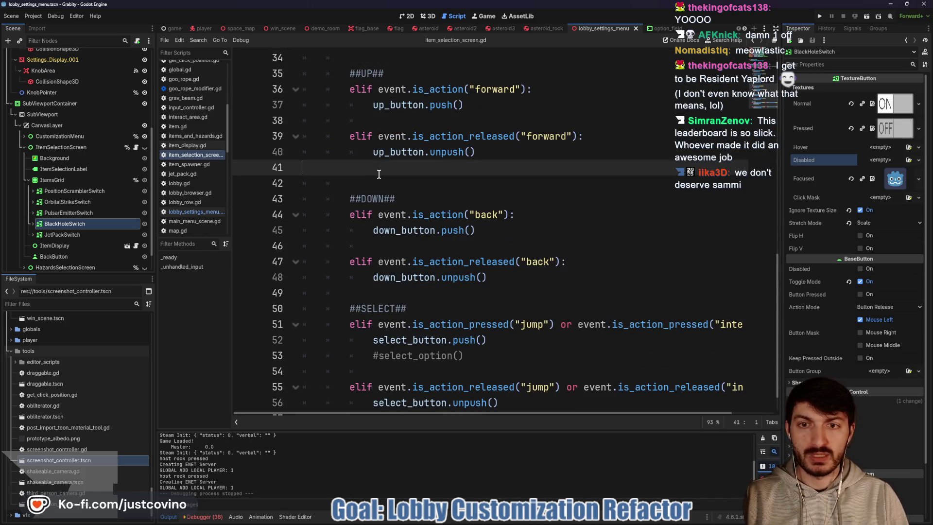
pyautogui.press('BackSpace')
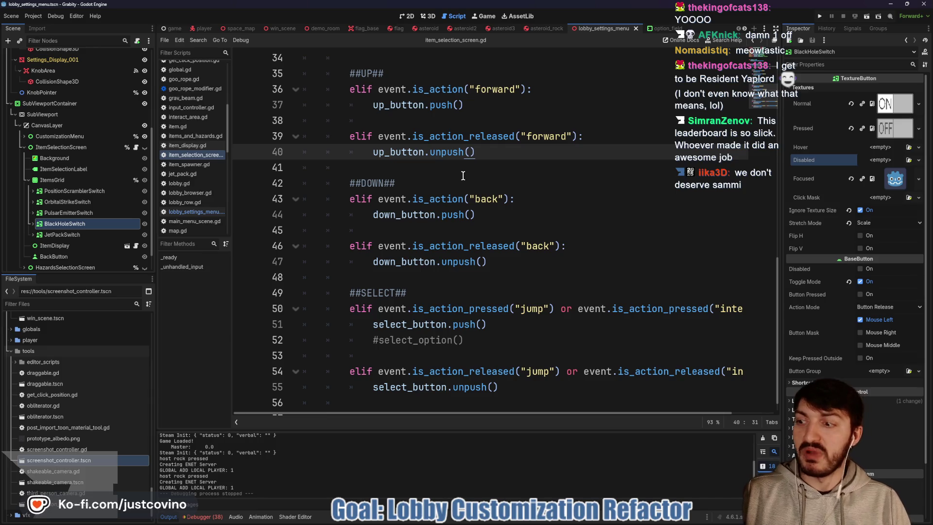
pyautogui.click(517, 177)
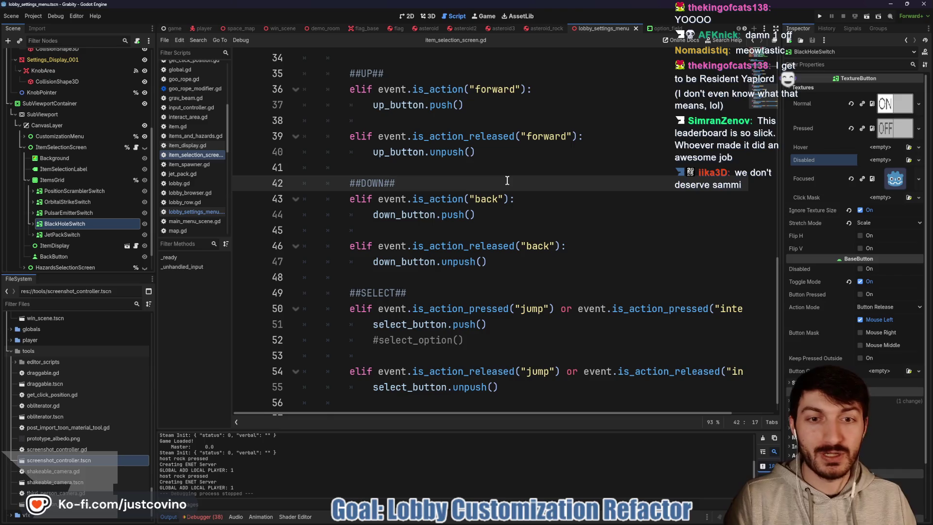
pyautogui.click(493, 218)
pyautogui.click(492, 222)
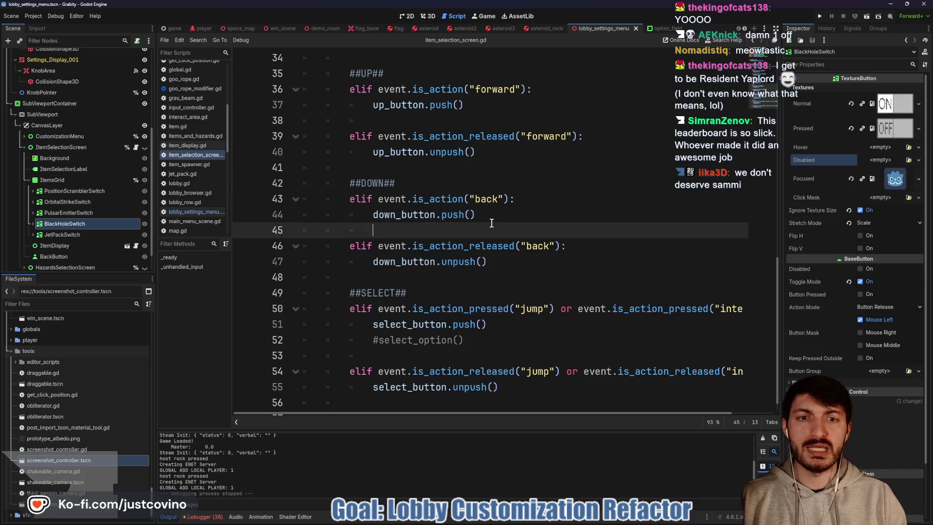
# Step: Delete the commented-out #select_option() line and save item_selection_screen.gd
pyautogui.scroll(-1, 542, 214)
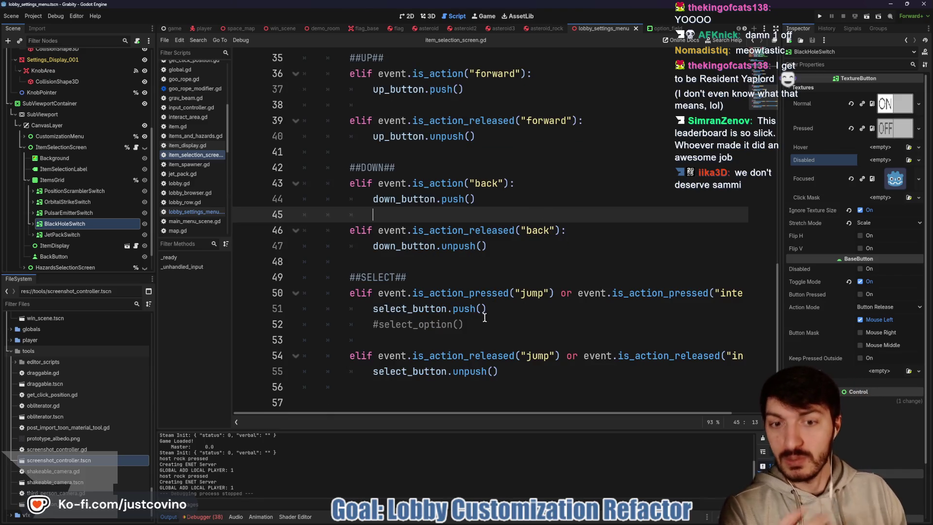
pyautogui.click(371, 322)
pyautogui.hotkey('shift', 'End')
pyautogui.press('BackSpace')
pyautogui.press('BackSpace')
pyautogui.press('BackSpace')
pyautogui.press('BackSpace')
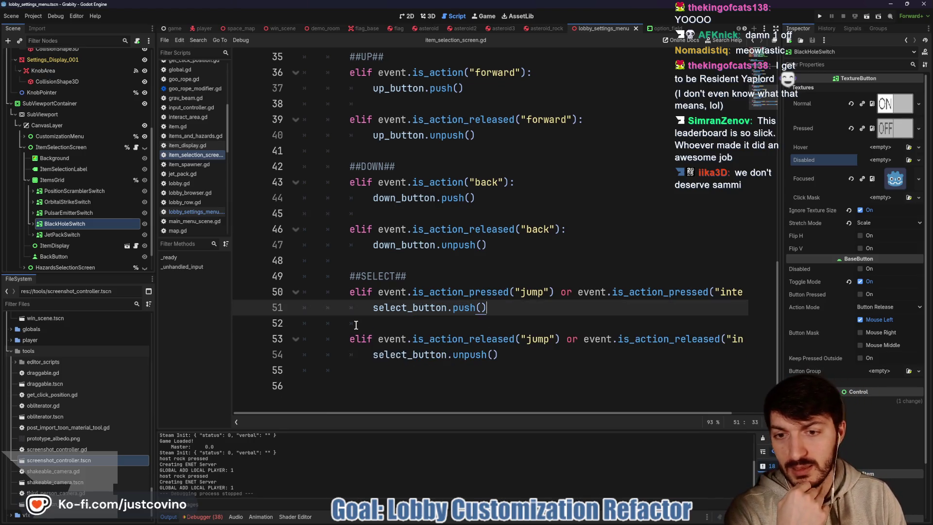
pyautogui.click(413, 323)
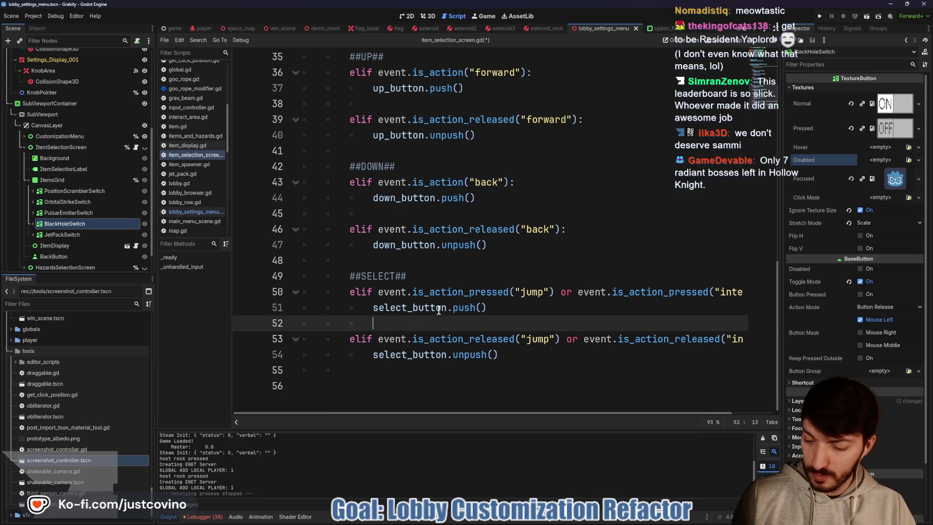
pyautogui.hotkey('ctrl', 's')
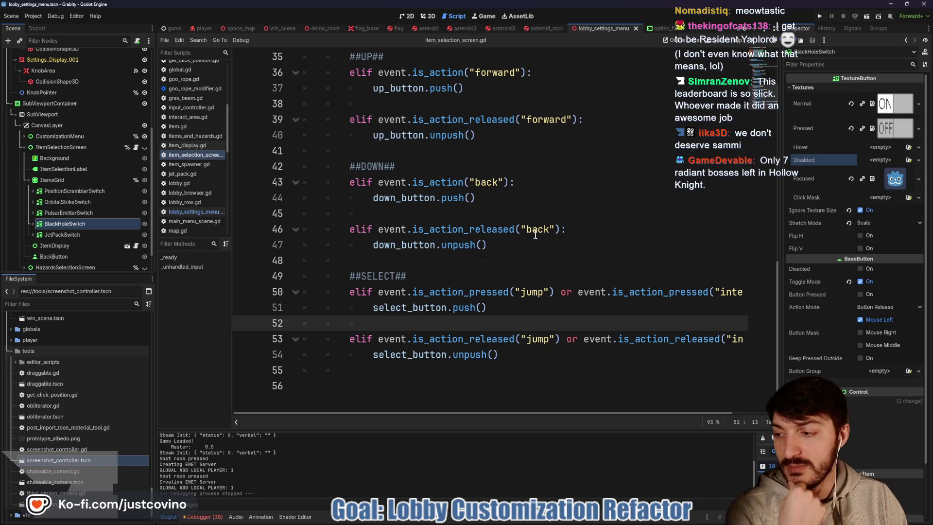
# Step: Scroll back up and place the caret on empty line 11
pyautogui.scroll(10, 483, 259)
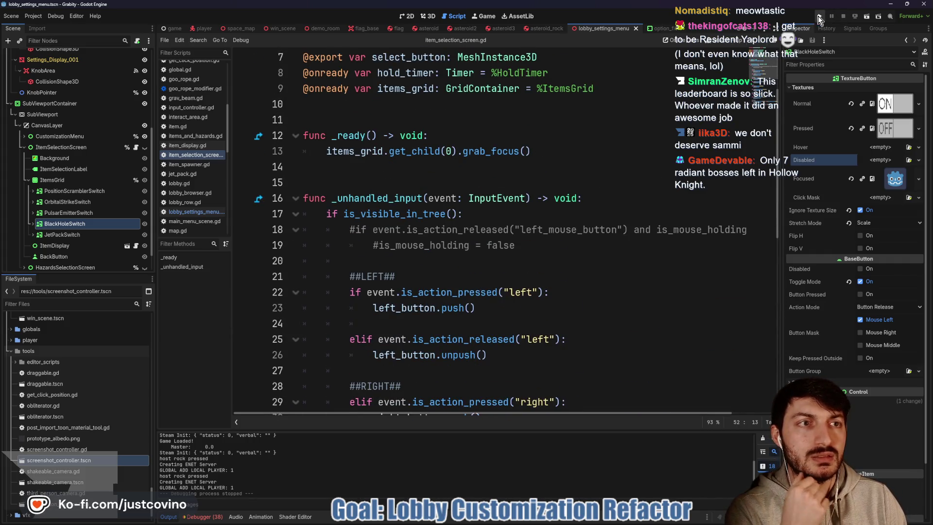
pyautogui.scroll(2, 466, 197)
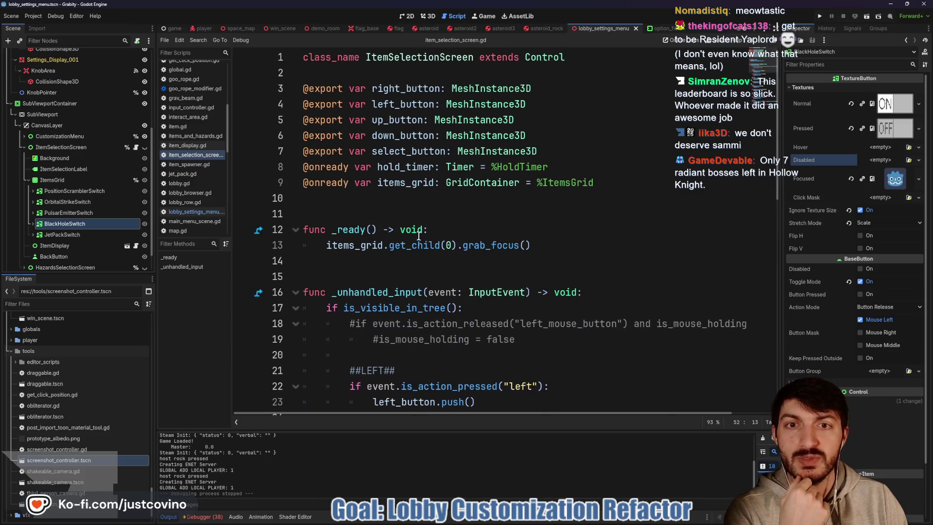
pyautogui.click(421, 211)
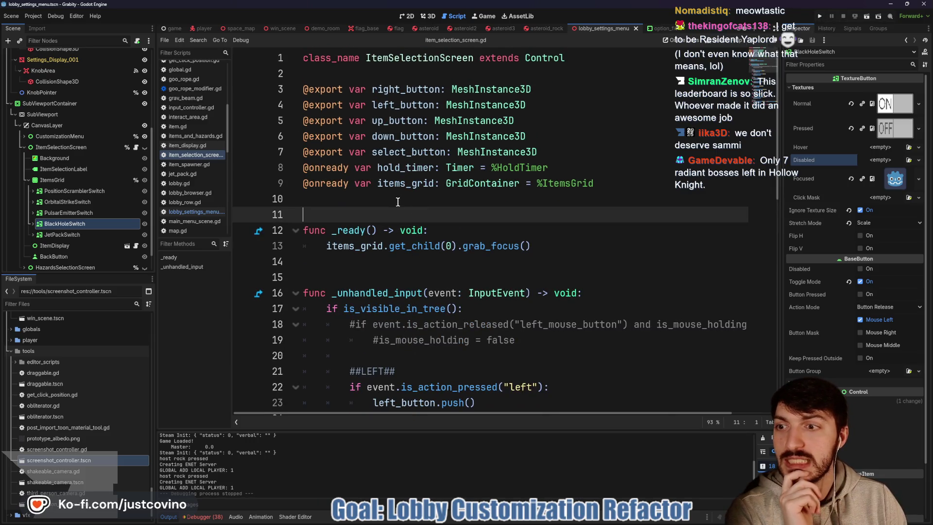
pyautogui.click(821, 17)
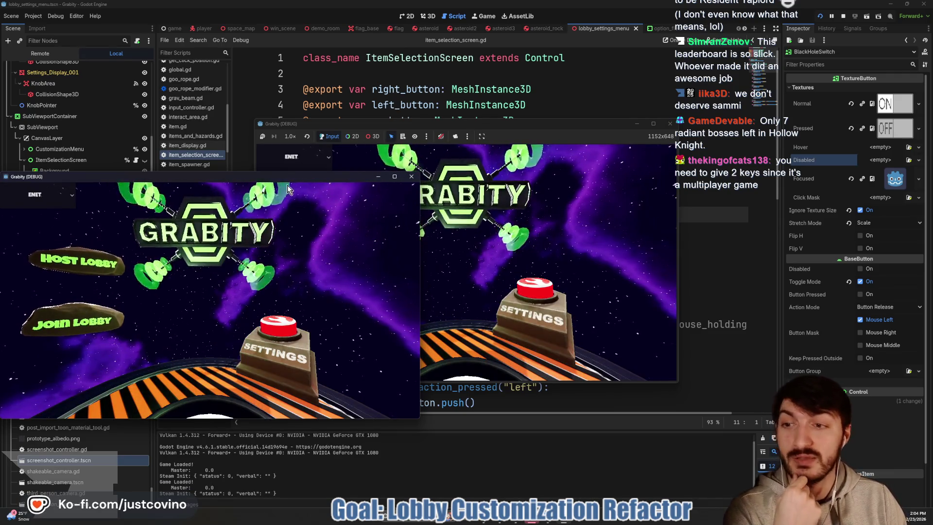
pyautogui.click(95, 253)
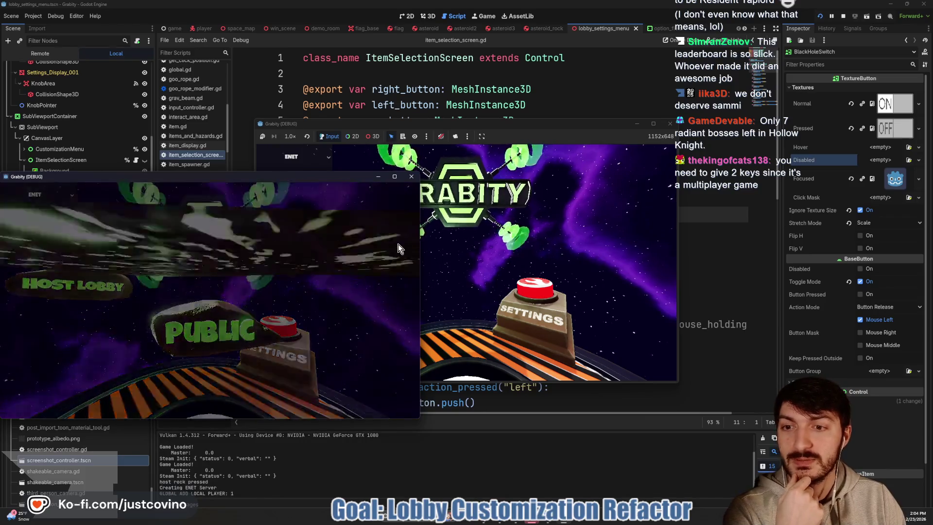
pyautogui.click(354, 227)
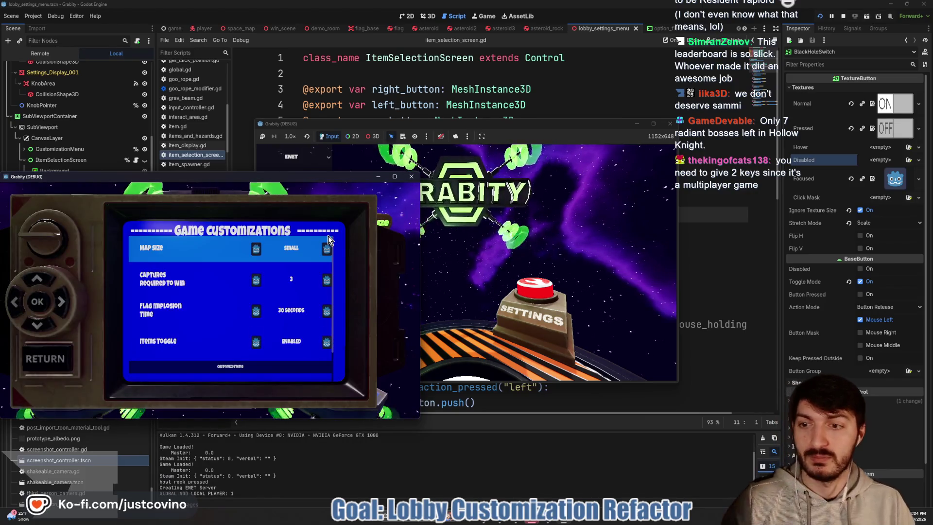
pyautogui.scroll(-2, 328, 236)
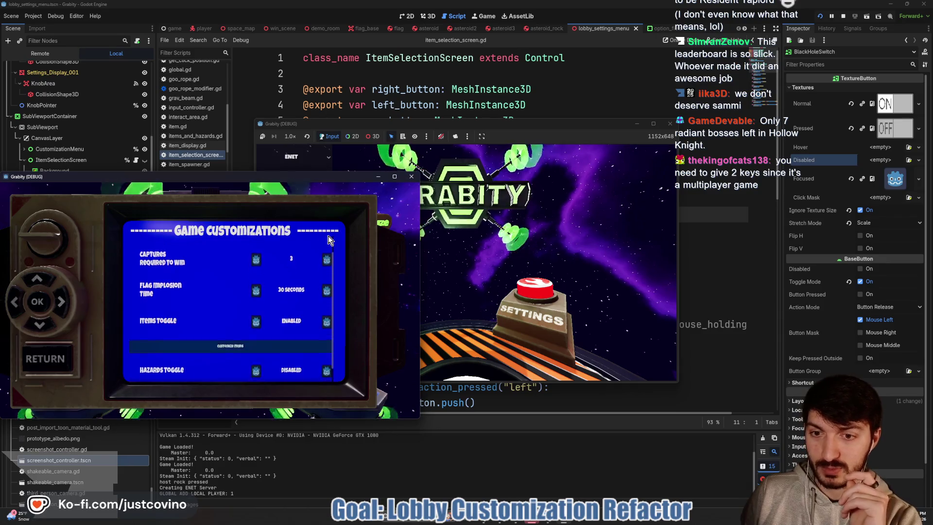
pyautogui.press('Return')
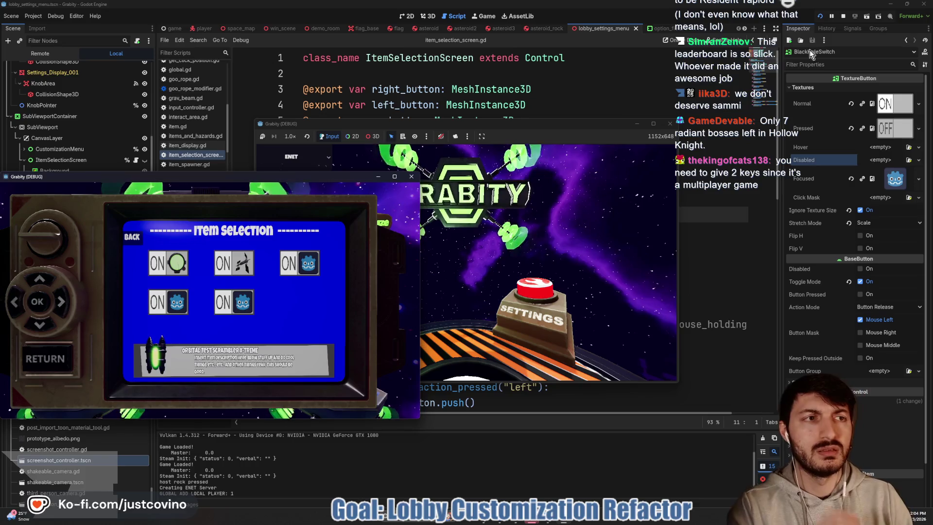
pyautogui.click(844, 16)
pyautogui.scroll(-5, 576, 235)
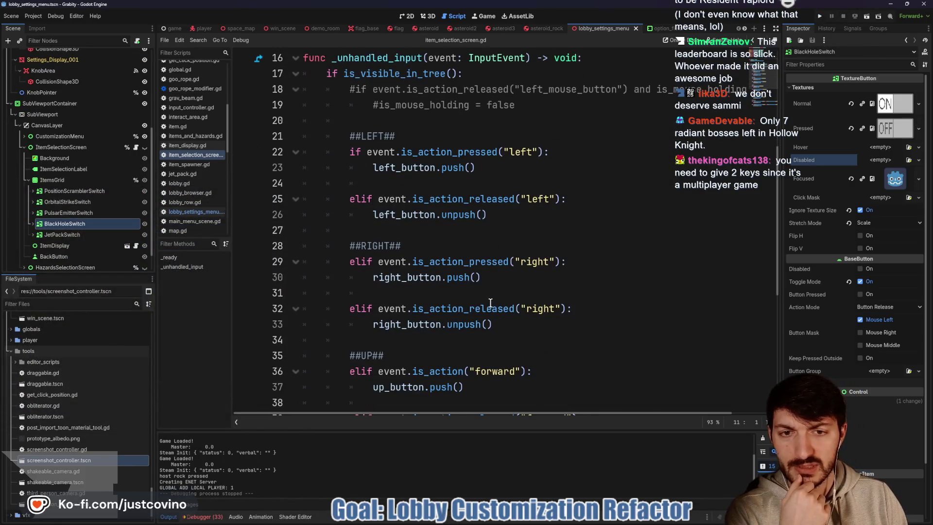
# Step: Review the grab_focus line in _ready and the up_button references further down the script
pyautogui.scroll(5, 495, 282)
pyautogui.tripleClick(542, 249)
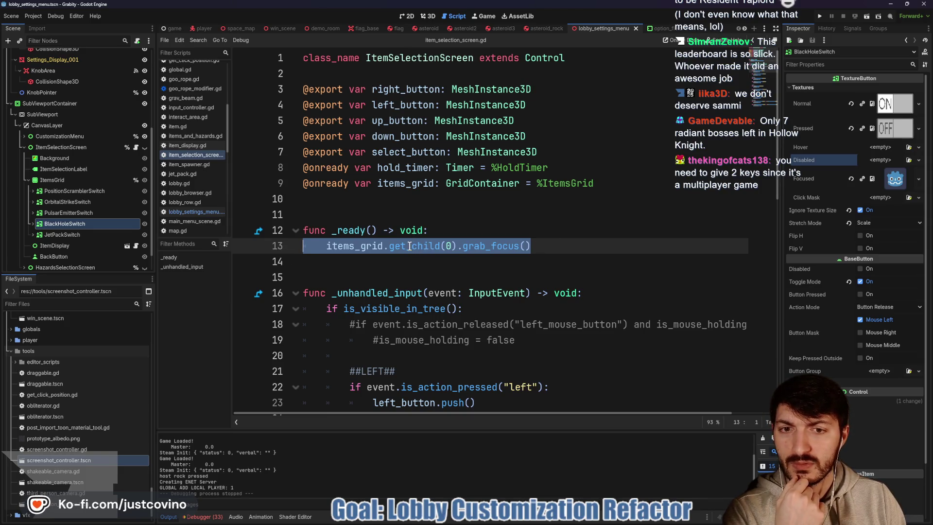
pyautogui.moveTo(410, 246)
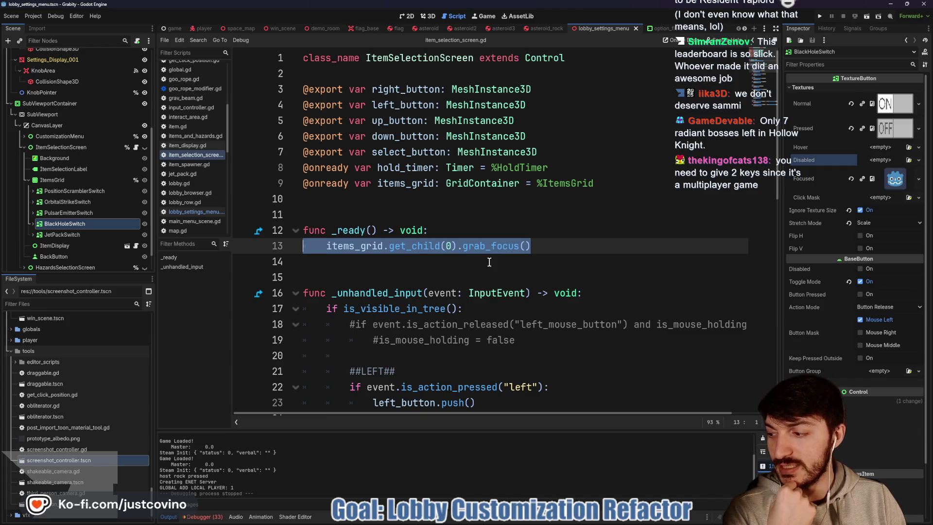
pyautogui.click(464, 267)
pyautogui.scroll(-2, 490, 270)
pyautogui.scroll(-2, 490, 270)
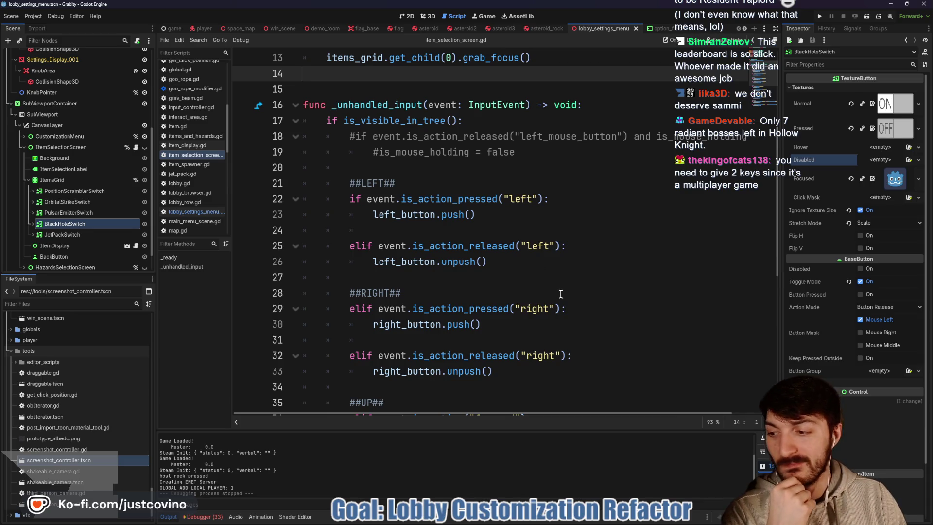
pyautogui.scroll(-6, 560, 294)
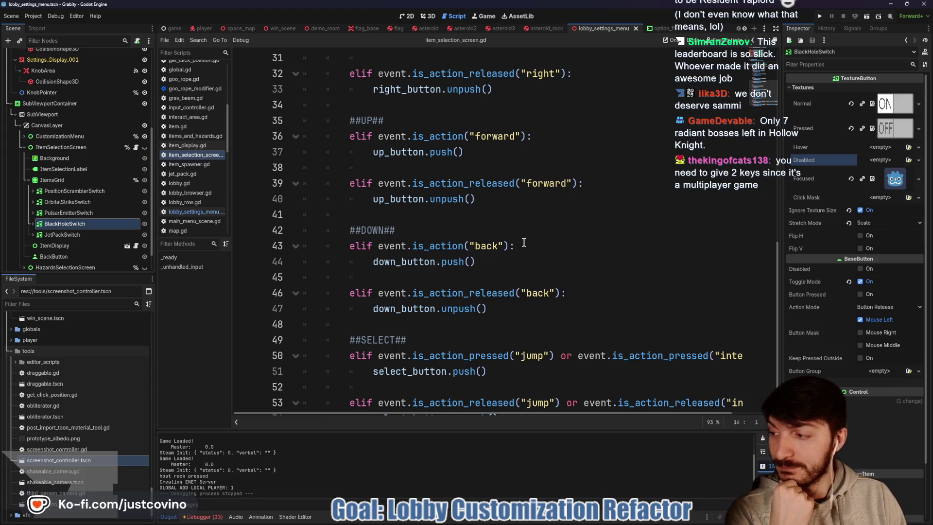
pyautogui.scroll(-1, 524, 242)
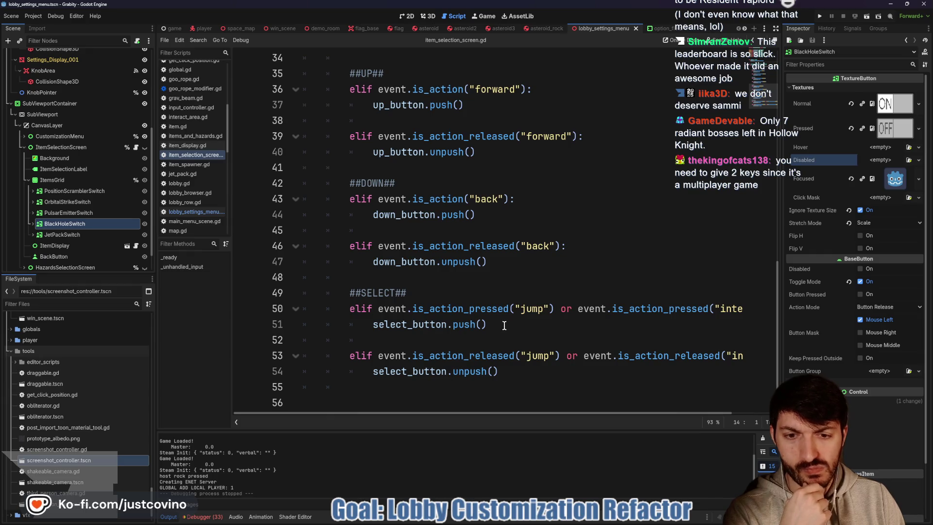
pyautogui.scroll(1, 470, 304)
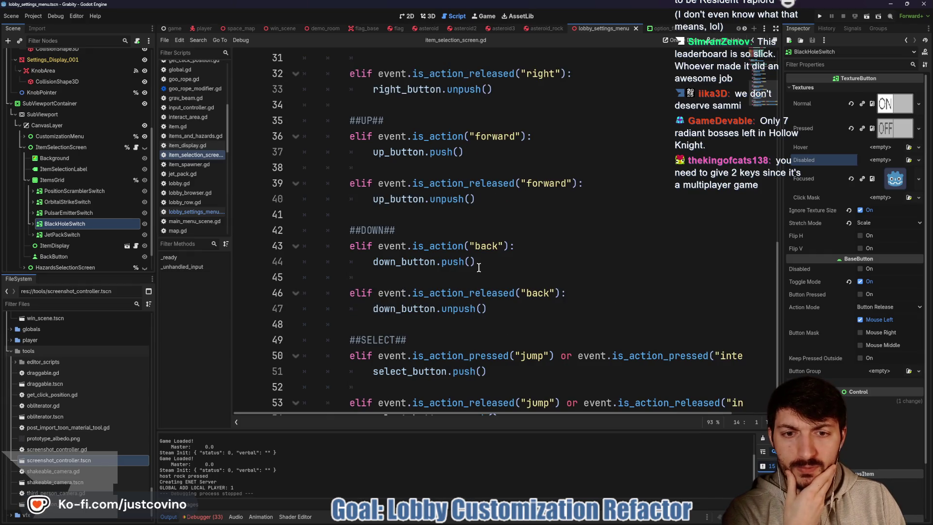
pyautogui.moveTo(453, 184)
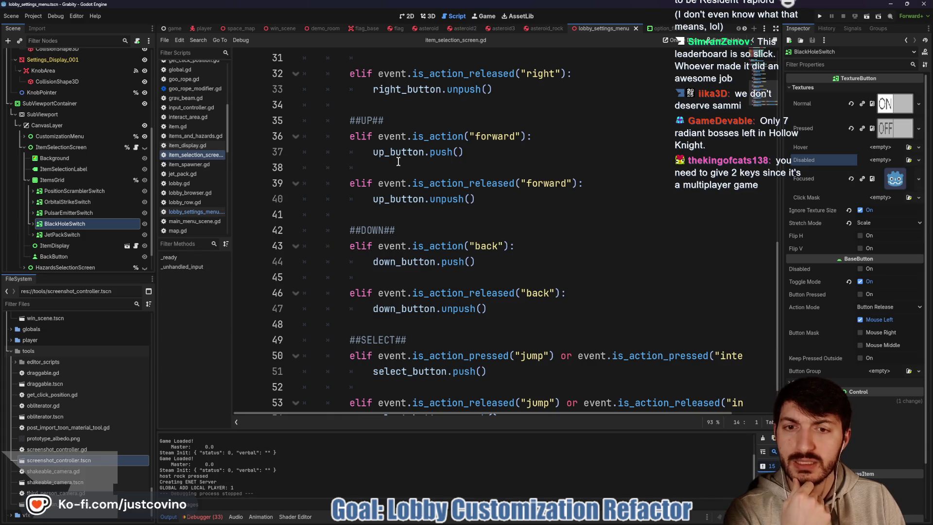
pyautogui.doubleClick(399, 199)
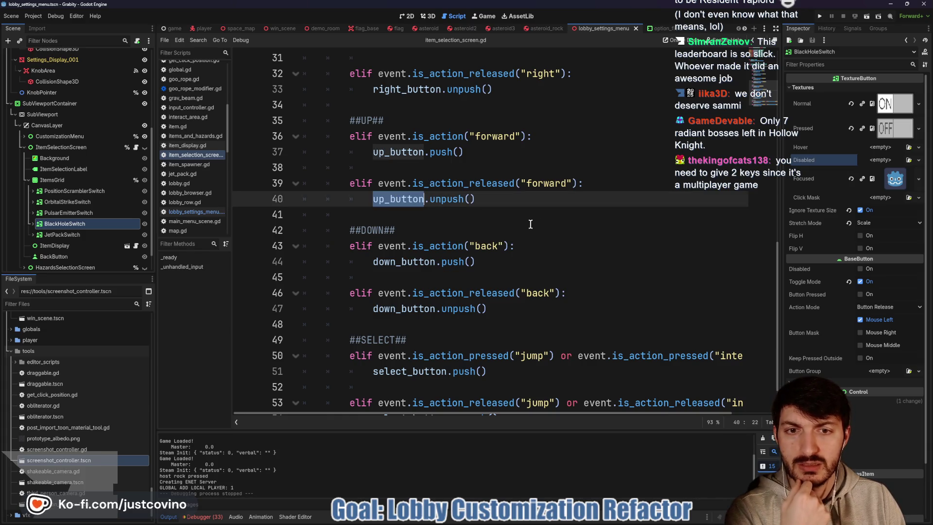
pyautogui.click(454, 200)
pyautogui.scroll(9, 534, 216)
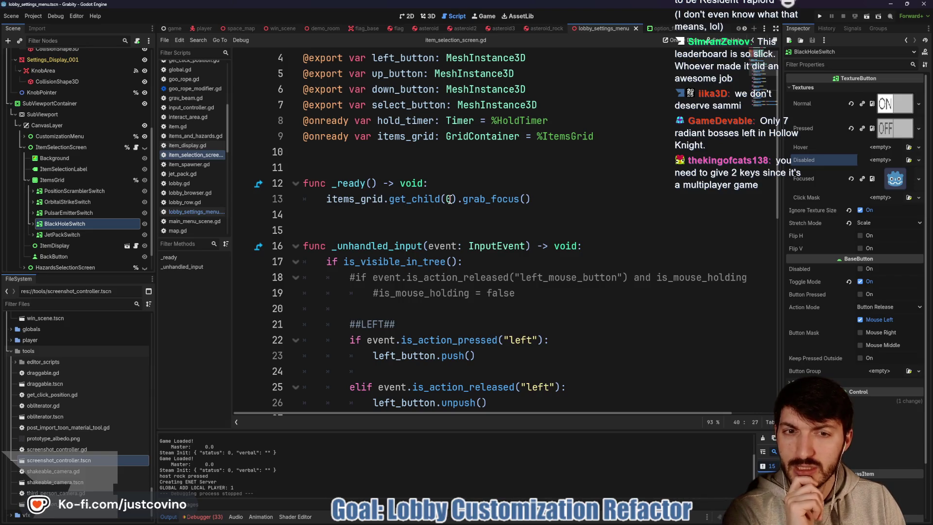
# Step: Place the caret just after the _ready body and insert blank lines below it
pyautogui.click(480, 198)
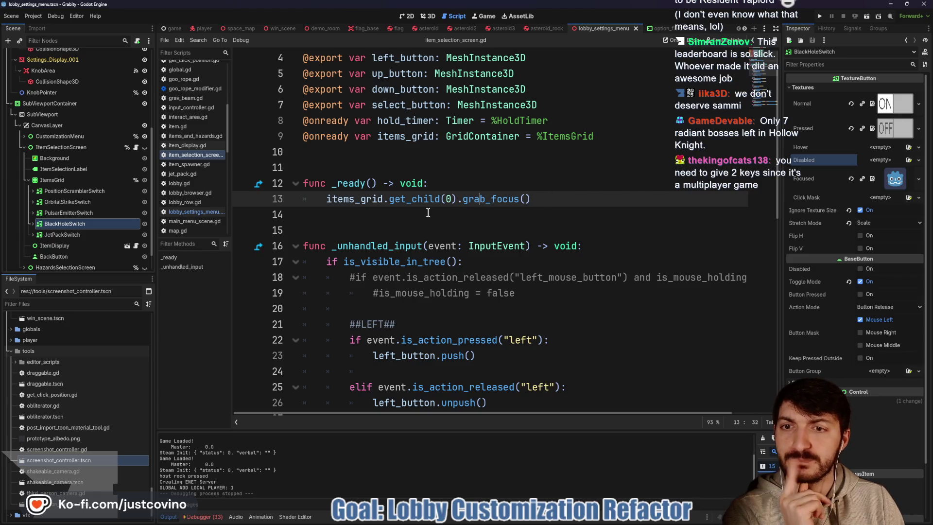
pyautogui.moveTo(441, 199)
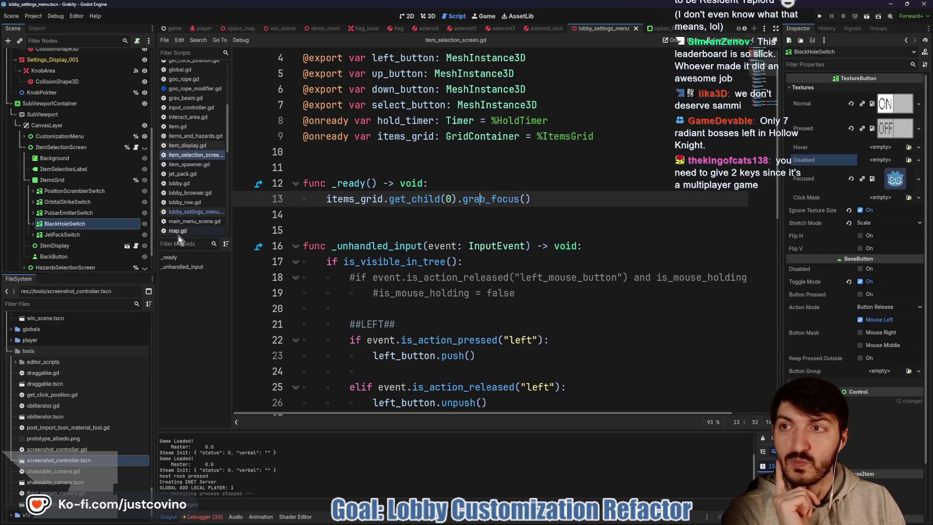
pyautogui.scroll(5, 109, 188)
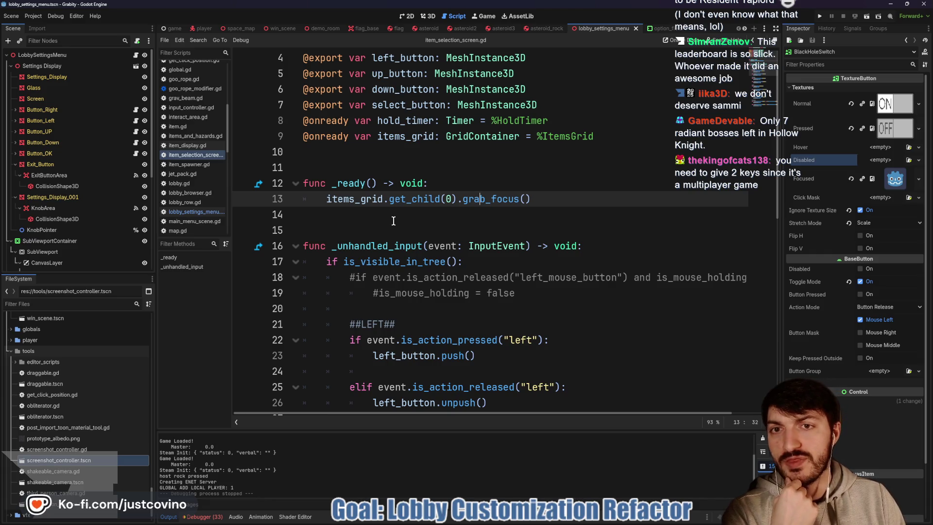
pyautogui.doubleClick(362, 199)
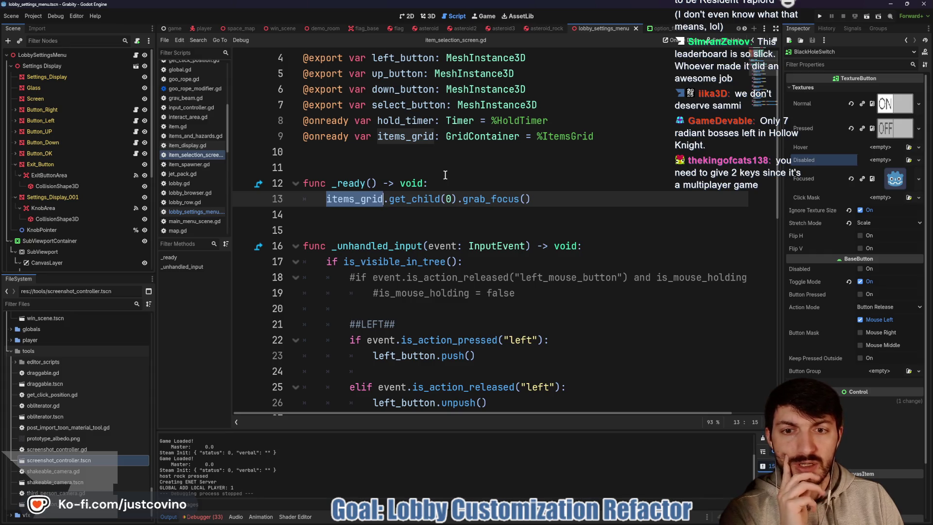
pyautogui.scroll(1, 444, 176)
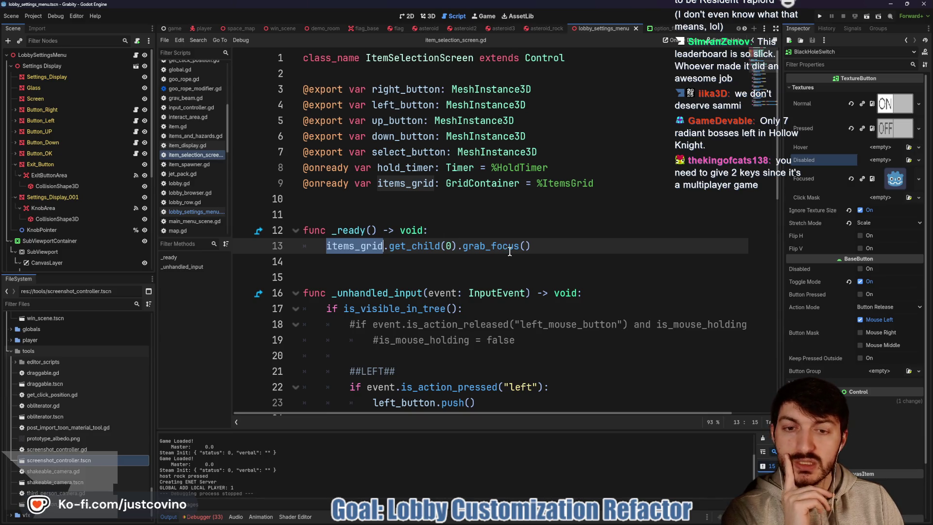
pyautogui.moveTo(531, 246); pyautogui.dragTo(486, 246)
pyautogui.tripleClick(552, 241)
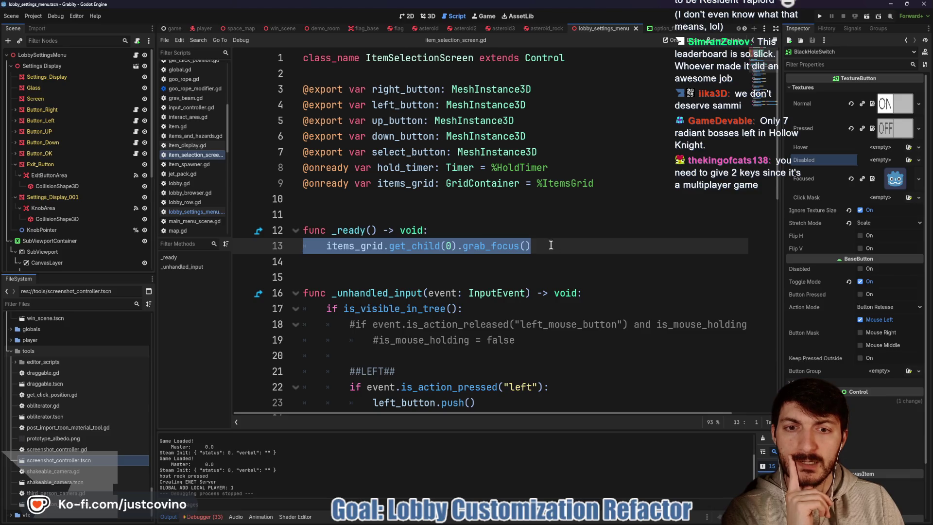
pyautogui.click(574, 248)
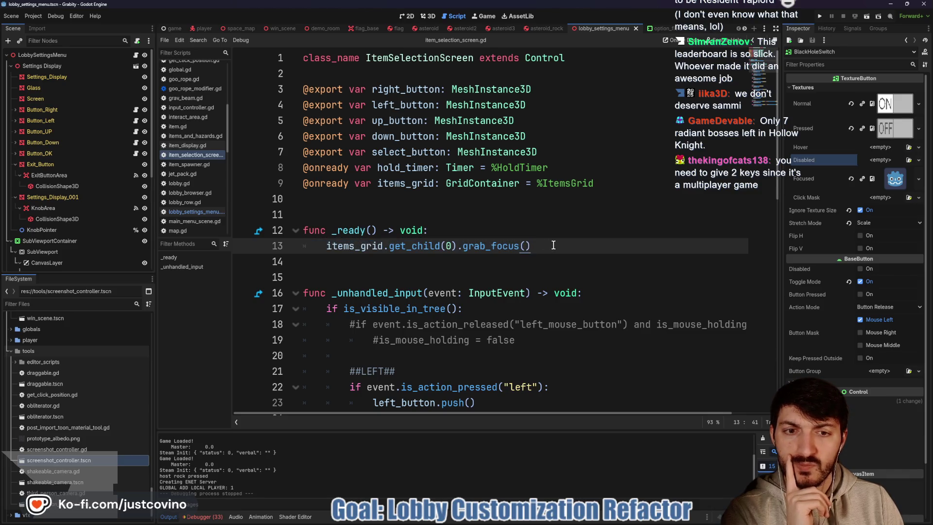
pyautogui.scroll(-4, 526, 236)
pyautogui.scroll(-6, 526, 236)
pyautogui.scroll(10, 527, 236)
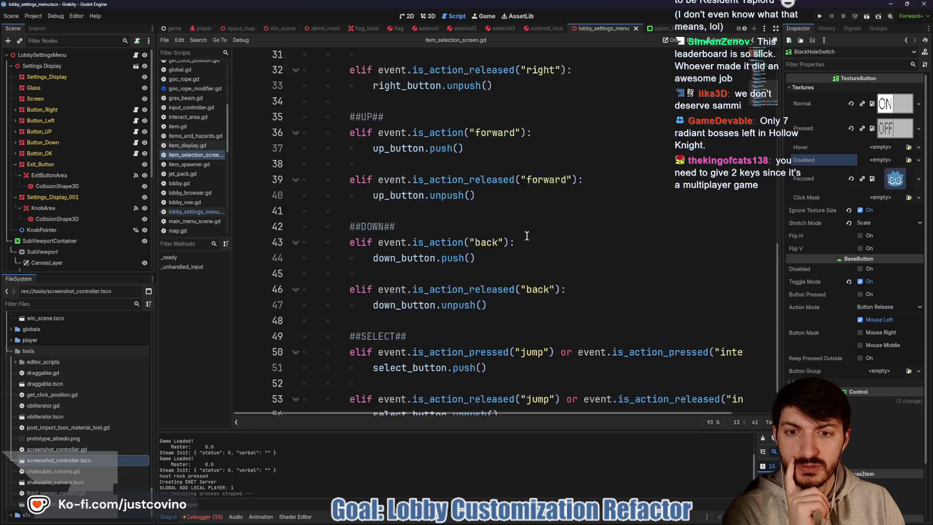
pyautogui.click(445, 274)
pyautogui.press('Return')
pyautogui.press('Return')
pyautogui.press('Return')
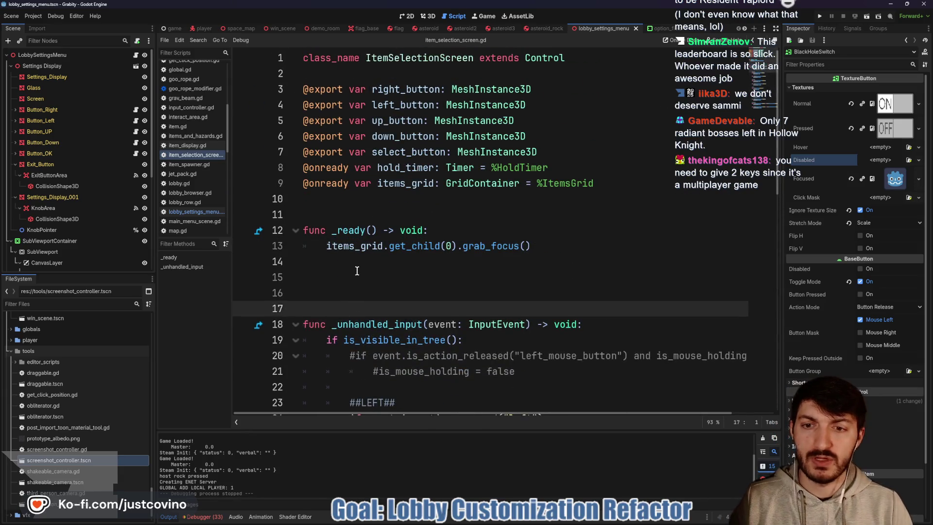
# Step: Write the header func _on_visibility_changed() -> void: below _ready
pyautogui.press('Up')
pyautogui.press('Up')
pyautogui.write('func')
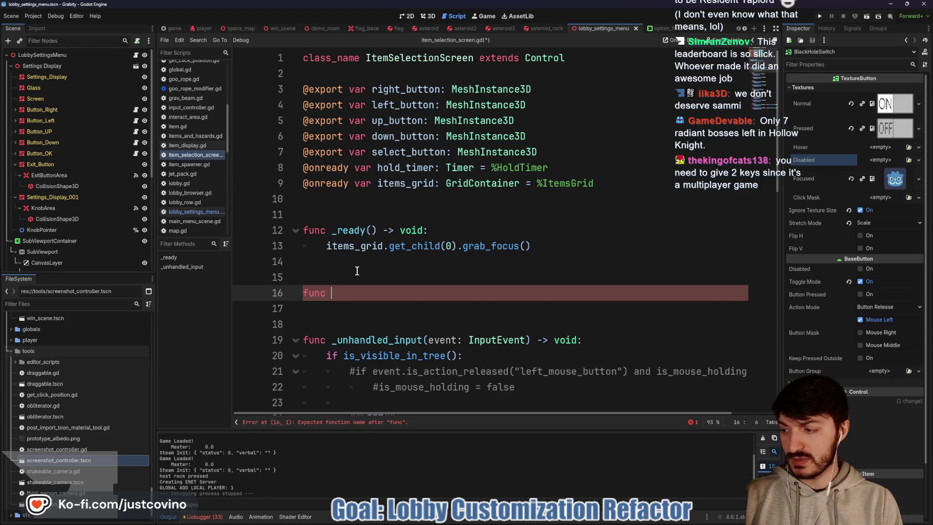
pyautogui.write('set')
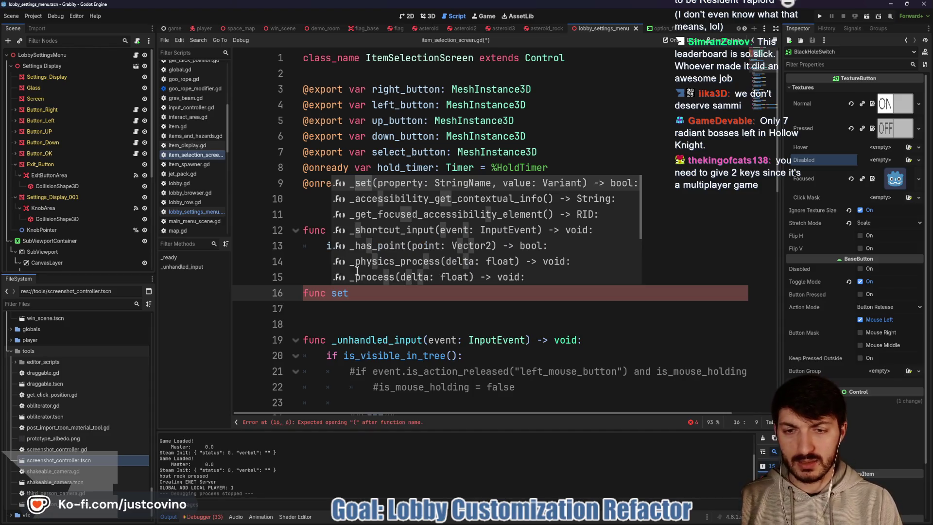
pyautogui.write('_initial_selection')
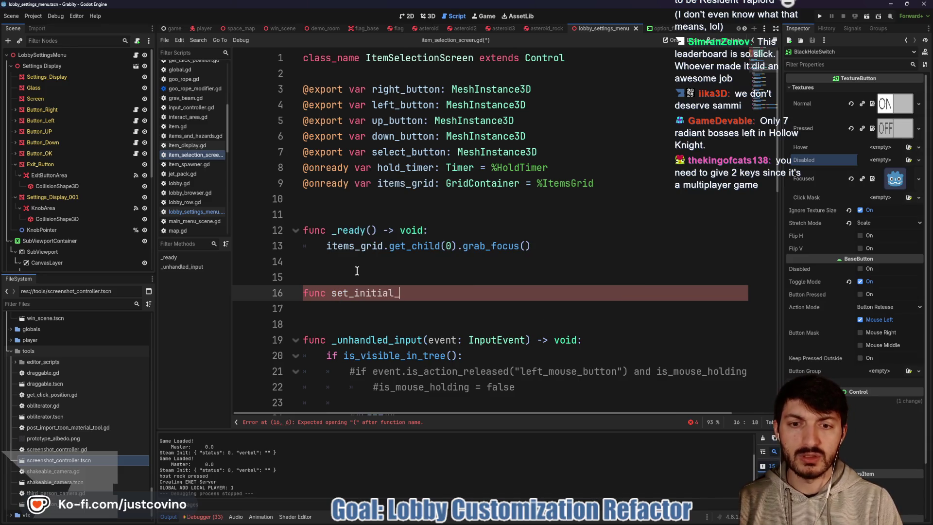
pyautogui.write('() -')
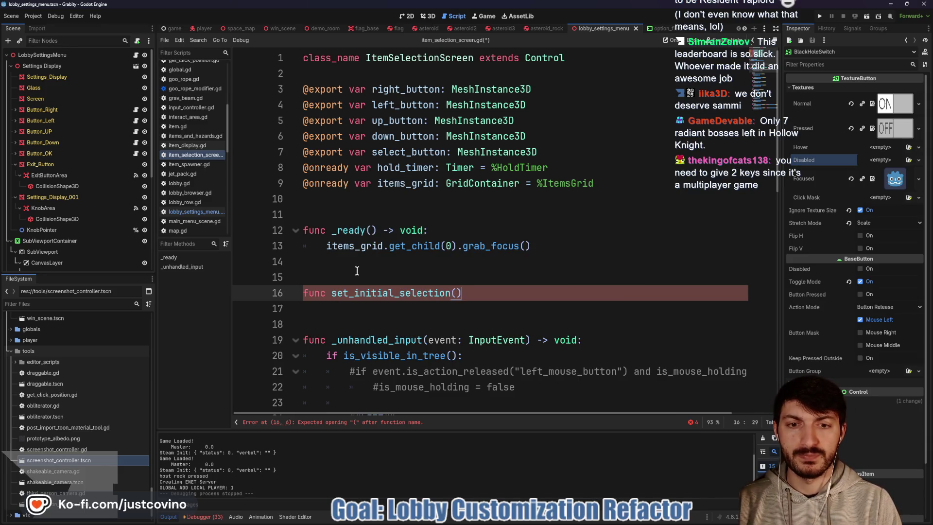
pyautogui.write('><')
pyautogui.write('oid:')
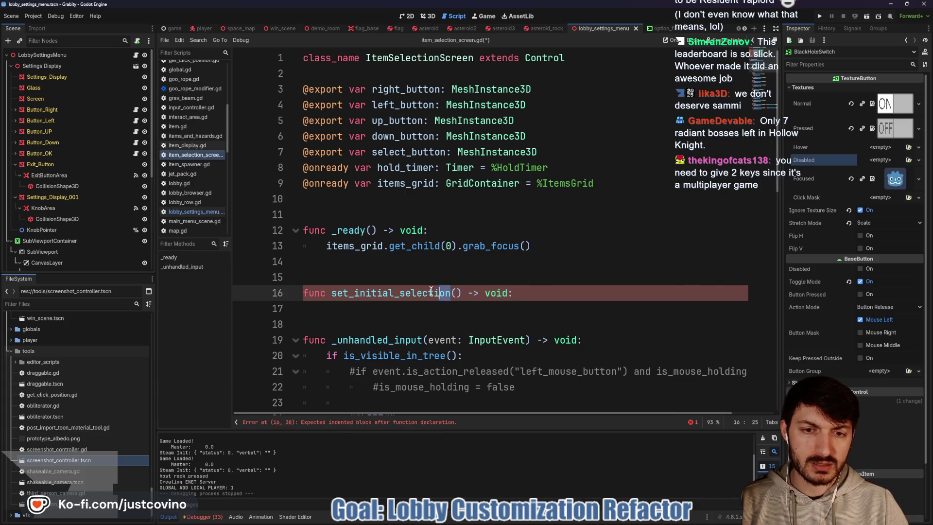
pyautogui.moveTo(431, 291); pyautogui.dragTo(331, 290)
pyautogui.write('_on_visibilit')
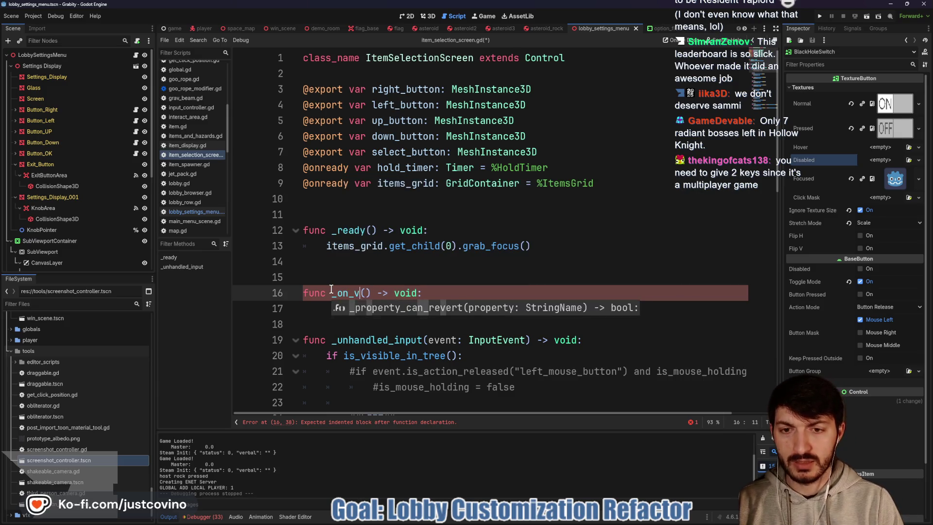
pyautogui.write('y_change')
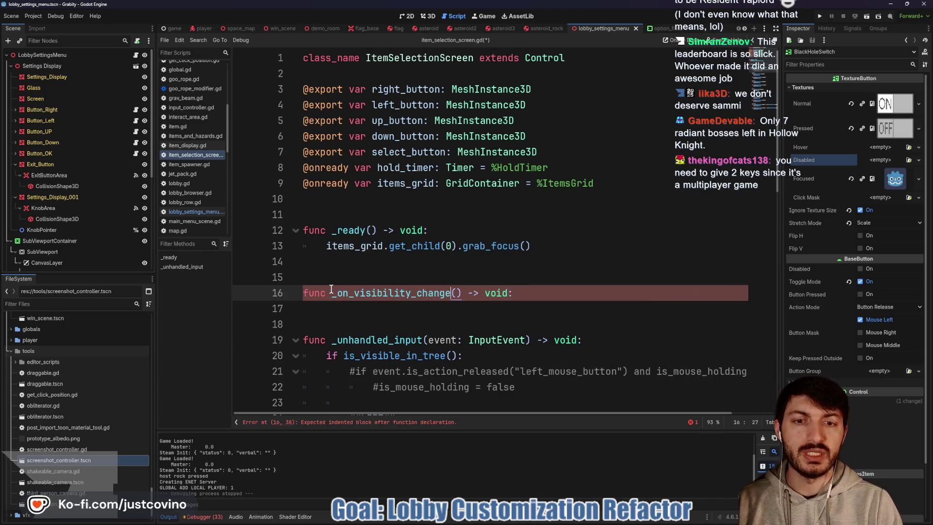
# Step: Give the function the body items_grid.get_child(0).grab_focus(), using autocomplete
pyautogui.click(374, 304)
pyautogui.write('ems_grid.get_chi')
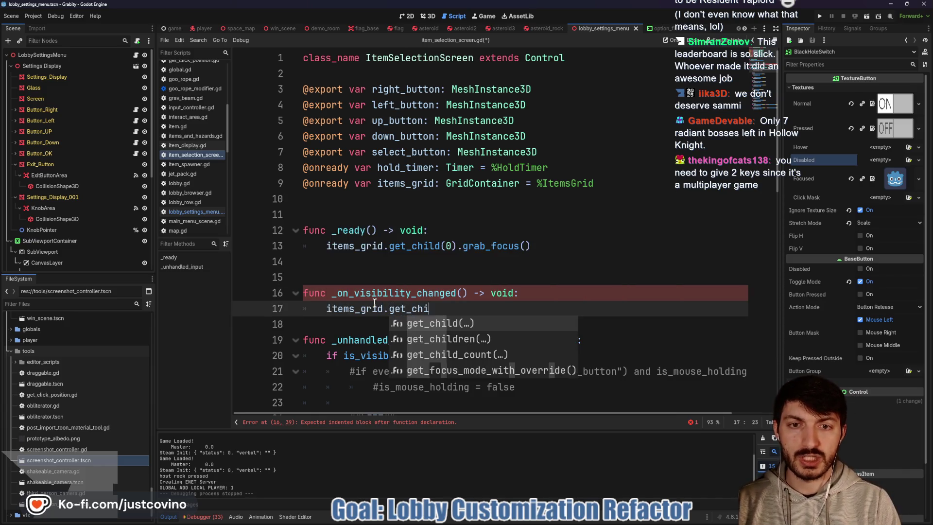
pyautogui.press('Return')
pyautogui.write('-')
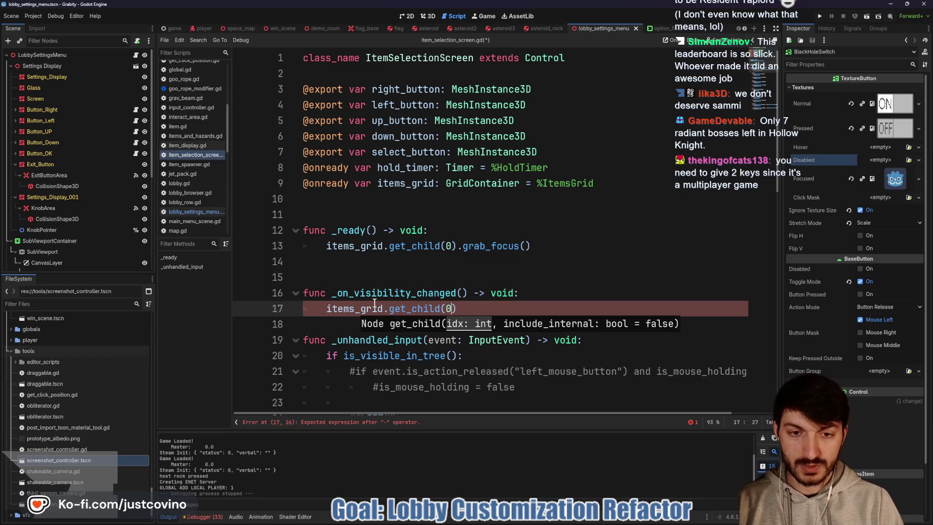
pyautogui.write(').grab')
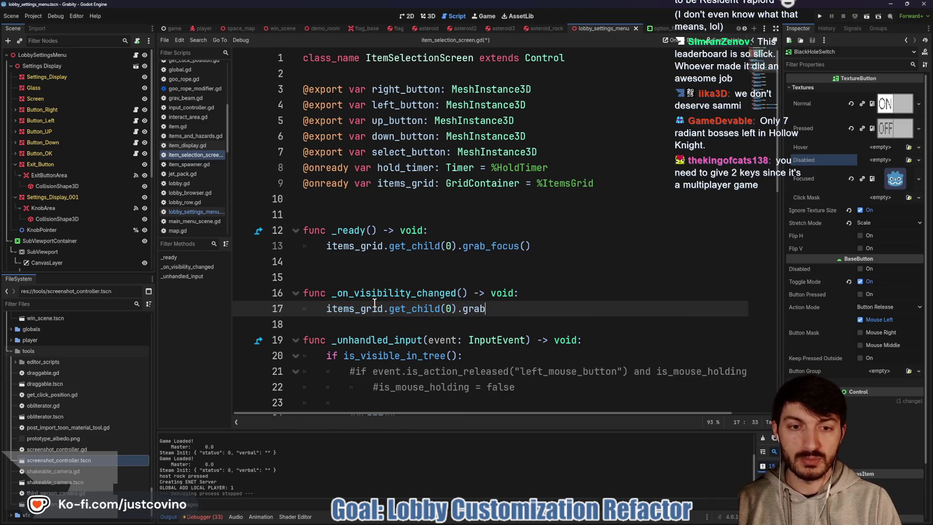
pyautogui.write('_foc')
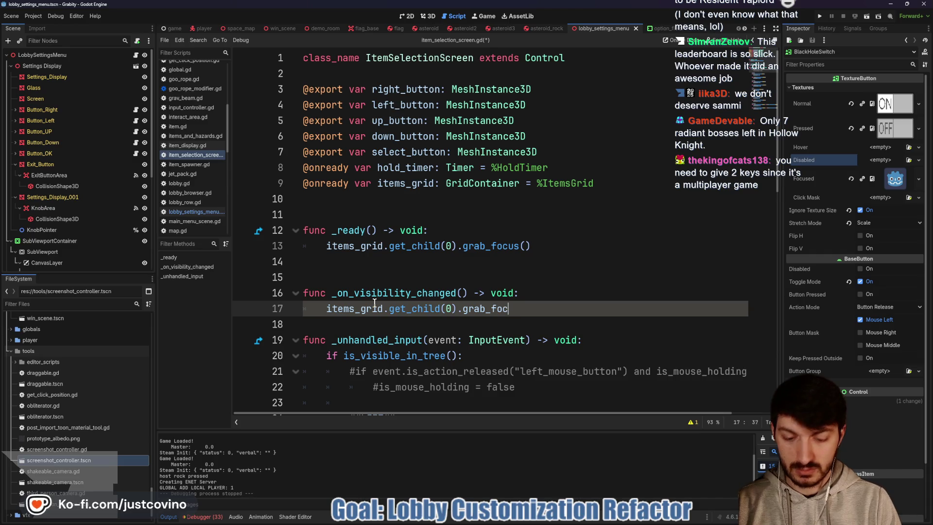
pyautogui.write('()')
pyautogui.moveTo(530, 246); pyautogui.dragTo(327, 246)
# Step: Rewrite line 13 as visibility_changed.connect(_on_visibility_changed) using autocomplete, then save the script
pyautogui.write('vis')
pyautogui.press('Return')
pyautogui.write('.co')
pyautogui.press('Return')
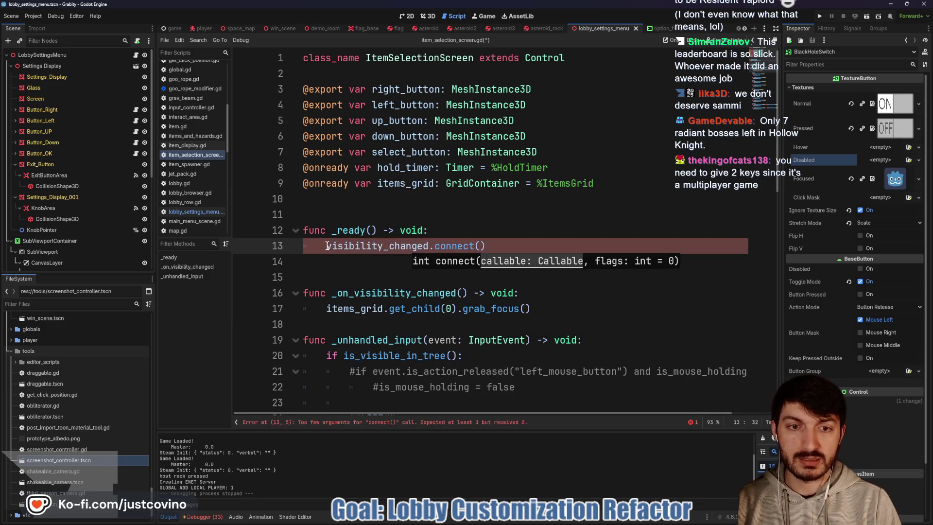
pyautogui.press('Return')
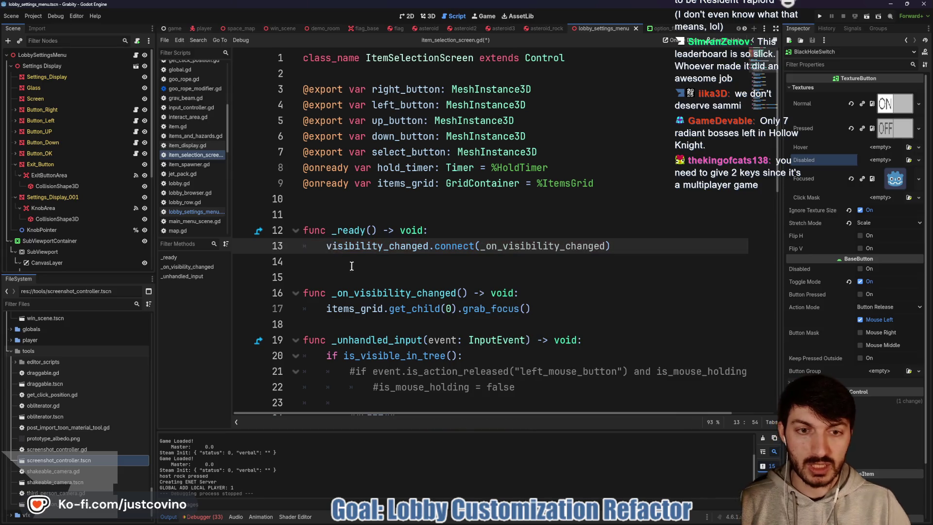
pyautogui.click(354, 324)
pyautogui.press('Return')
pyautogui.hotkey('ctrl', 's')
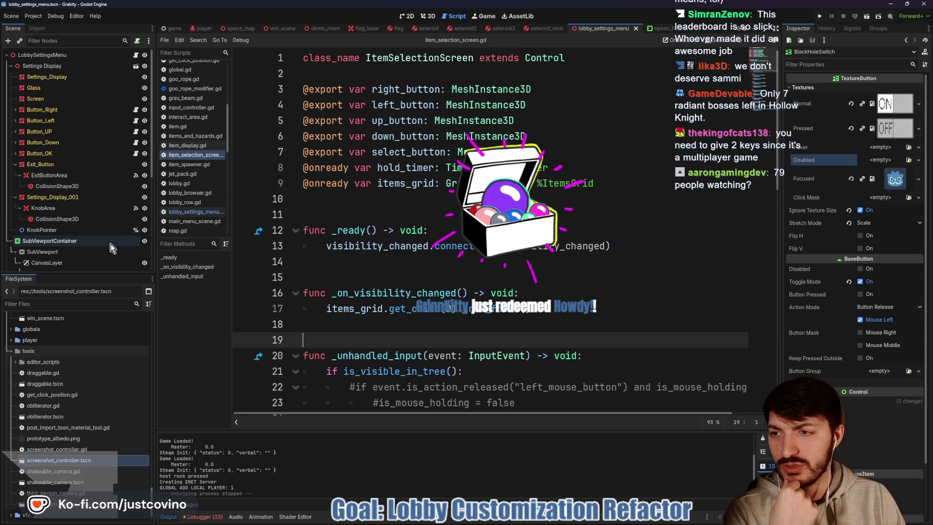
# Step: Collapse ItemSelectionScreen in the Scene dock and run the project with F5
pyautogui.scroll(-3, 78, 185)
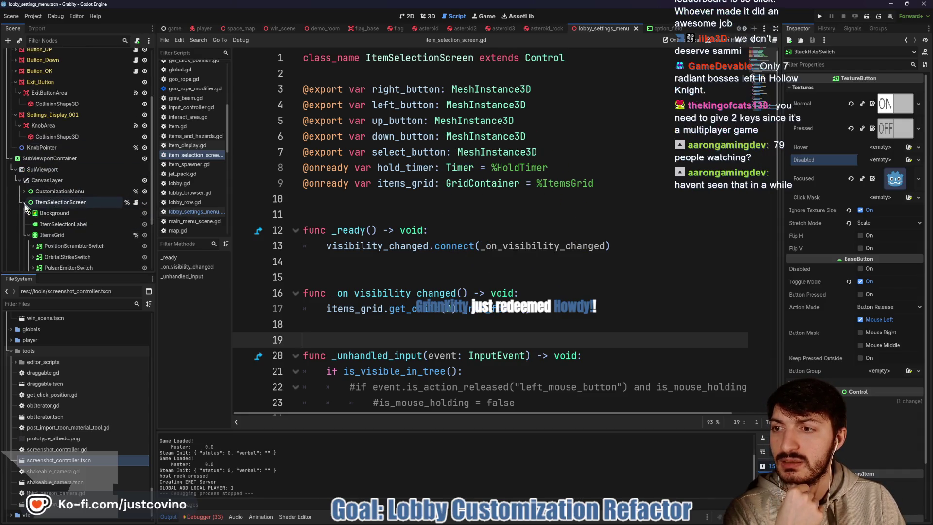
pyautogui.click(24, 202)
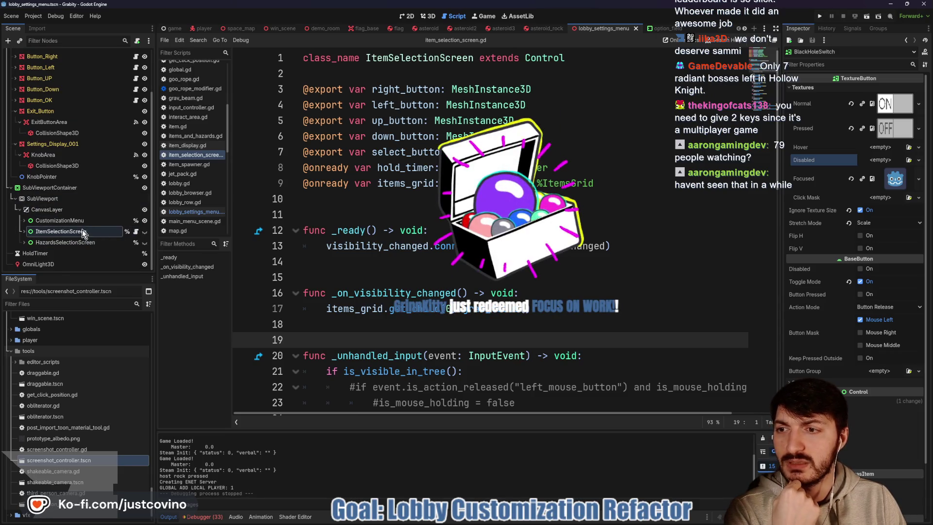
pyautogui.click(389, 271)
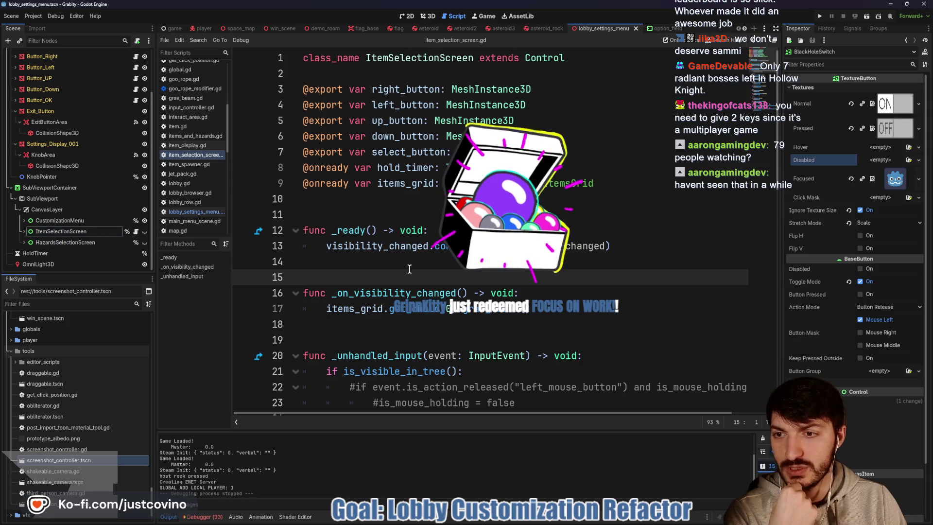
pyautogui.press('F5')
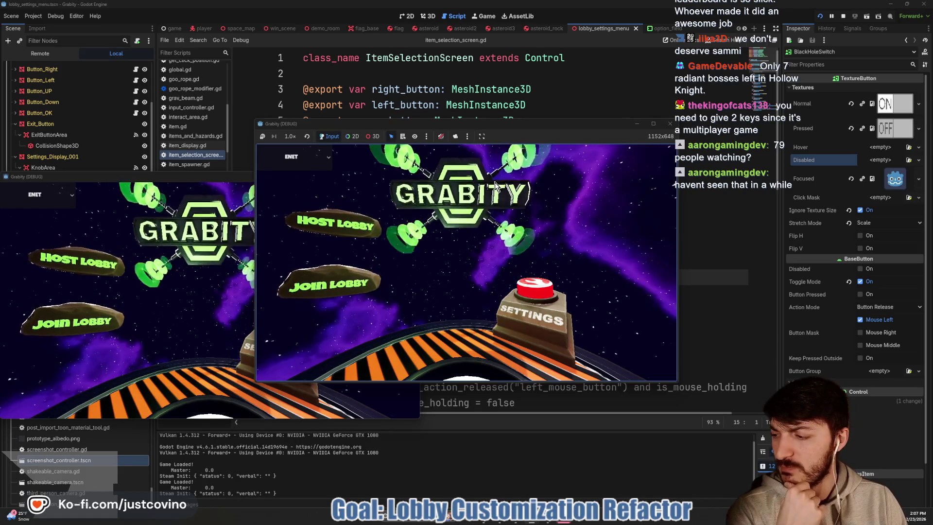
# Step: Host a lobby and go from Game Customizations to the Item Selection screen
pyautogui.click(335, 222)
pyautogui.click(474, 216)
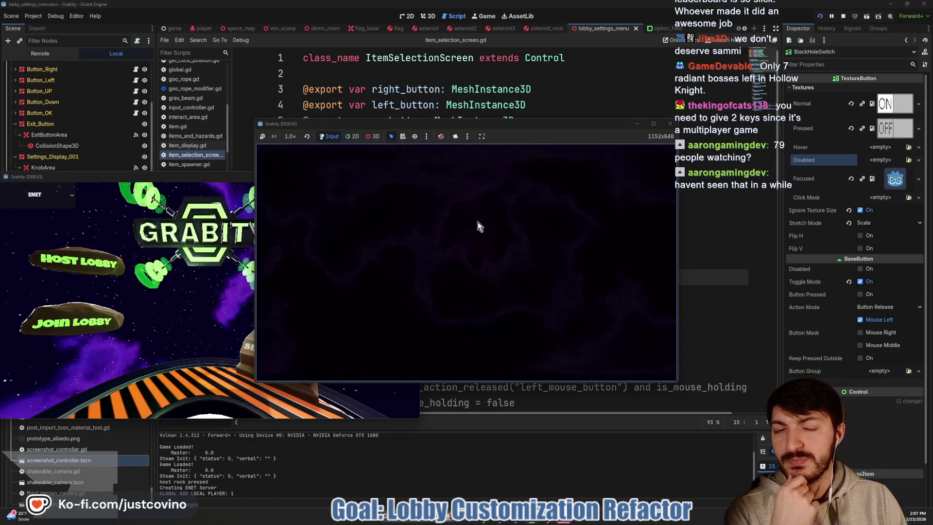
pyautogui.click(625, 181)
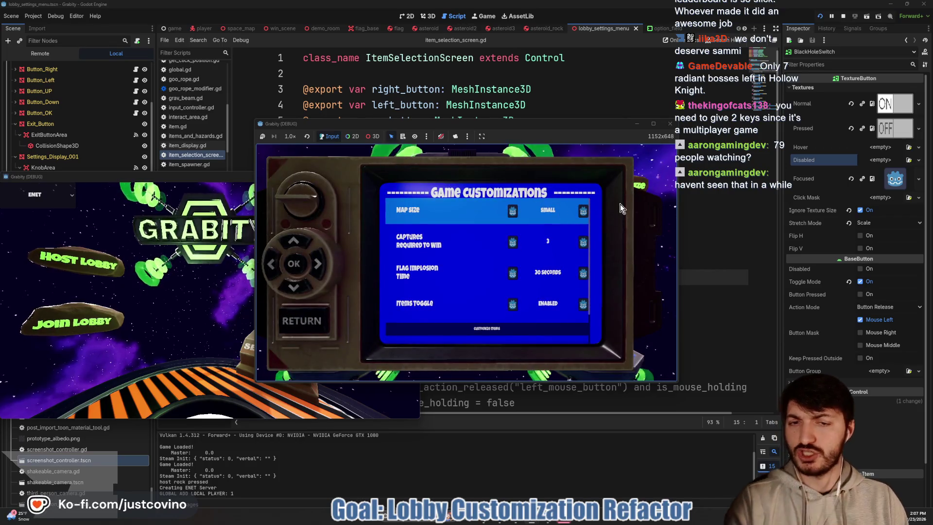
pyautogui.press('Down')
pyautogui.press('Down')
pyautogui.press('Down')
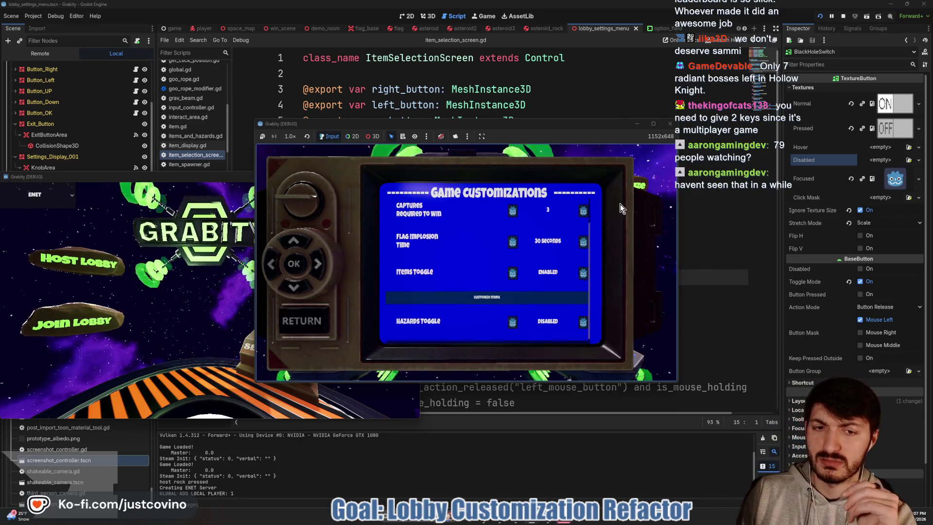
pyautogui.press('Return')
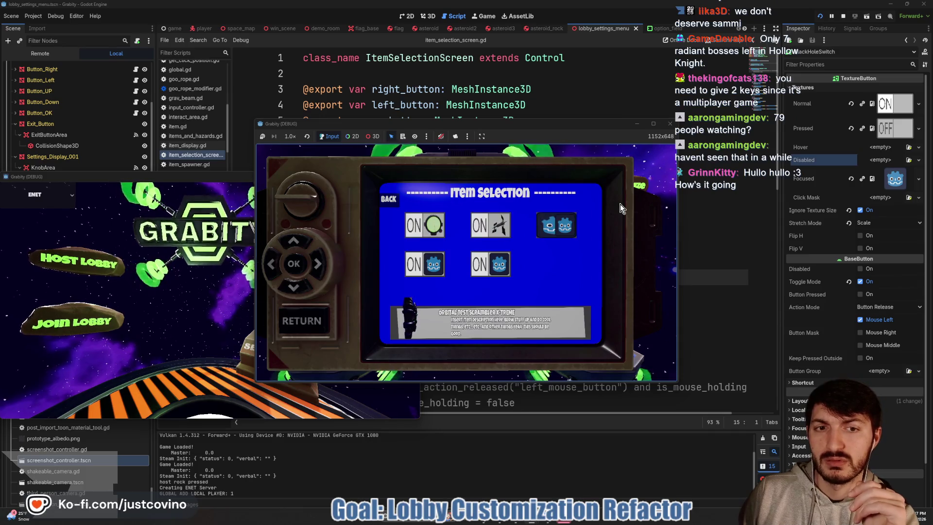
# Step: Move focus with the arrow keys up to the BACK option and activate it
pyautogui.press('Left')
pyautogui.press('Up')
pyautogui.press('Right')
pyautogui.press('Right')
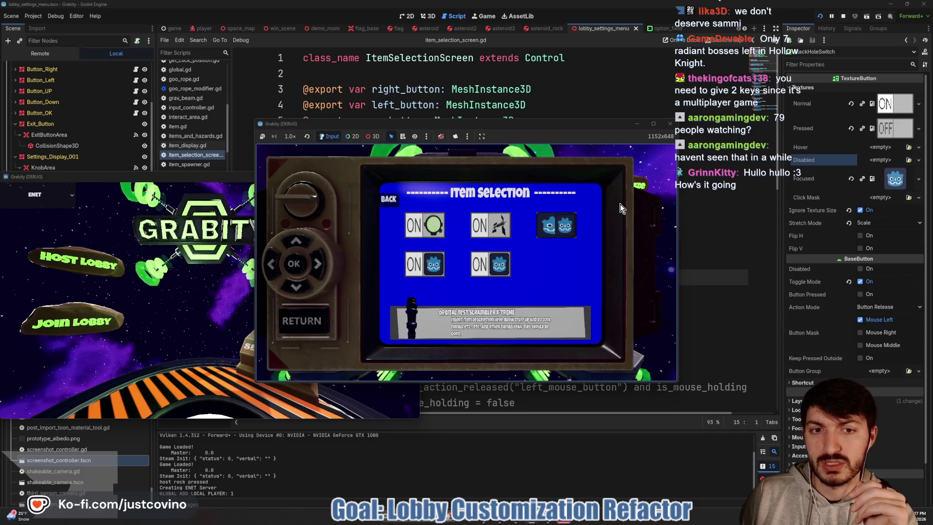
pyautogui.press('Up')
pyautogui.press('Right')
pyautogui.press('Left')
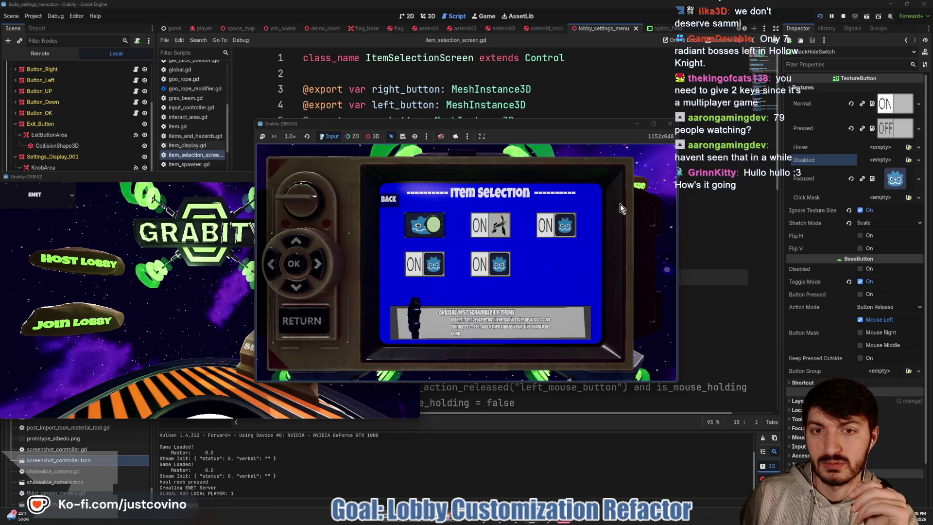
pyautogui.press('Up')
pyautogui.press('Return')
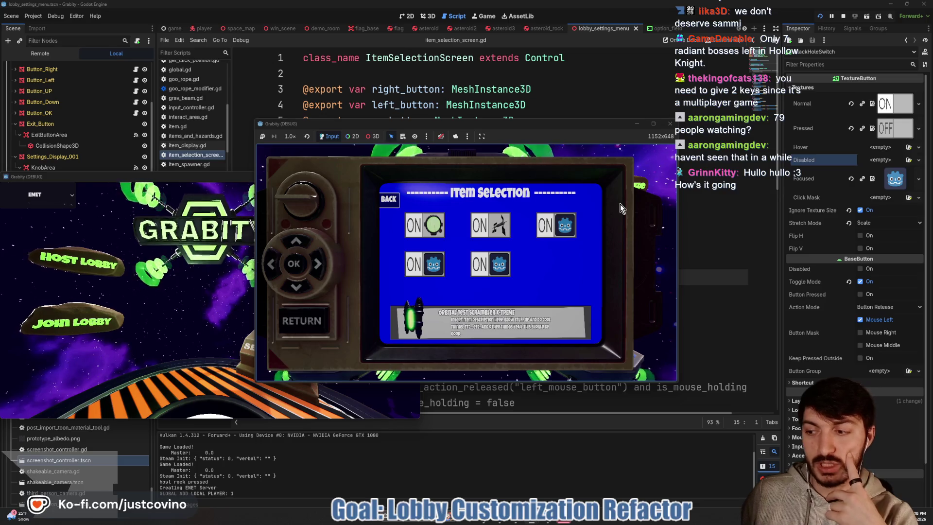
# Step: Move focus around the item grid with the arrow keys, then stop the running game
pyautogui.press('Down')
pyautogui.press('Right')
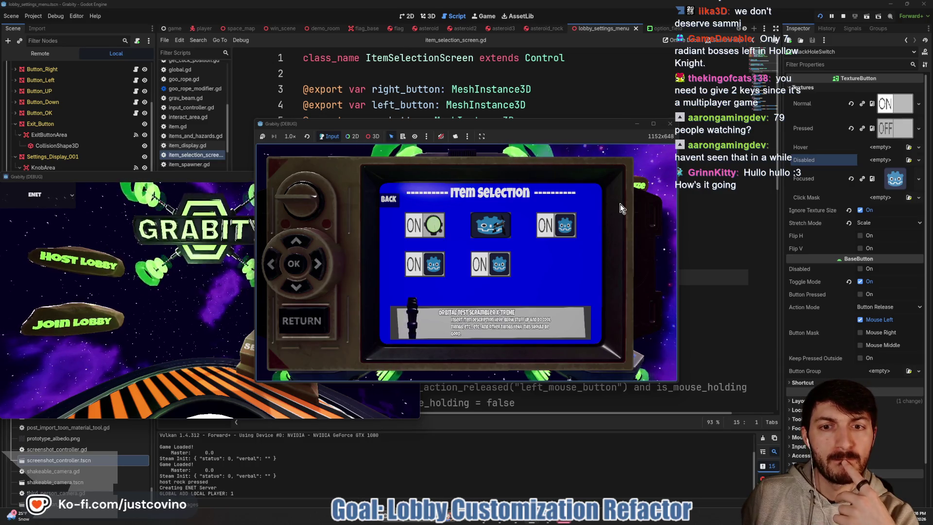
pyautogui.press('Left')
pyautogui.press('Down')
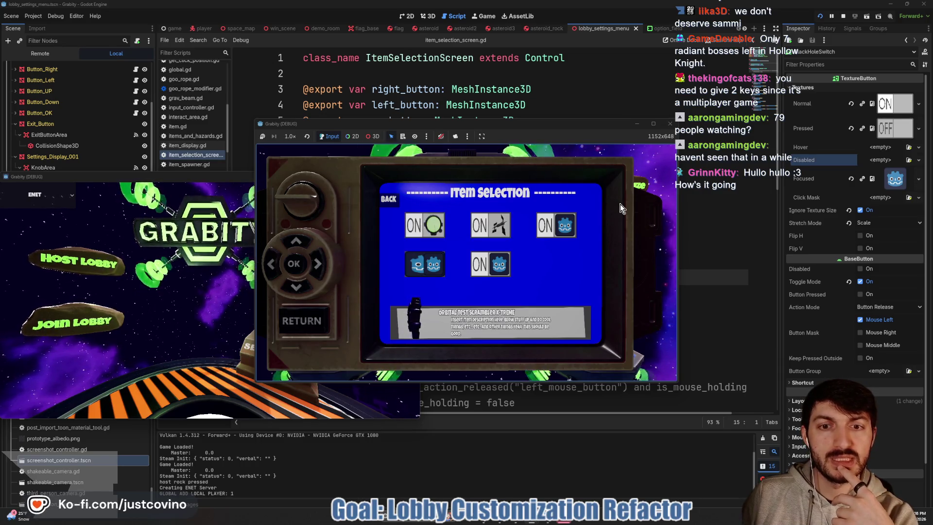
pyautogui.press('Right')
pyautogui.press('Up')
pyautogui.press('Right')
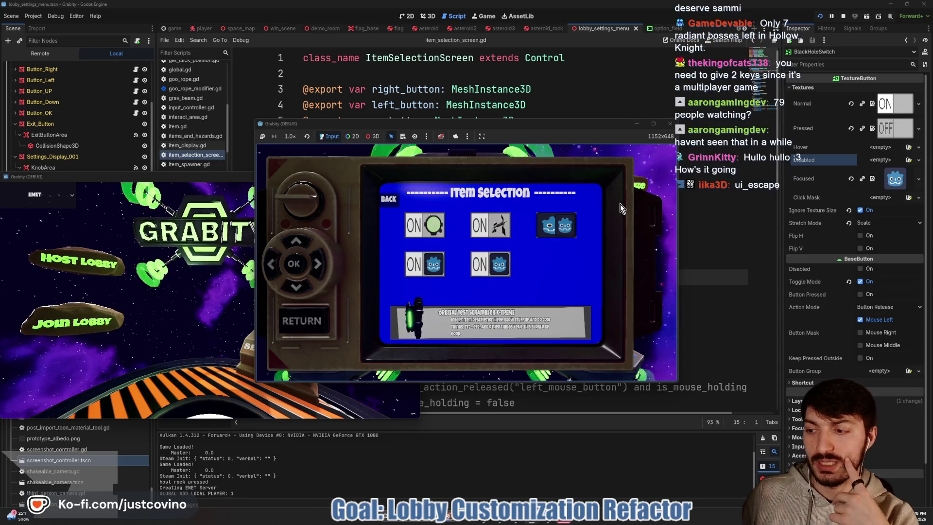
pyautogui.press('Left')
pyautogui.press('Left')
pyautogui.press('Down')
pyautogui.press('Right')
pyautogui.press('Up')
pyautogui.press('Right')
pyautogui.press('Left')
pyautogui.press('Left')
pyautogui.press('Down')
pyautogui.press('Right')
pyautogui.press('Up')
pyautogui.press('Left')
pyautogui.press('Down')
pyautogui.press('Right')
pyautogui.press('Up')
pyautogui.press('Right')
pyautogui.press('Left')
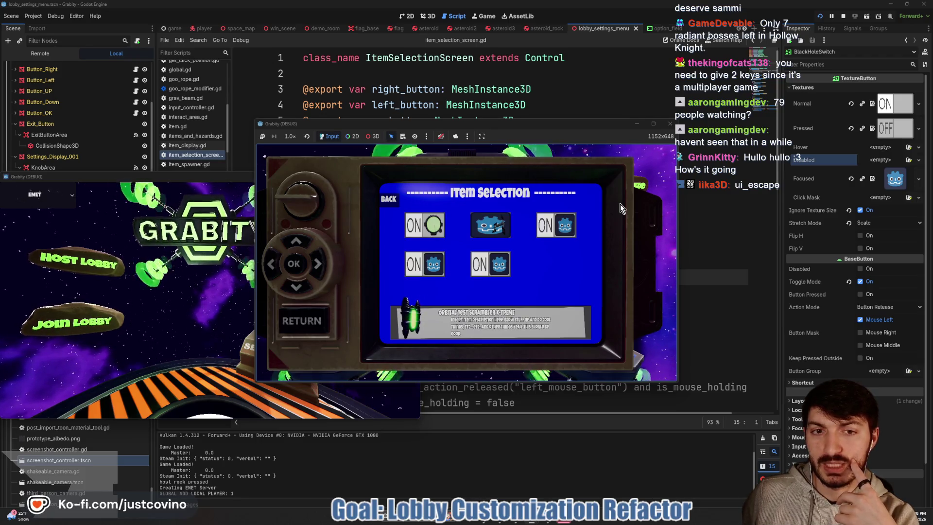
pyautogui.press('Down')
pyautogui.press('Left')
pyautogui.press('Up')
pyautogui.press('Down')
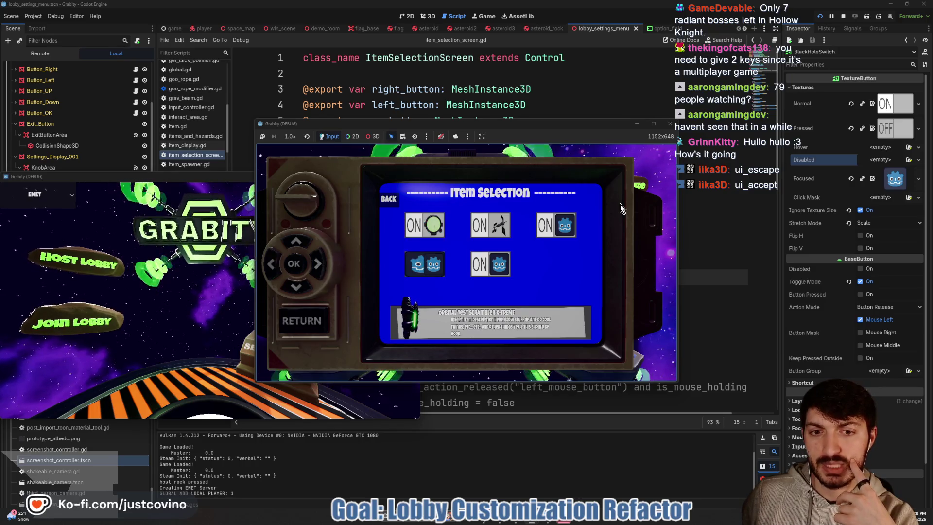
pyautogui.press('Right')
pyautogui.press('Up')
pyautogui.press('Left')
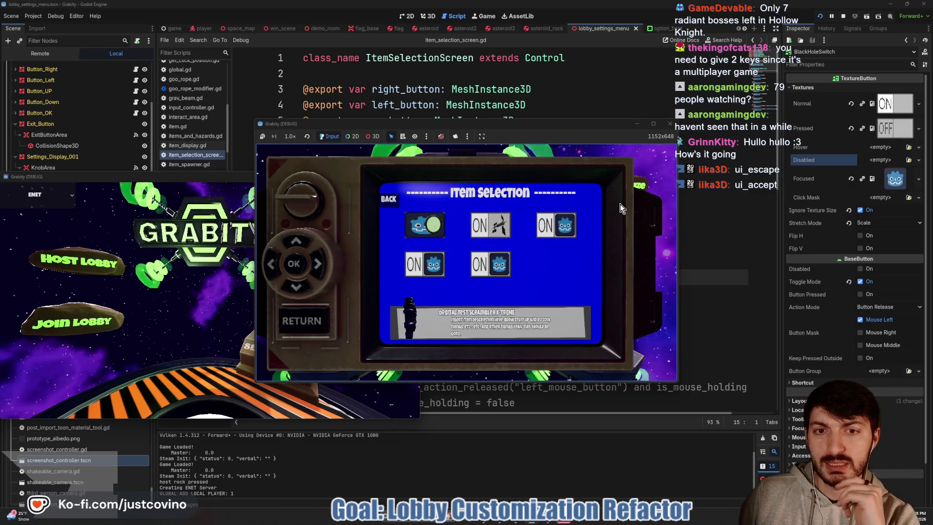
pyautogui.press('Right')
pyautogui.press('Left')
pyautogui.press('Right')
pyautogui.press('Right')
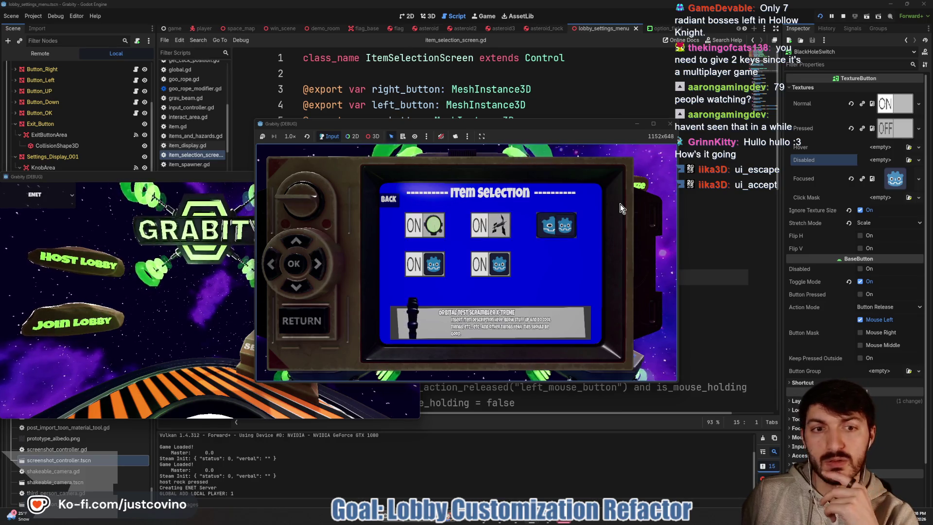
pyautogui.press('Left')
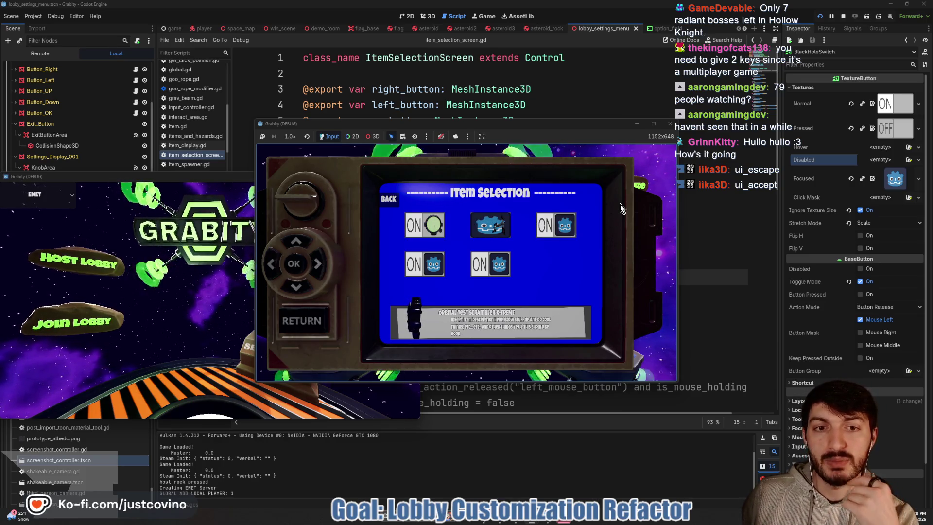
pyautogui.press('Right')
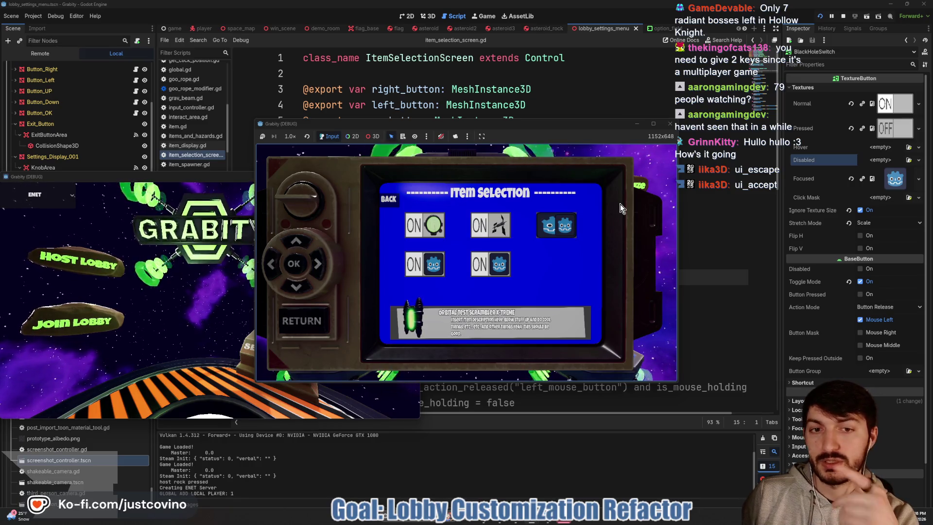
pyautogui.press('Left')
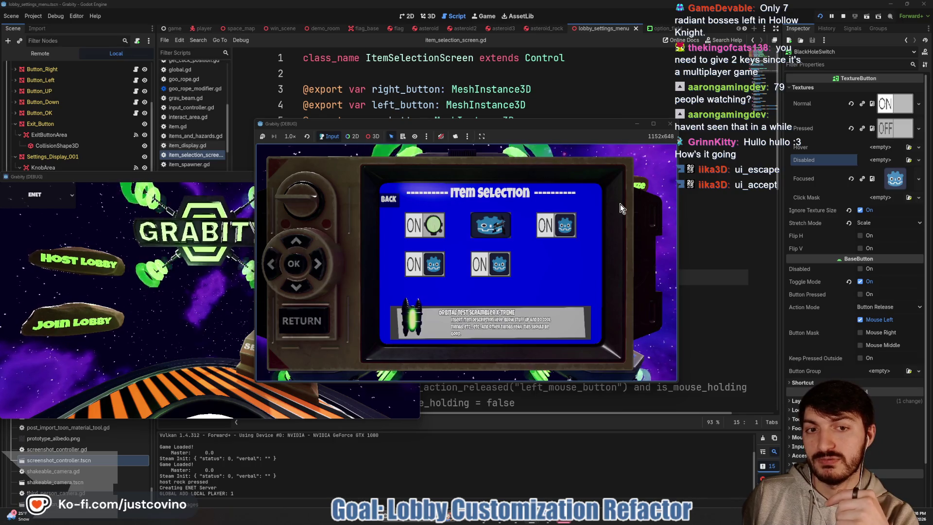
pyautogui.click(843, 16)
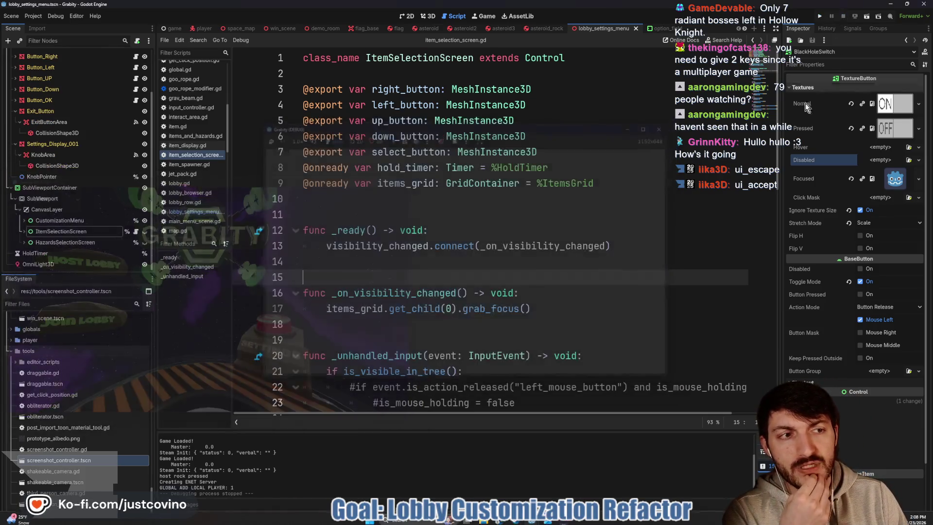
# Step: Select PositionScramblerSwitch under ItemSelectionScreen and clear its Focused texture in the Inspector
pyautogui.click(894, 179)
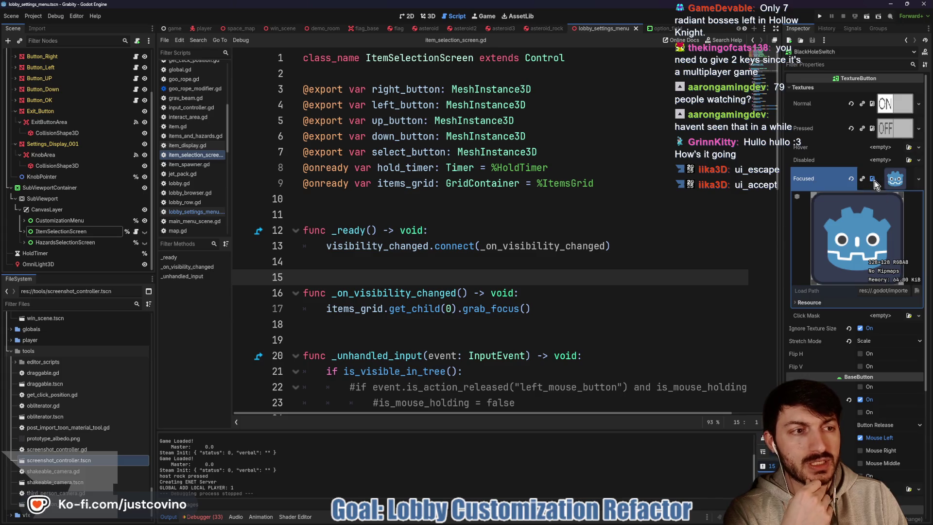
pyautogui.click(25, 231)
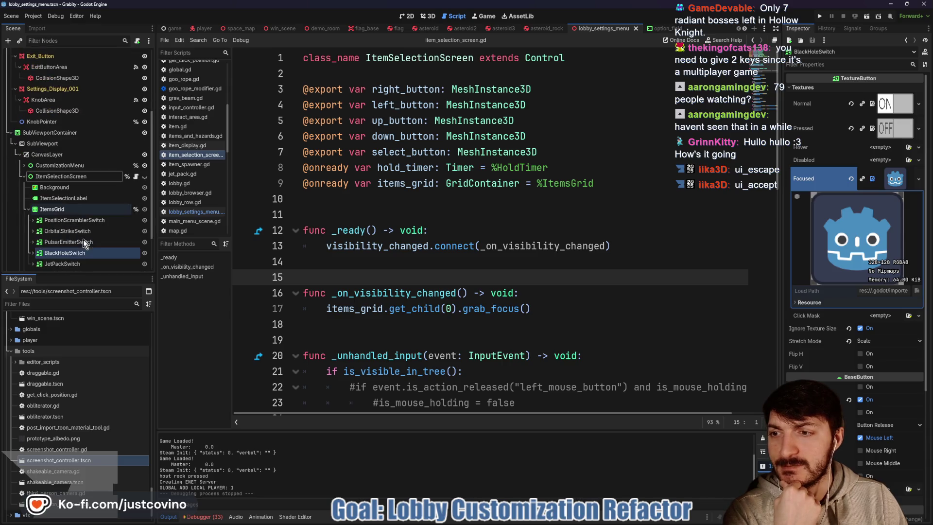
pyautogui.click(76, 223)
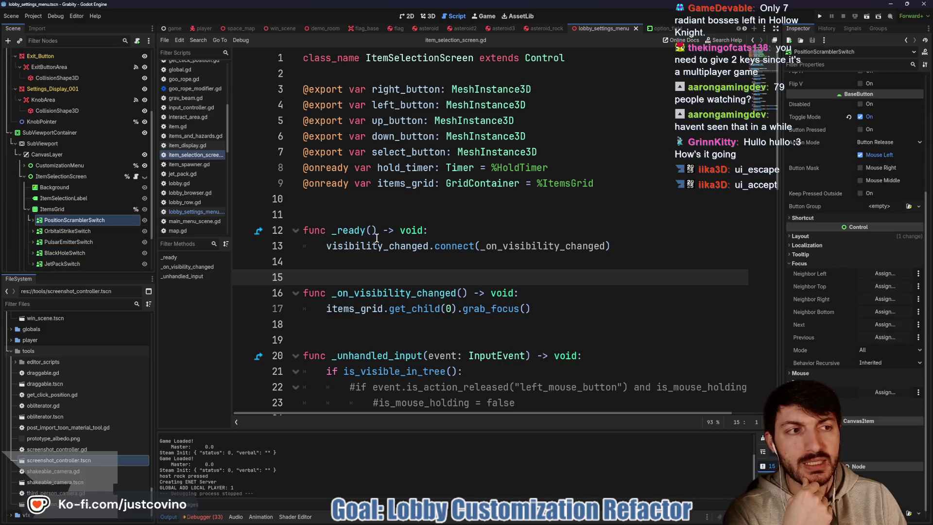
pyautogui.scroll(4, 859, 198)
pyautogui.rightClick(894, 179)
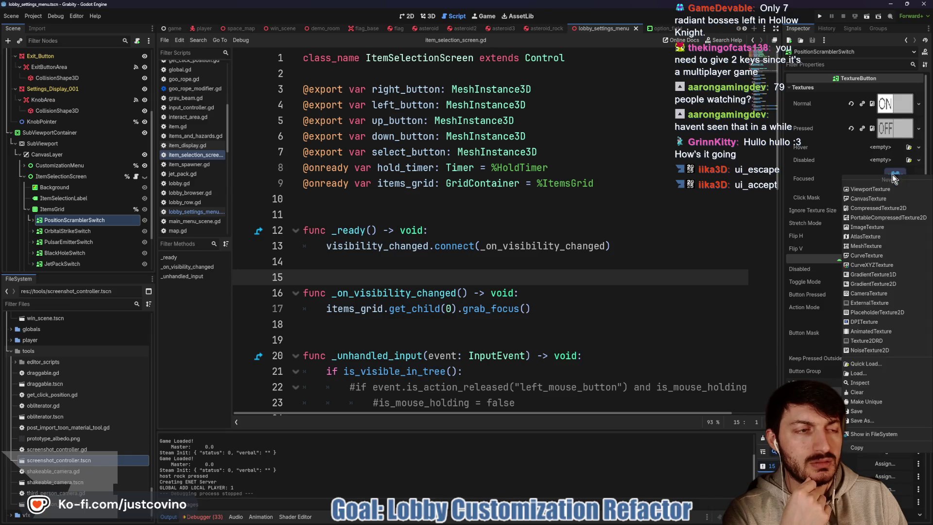
pyautogui.click(814, 179)
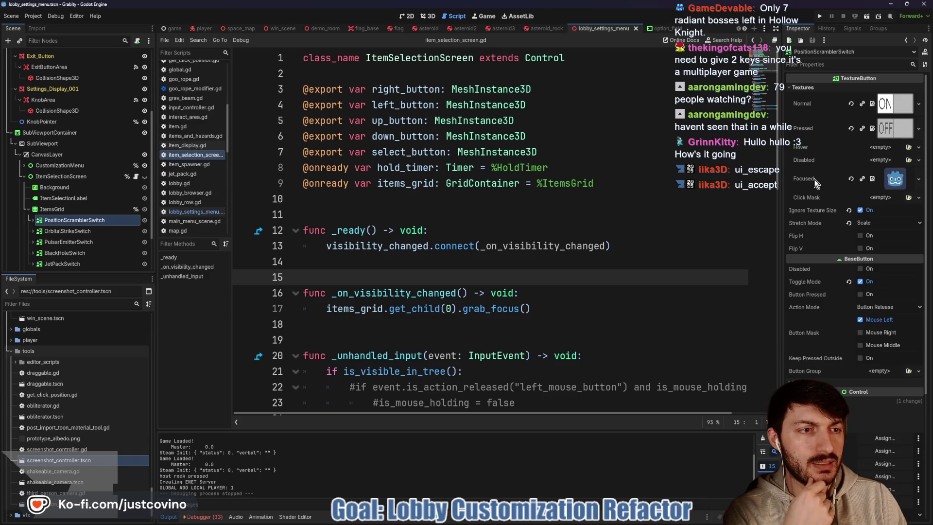
pyautogui.click(850, 178)
# Step: Dismiss the new texture type list and place the caret at the end of line 16
pyautogui.click(877, 174)
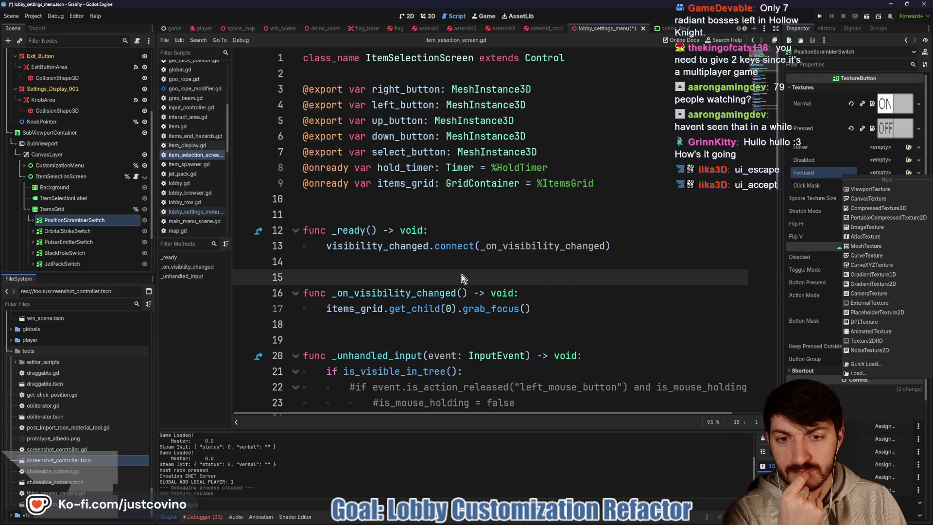
pyautogui.click(549, 290)
pyautogui.click(546, 292)
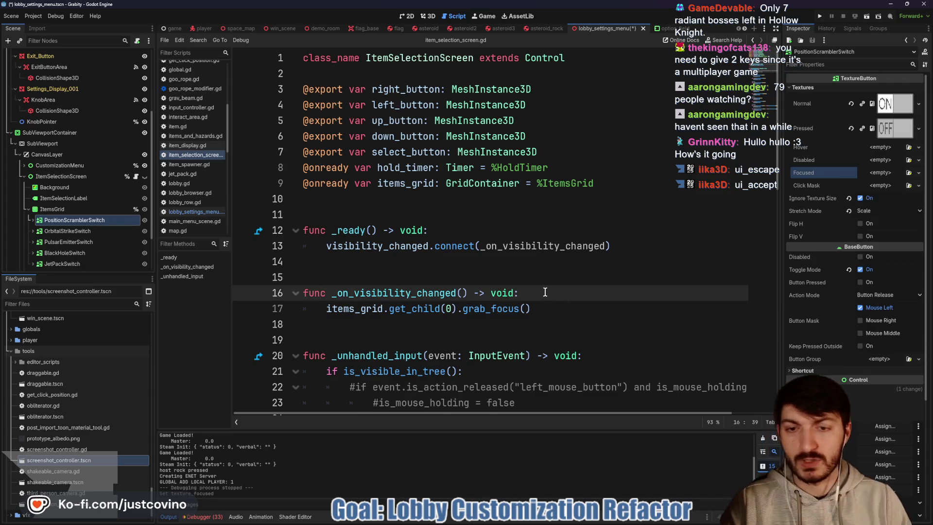
# Step: Insert an 'if visible:' line above the grab_focus call in _on_visibility_changed
pyautogui.press('Return')
pyautogui.write('if visi')
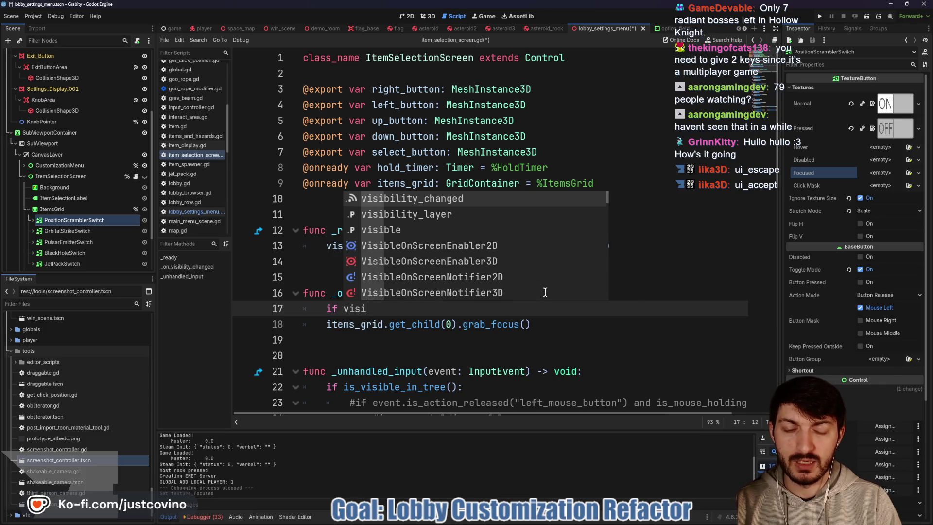
pyautogui.press('Down')
pyautogui.press('Down')
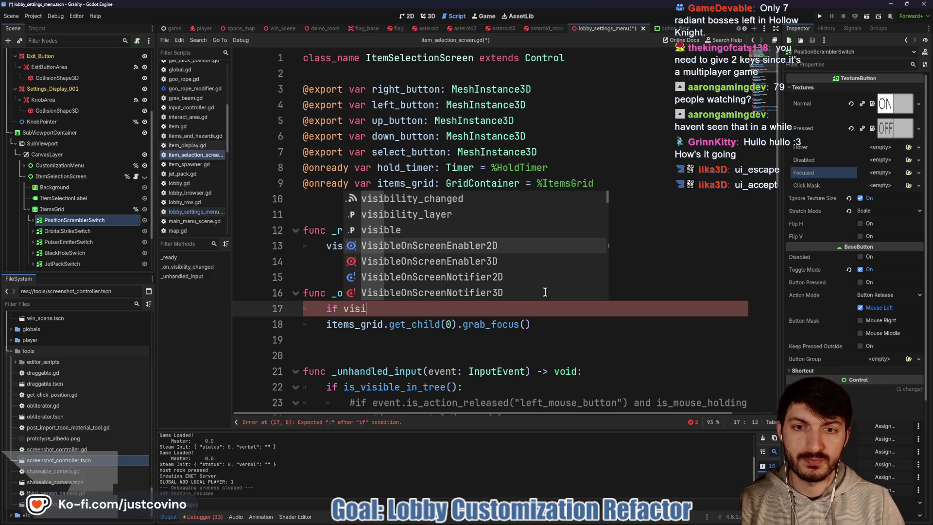
pyautogui.press('Return')
pyautogui.write(':')
# Step: Change line 17 to 'if !visible: return', leaving grab_focus unindented, and save
pyautogui.press('Down')
pyautogui.press('Home')
pyautogui.press('Tab')
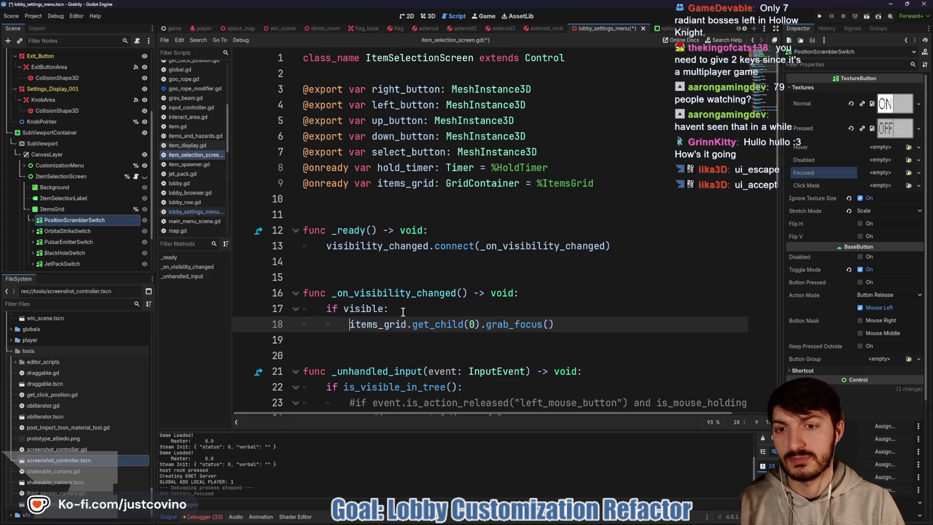
pyautogui.hotkey('shift', 'Tab')
pyautogui.press('Up')
pyautogui.hotkey('ctrl', 'Right')
pyautogui.write('!')
pyautogui.press('End')
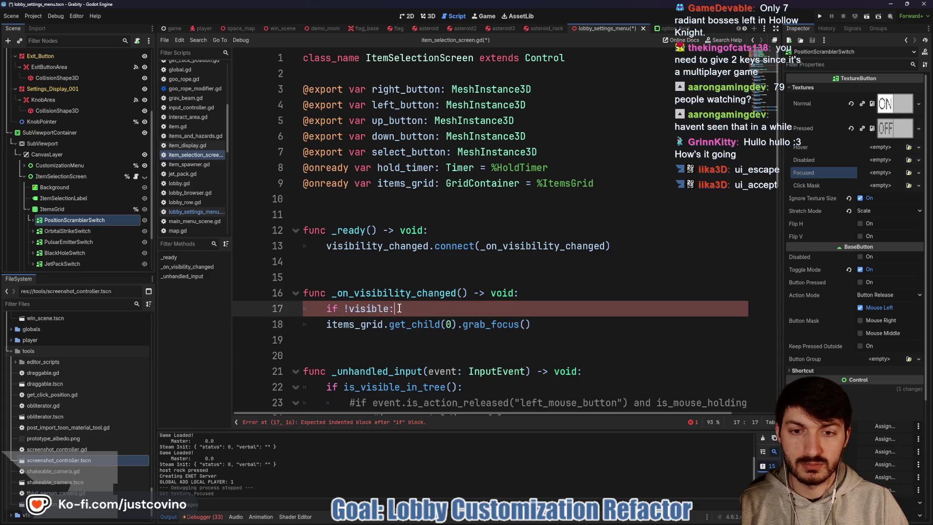
pyautogui.write('return')
pyautogui.hotkey('ctrl', 's')
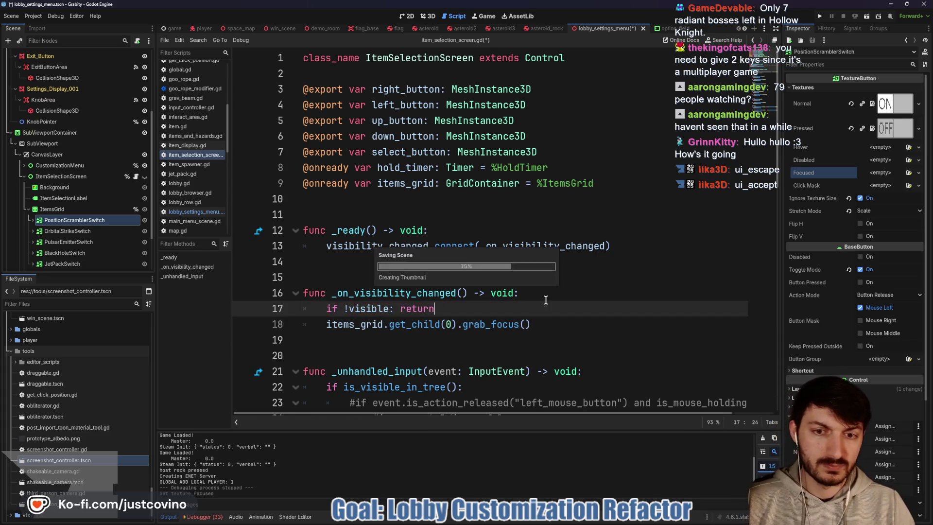
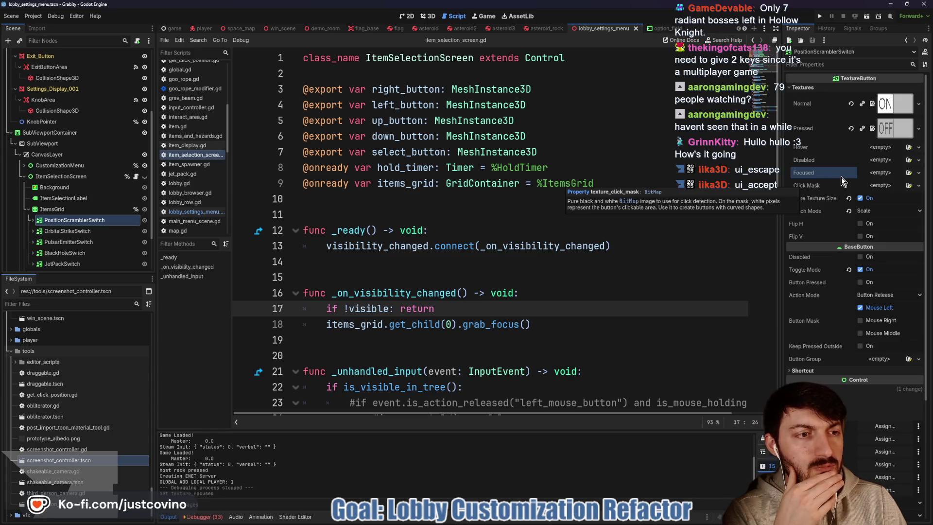
# Step: Give the switch's Focused state a new GradientTexture2D with snapping on, fill point dragged diagonally
pyautogui.click(874, 172)
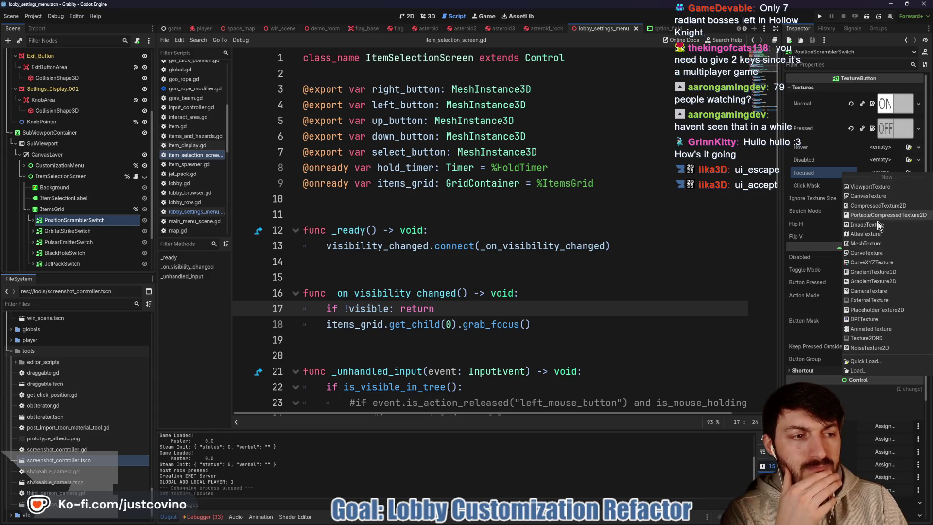
pyautogui.click(900, 281)
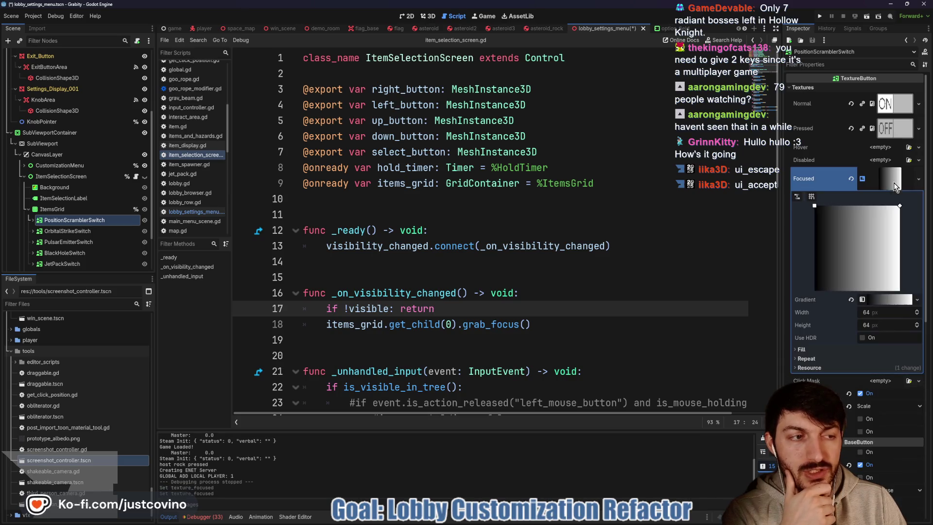
pyautogui.click(811, 197)
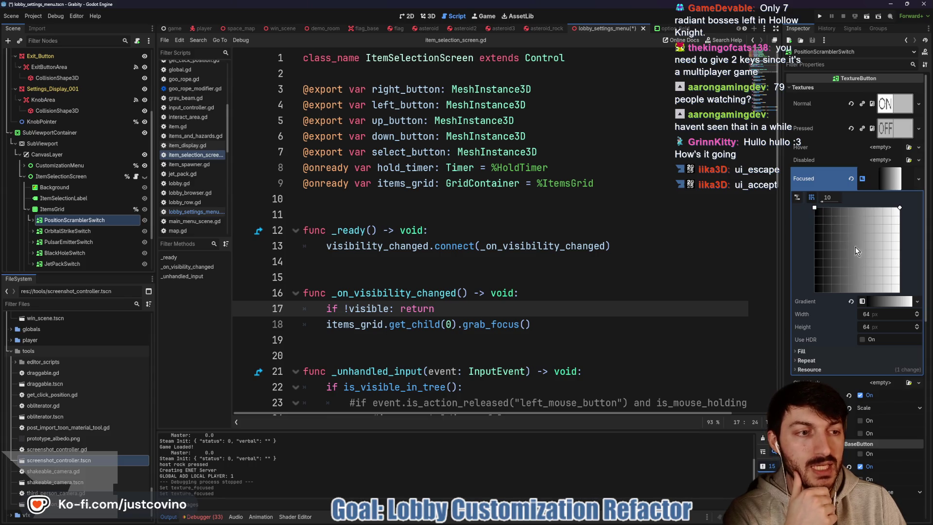
pyautogui.moveTo(815, 210); pyautogui.dragTo(859, 248)
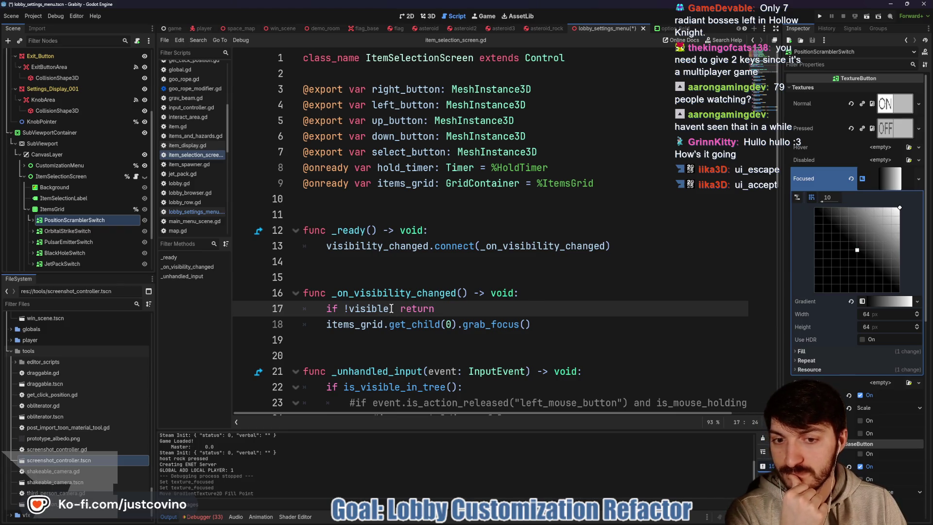
# Step: Change line 17 to check !is_visible_in_tree()
pyautogui.moveTo(390, 308); pyautogui.dragTo(350, 308)
pyautogui.write('is_vi')
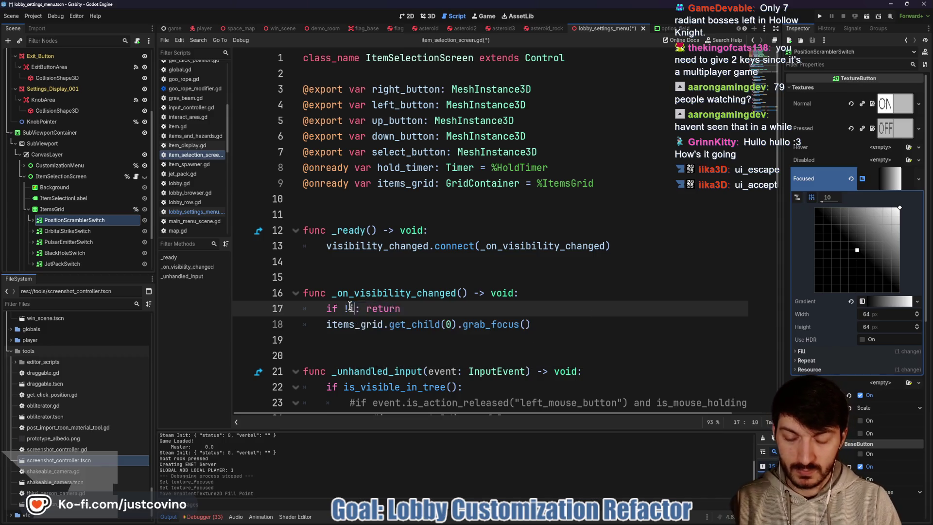
pyautogui.press('Return')
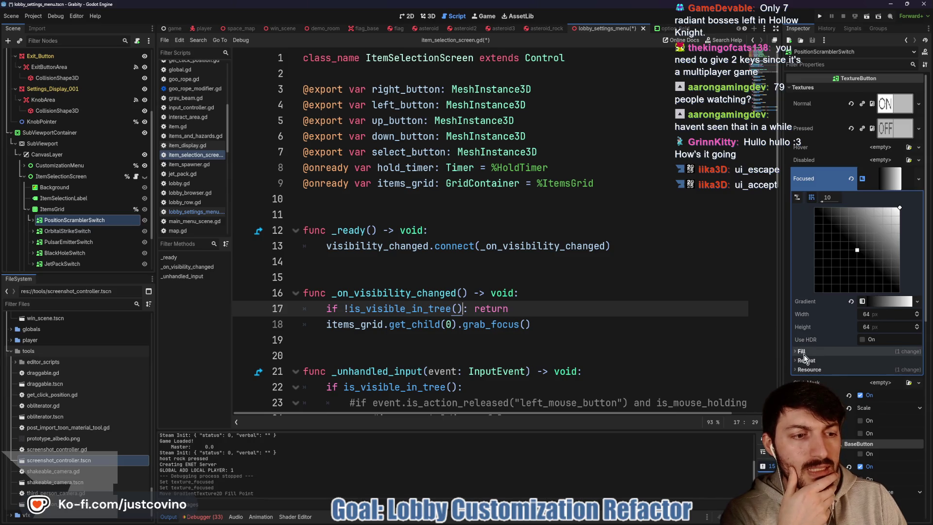
# Step: Set the gradient fill to Radial and interpolation to Constant, shrinking the black circle inward
pyautogui.click(875, 351)
pyautogui.click(874, 361)
pyautogui.click(876, 382)
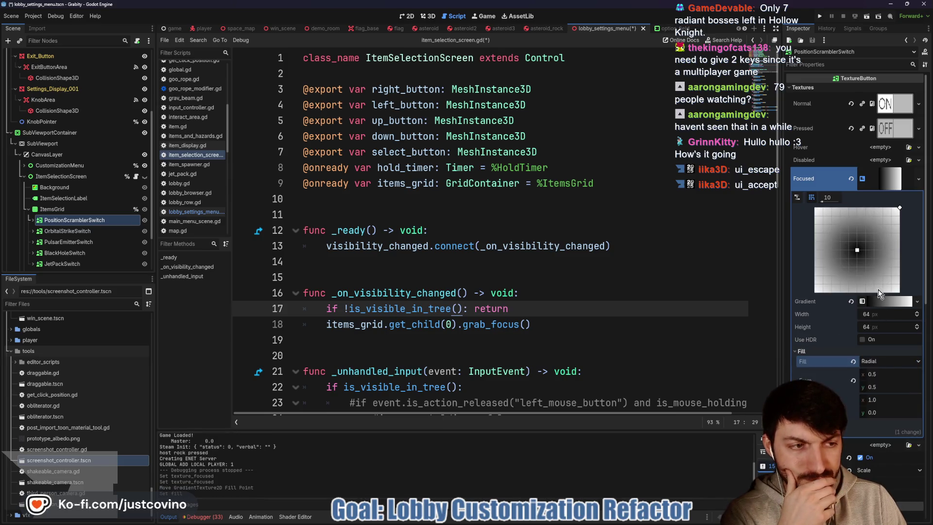
pyautogui.click(897, 305)
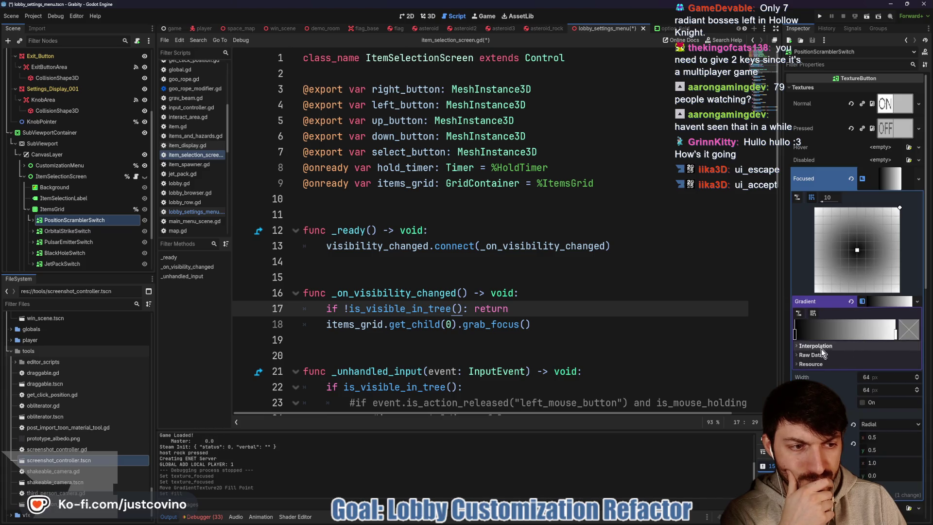
pyautogui.click(878, 356)
pyautogui.click(884, 377)
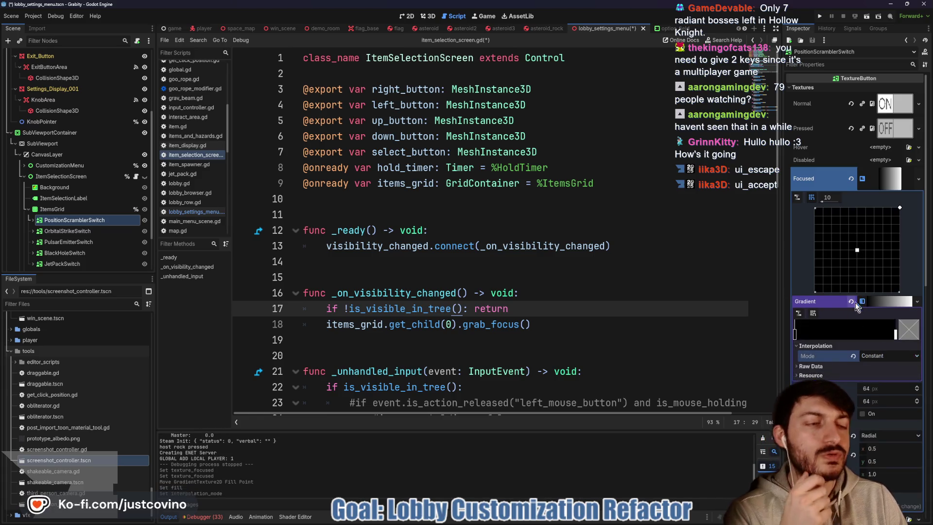
pyautogui.moveTo(899, 207); pyautogui.dragTo(873, 225)
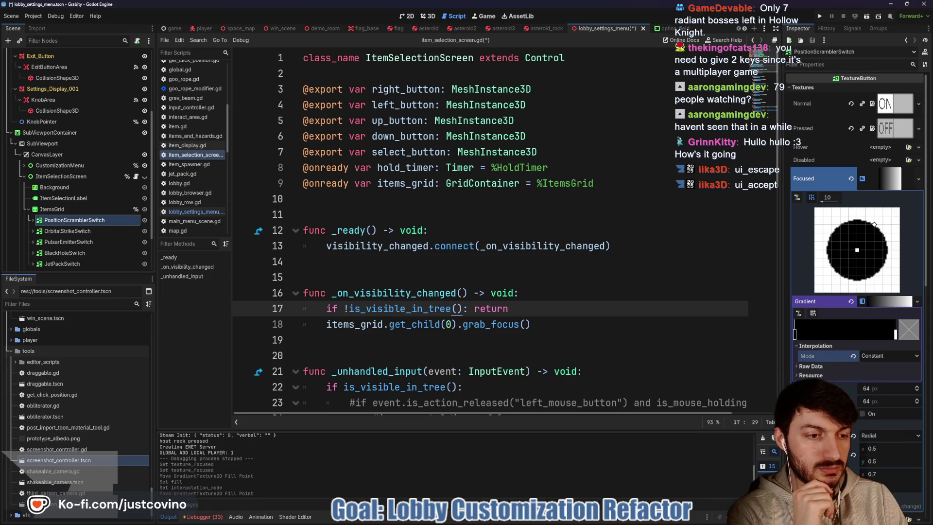
pyautogui.scroll(-3, 849, 380)
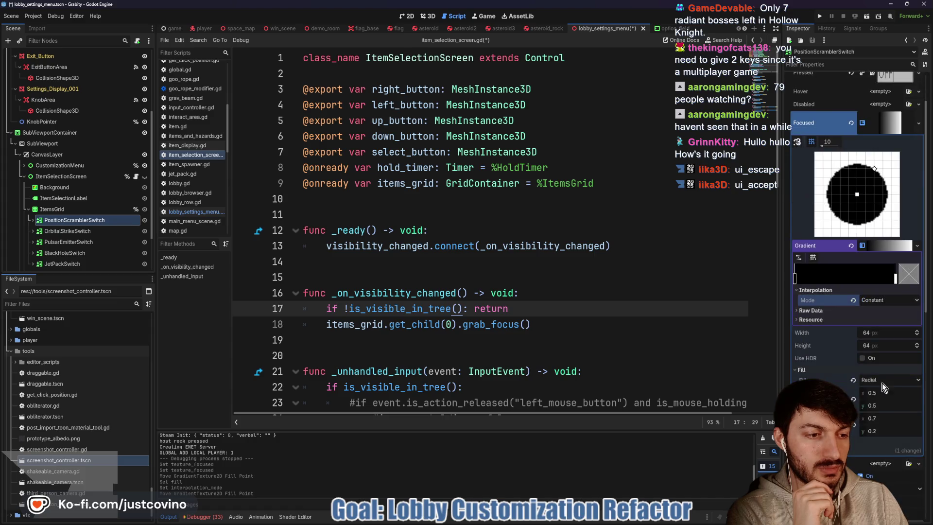
# Step: Switch the gradient fill to Square and enlarge it to nearly fill the texture
pyautogui.click(882, 380)
pyautogui.click(882, 409)
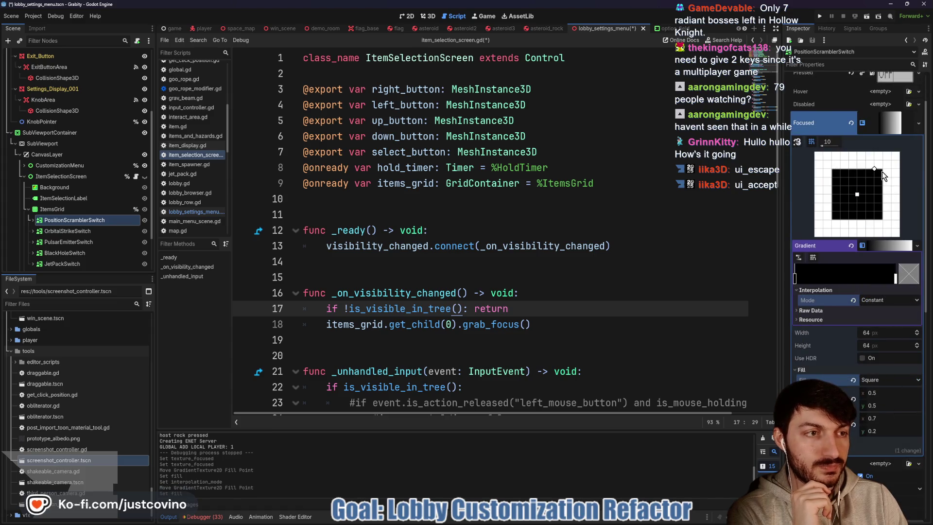
pyautogui.click(891, 159)
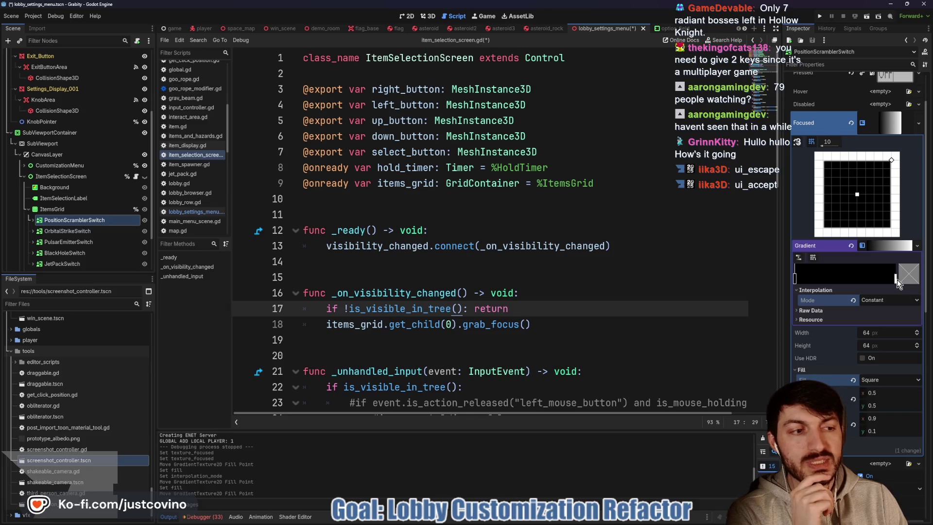
# Step: Make the left gradient stop fully transparent and the right stop bright green
pyautogui.click(796, 279)
pyautogui.click(908, 273)
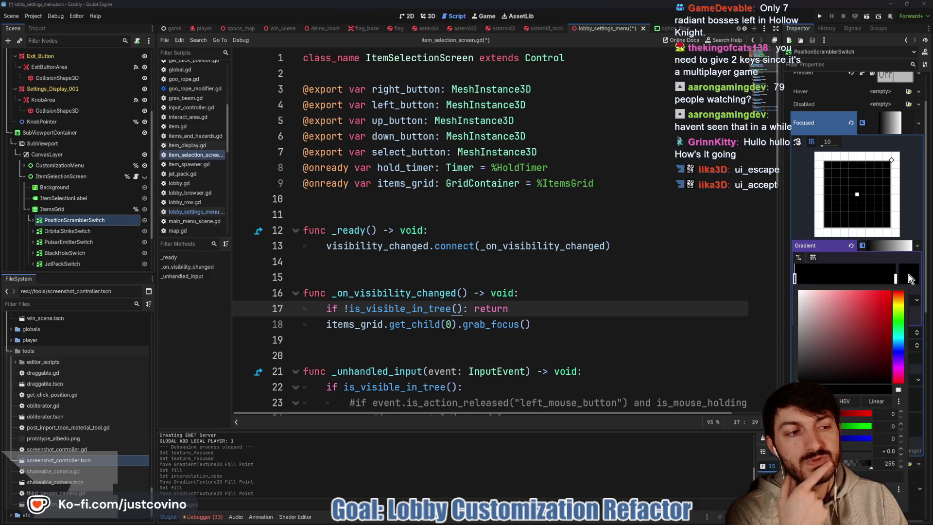
pyautogui.click(898, 337)
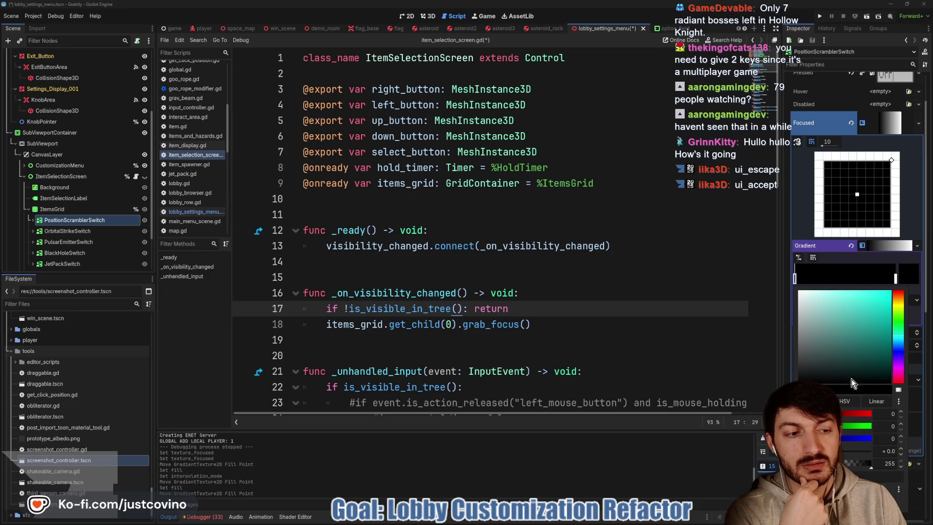
pyautogui.moveTo(851, 469); pyautogui.dragTo(838, 467)
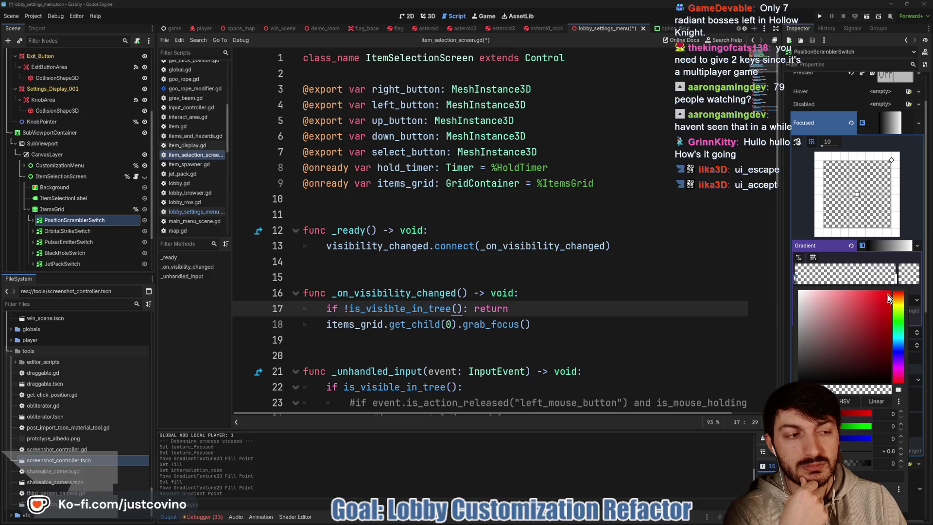
pyautogui.click(894, 278)
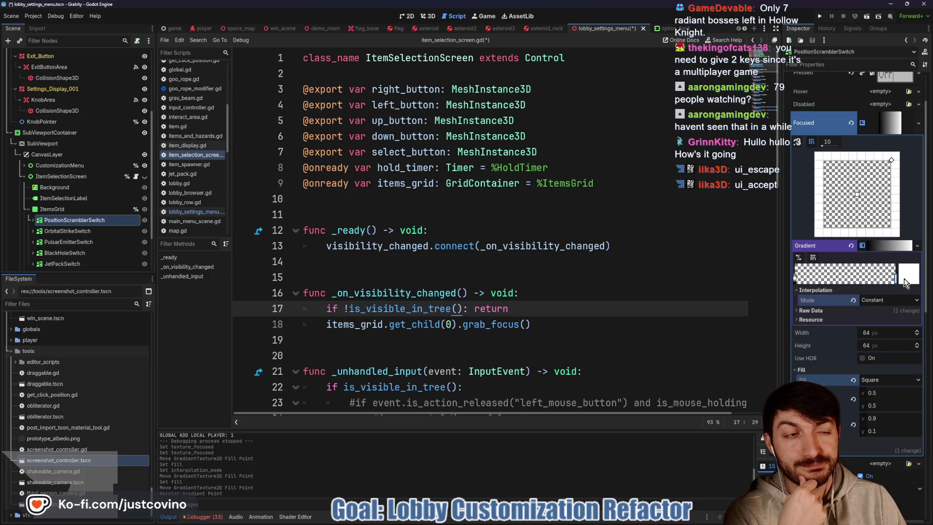
pyautogui.click(899, 324)
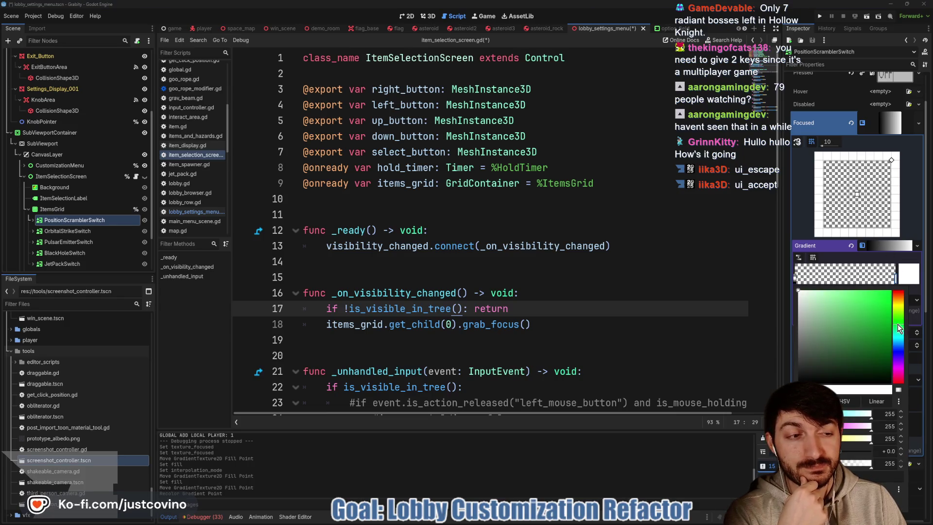
pyautogui.click(758, 335)
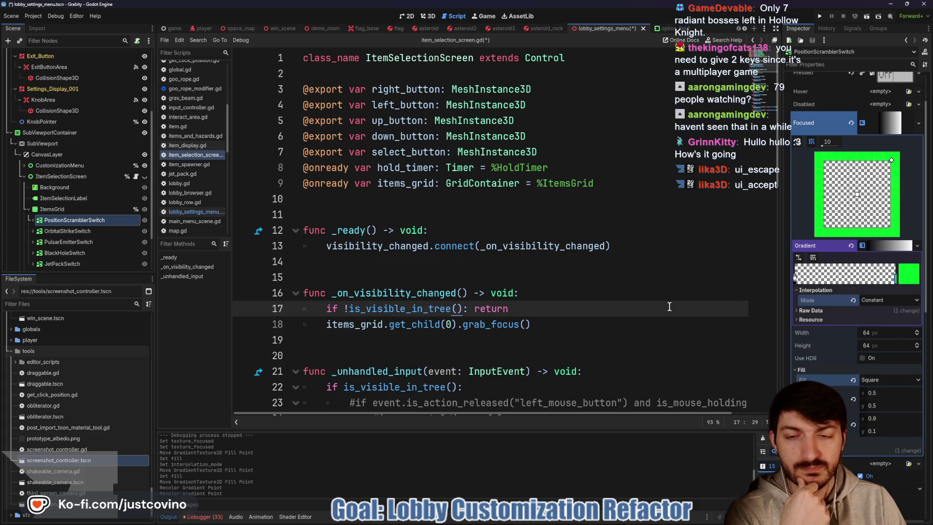
pyautogui.click(573, 281)
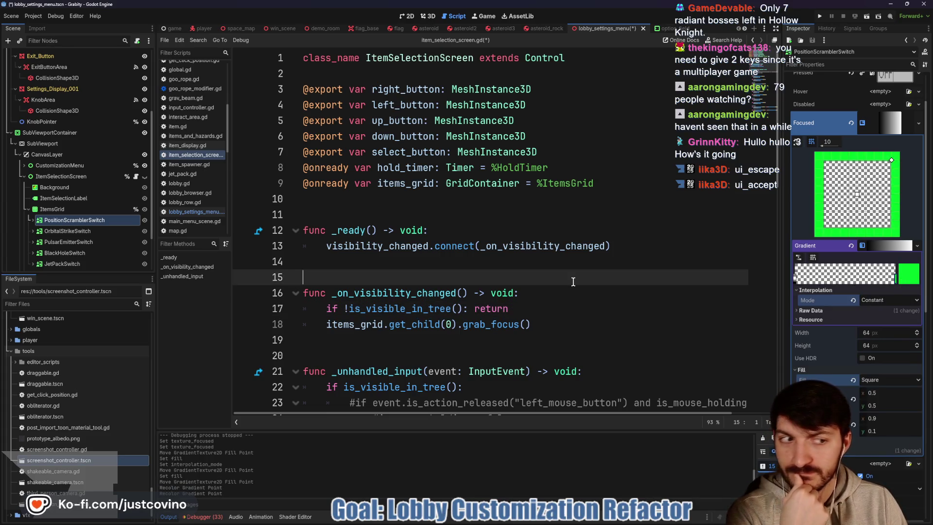
pyautogui.click(889, 124)
pyautogui.click(507, 291)
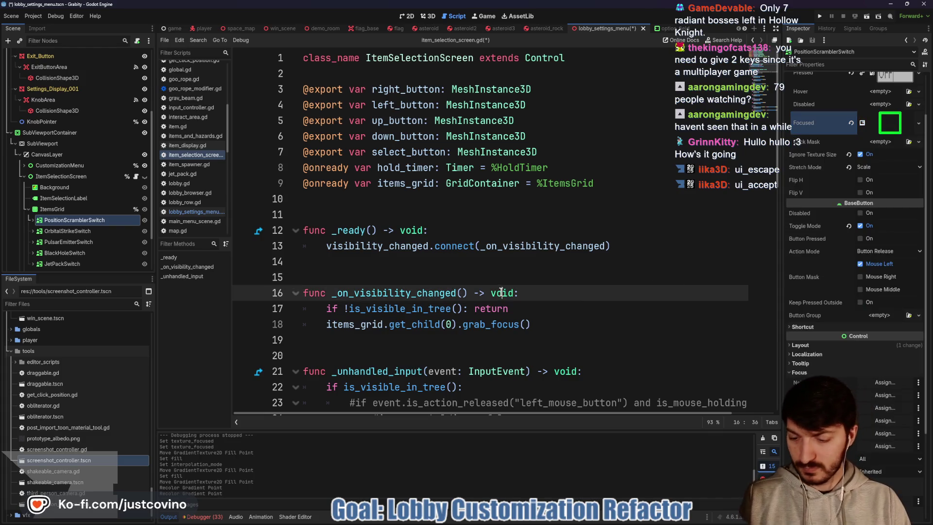
pyautogui.hotkey('ctrl', 's')
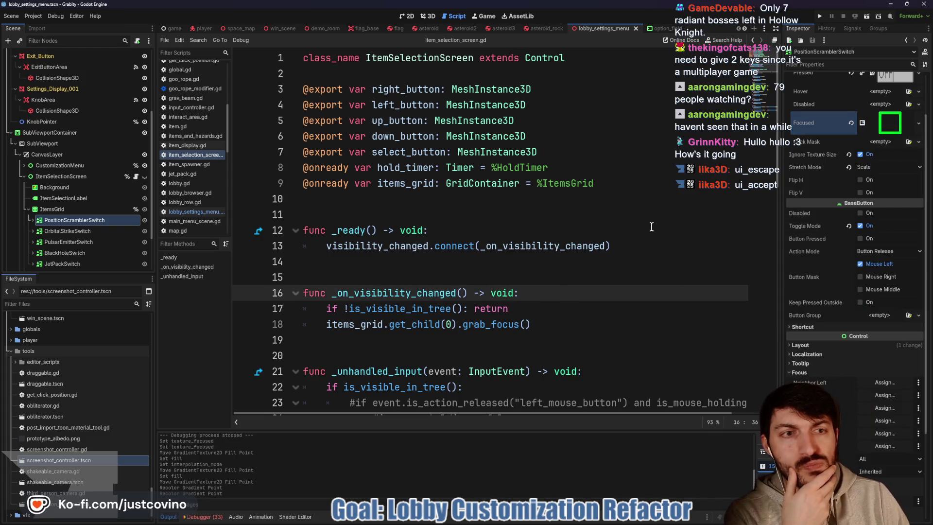
pyautogui.scroll(-4, 486, 287)
pyautogui.scroll(-7, 583, 287)
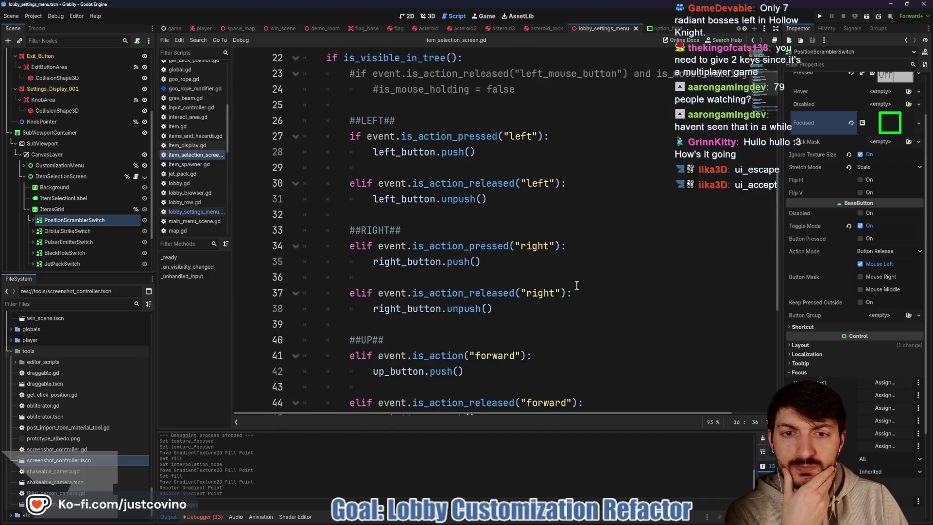
pyautogui.scroll(-2, 420, 243)
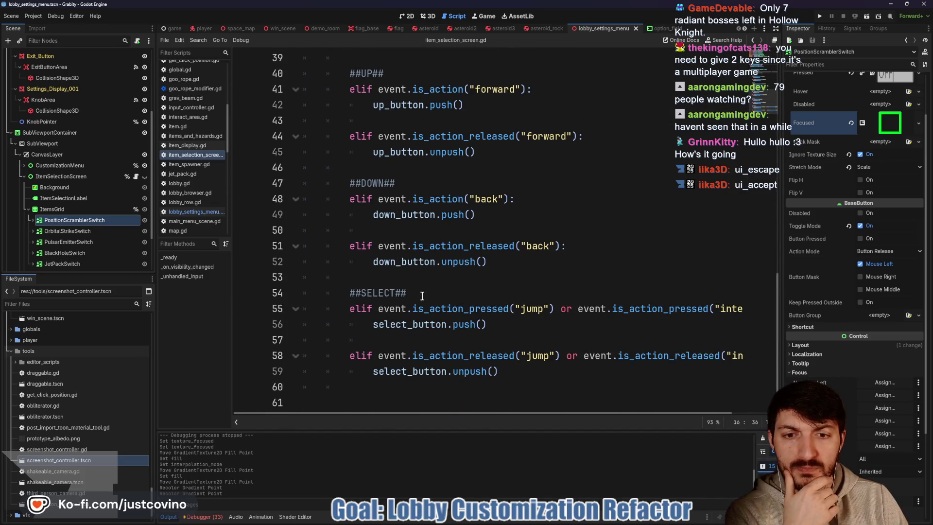
pyautogui.click(491, 325)
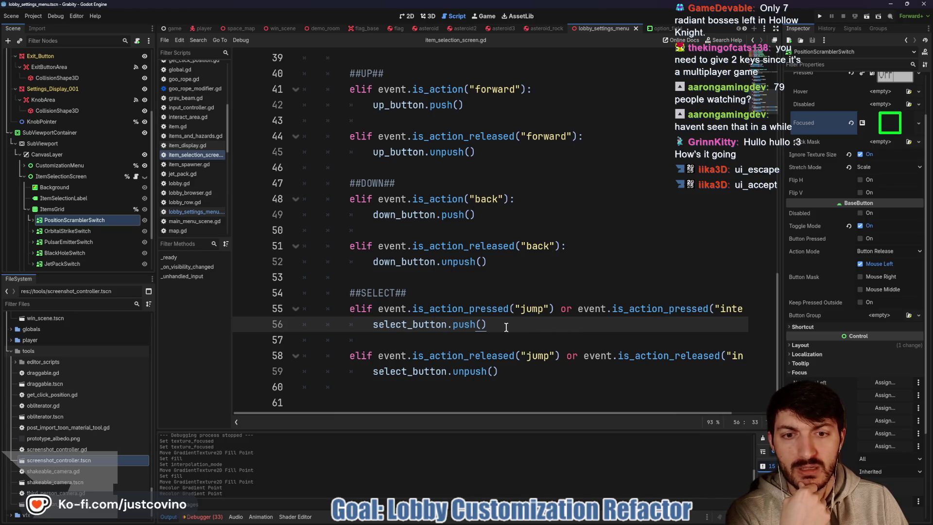
pyautogui.scroll(9, 497, 326)
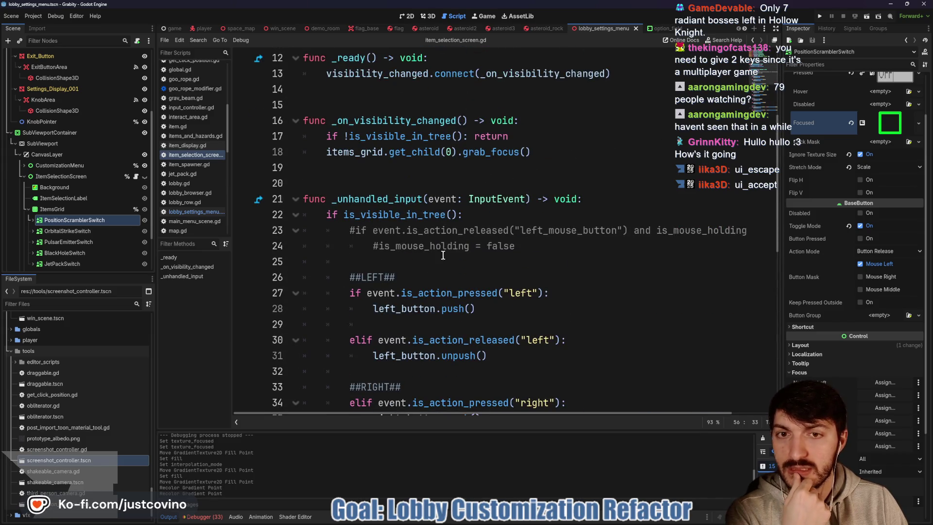
pyautogui.scroll(-9, 440, 241)
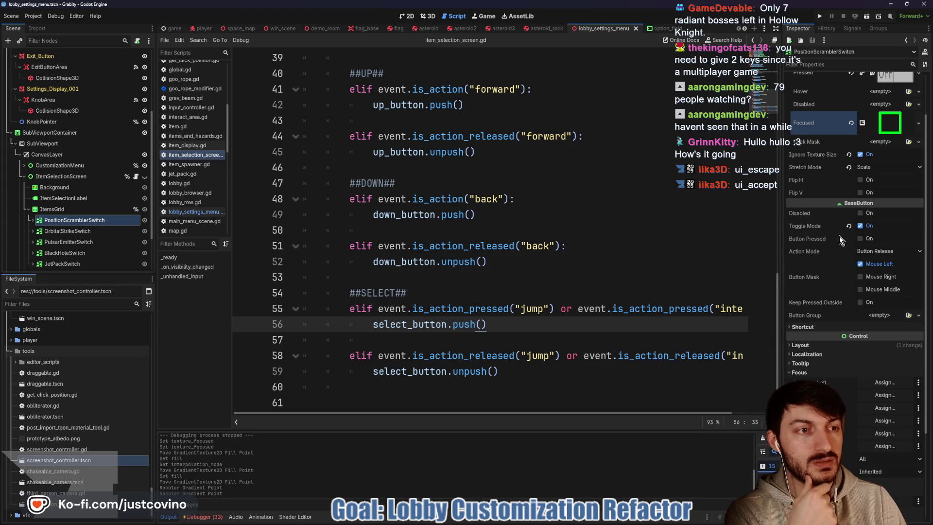
pyautogui.scroll(-2, 825, 236)
pyautogui.scroll(-2, 824, 236)
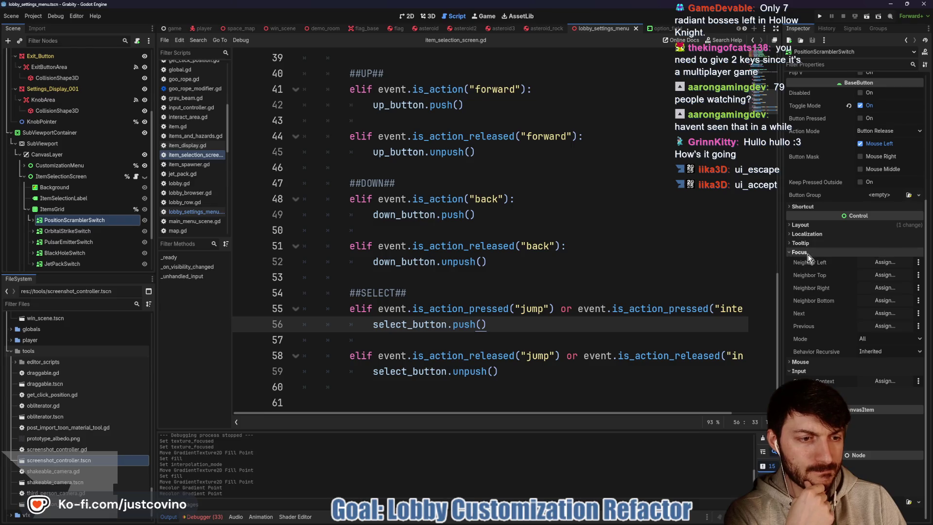
pyautogui.click(801, 396)
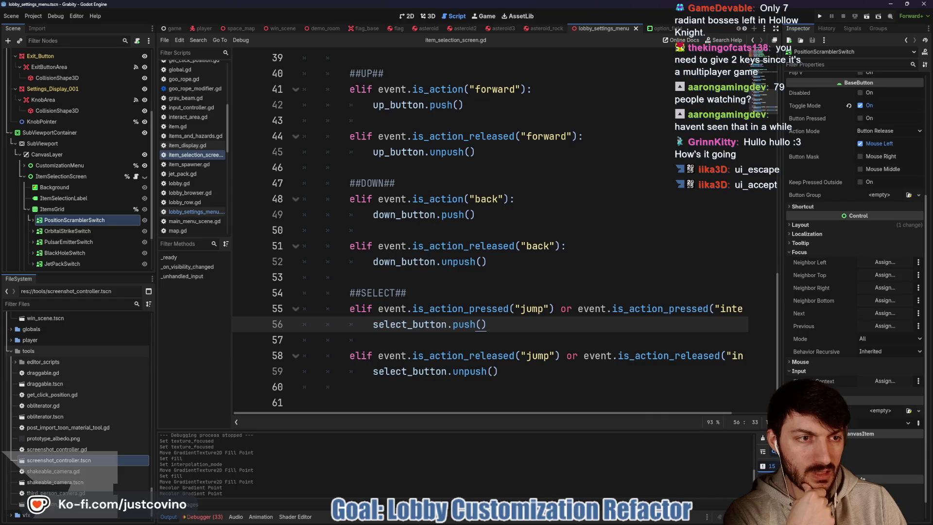
pyautogui.click(822, 206)
pyautogui.click(823, 206)
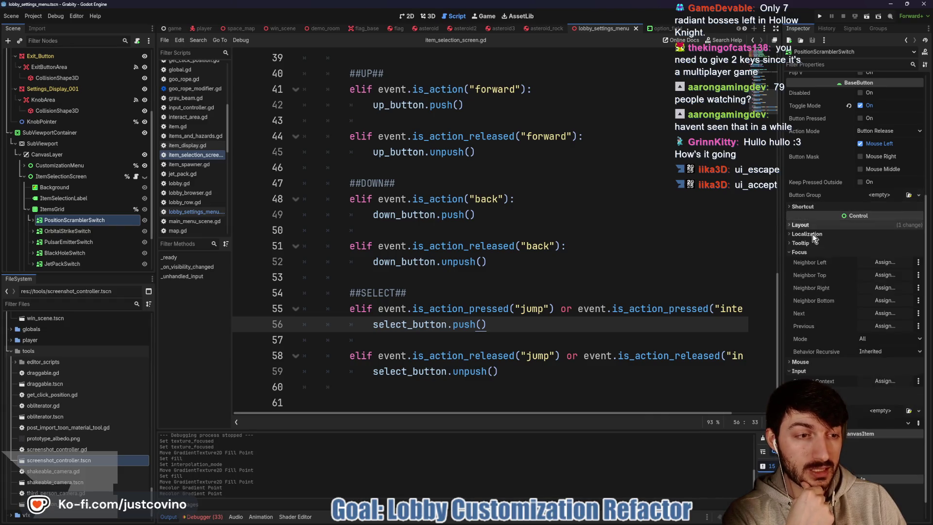
pyautogui.click(805, 371)
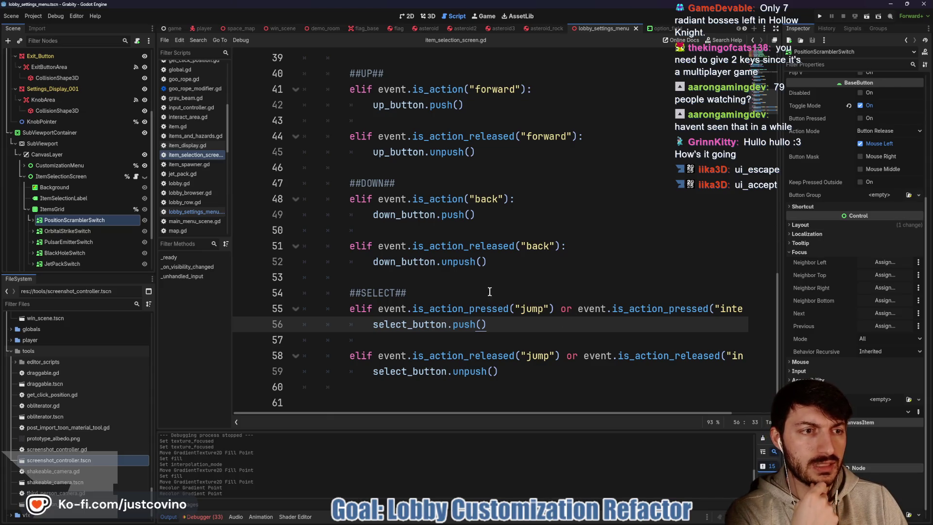
pyautogui.click(475, 291)
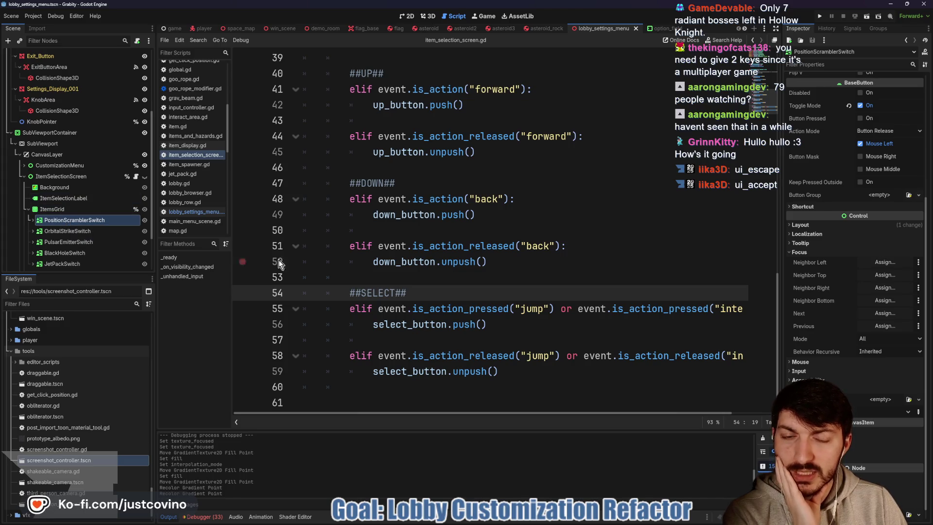
pyautogui.scroll(9, 363, 345)
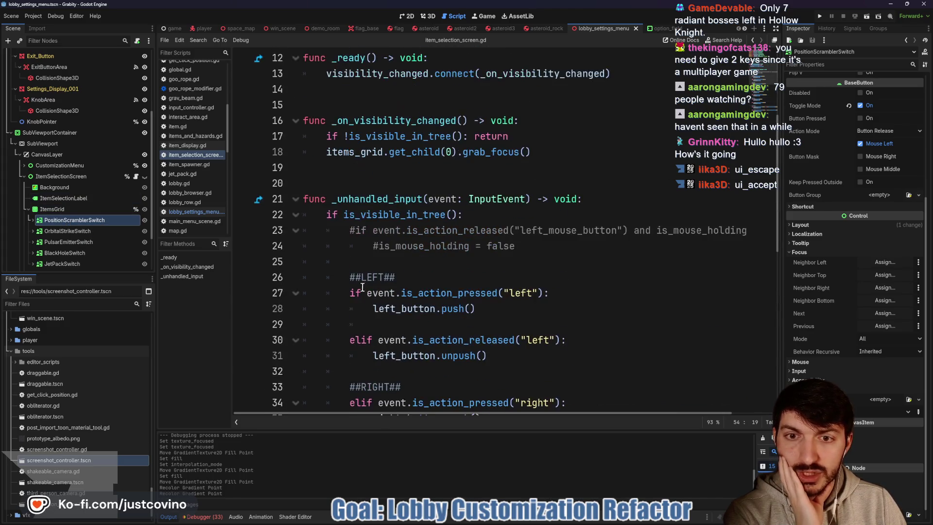
# Step: Insert an empty func _on_button_pushed() -> void: below the visibility handler
pyautogui.click(345, 177)
pyautogui.press('Return')
pyautogui.press('Return')
pyautogui.press('Return')
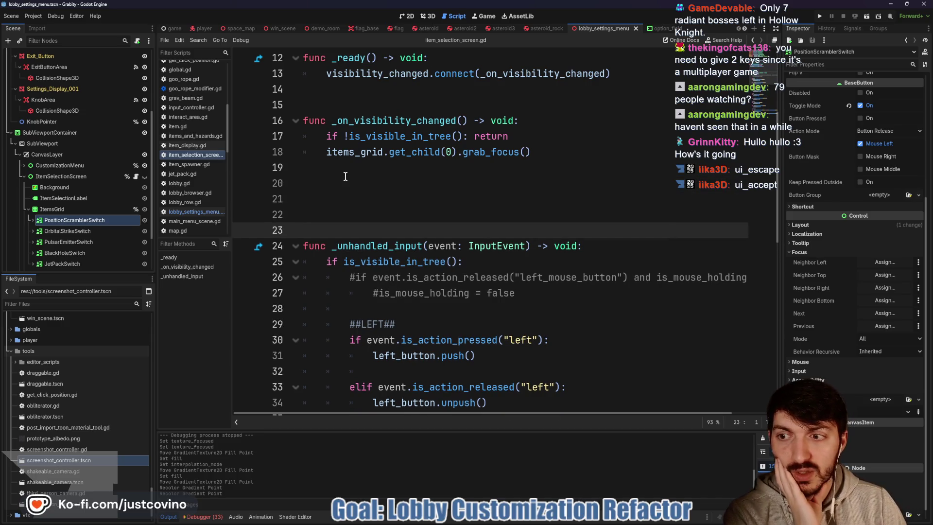
pyautogui.press('Up')
pyautogui.press('Up')
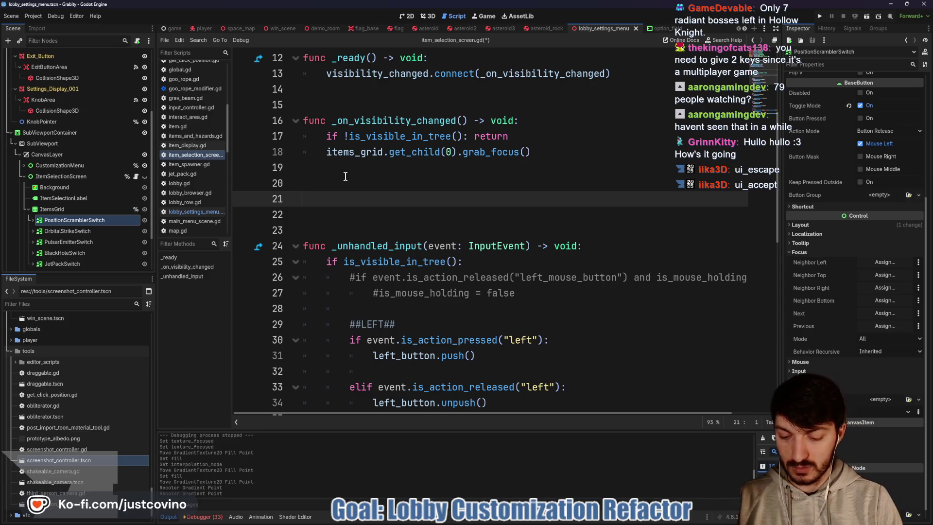
pyautogui.write('func _on_button_pushed() -> voi')
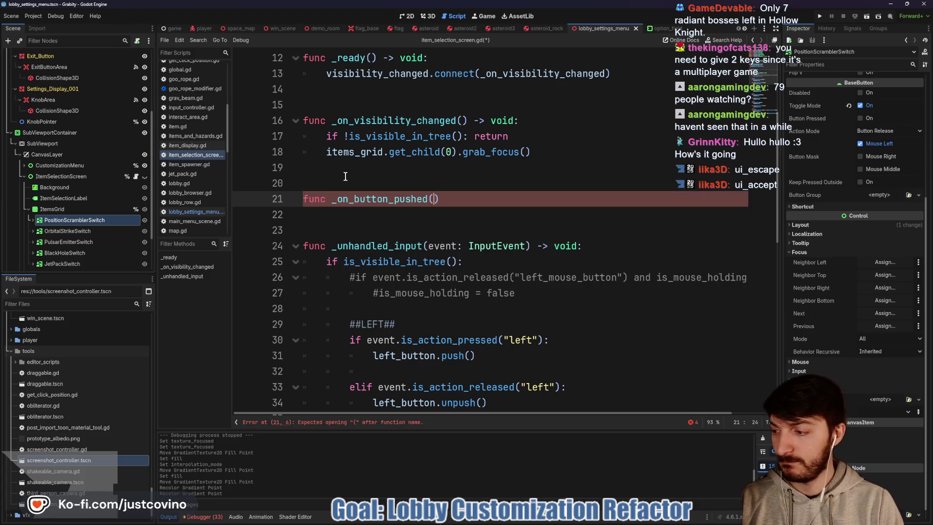
pyautogui.write('d:')
pyautogui.press('Return')
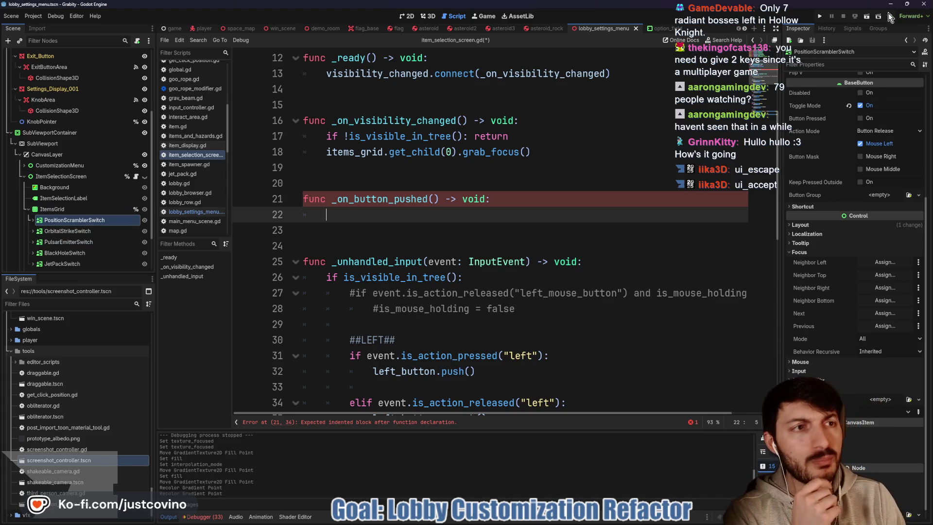
pyautogui.click(851, 28)
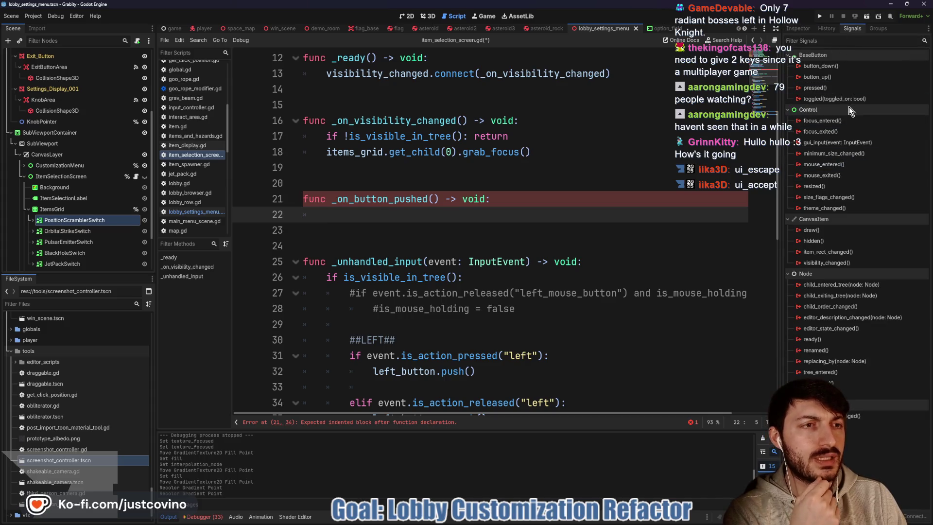
# Step: Add a button: Button parameter inside _on_button_pushed's parentheses
pyautogui.moveTo(823, 98)
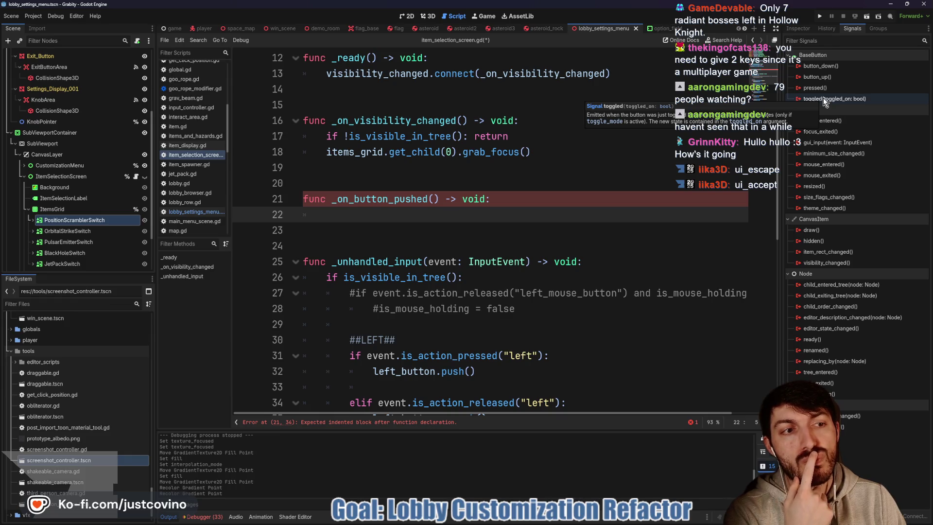
pyautogui.click(802, 29)
pyautogui.click(436, 198)
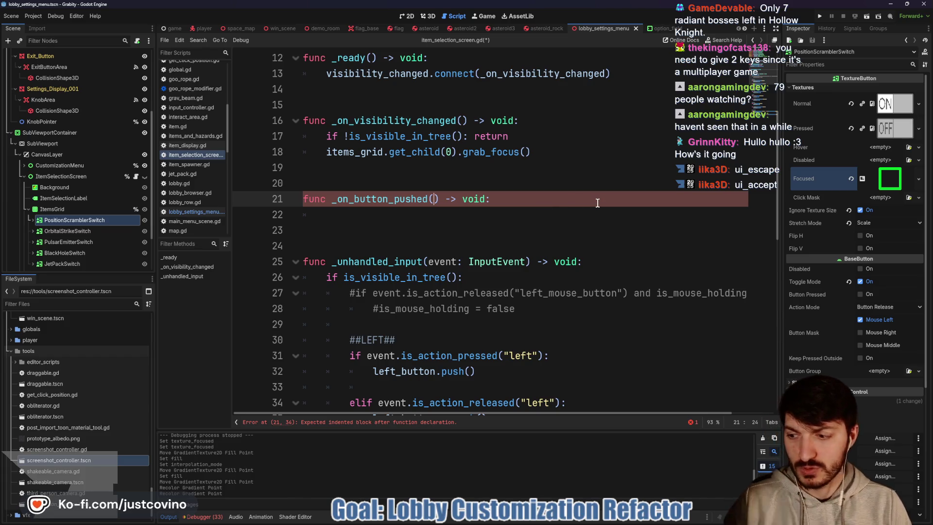
pyautogui.write('button: ')
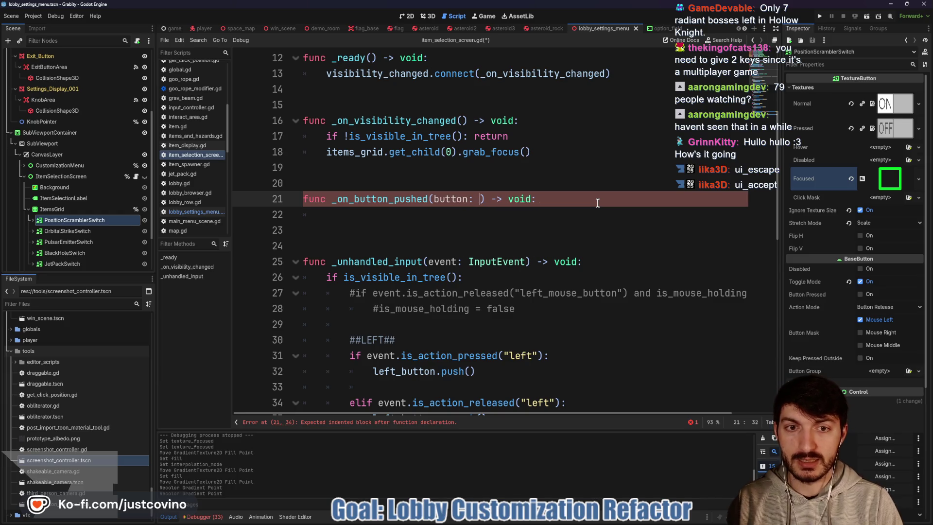
pyautogui.write('Button')
pyautogui.click(393, 215)
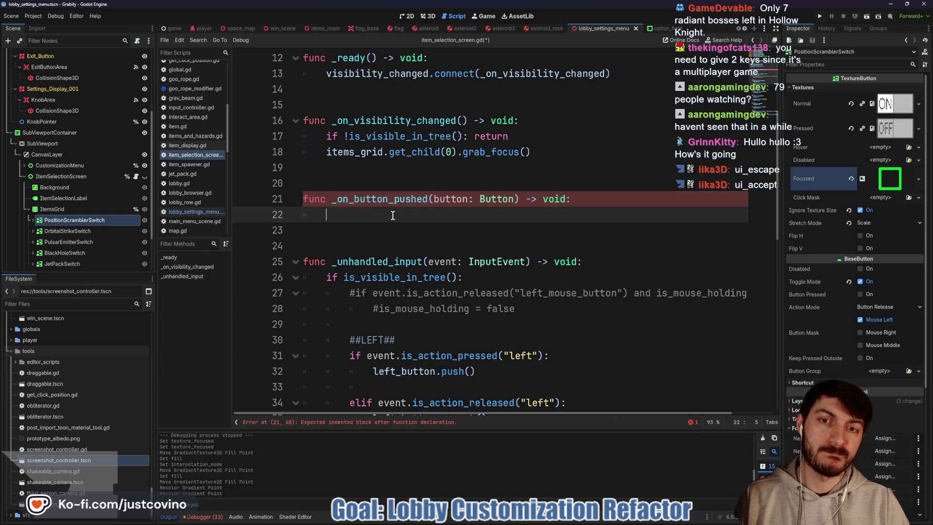
# Step: Write print(button) as the body of _on_button_pushed
pyautogui.write('print(but')
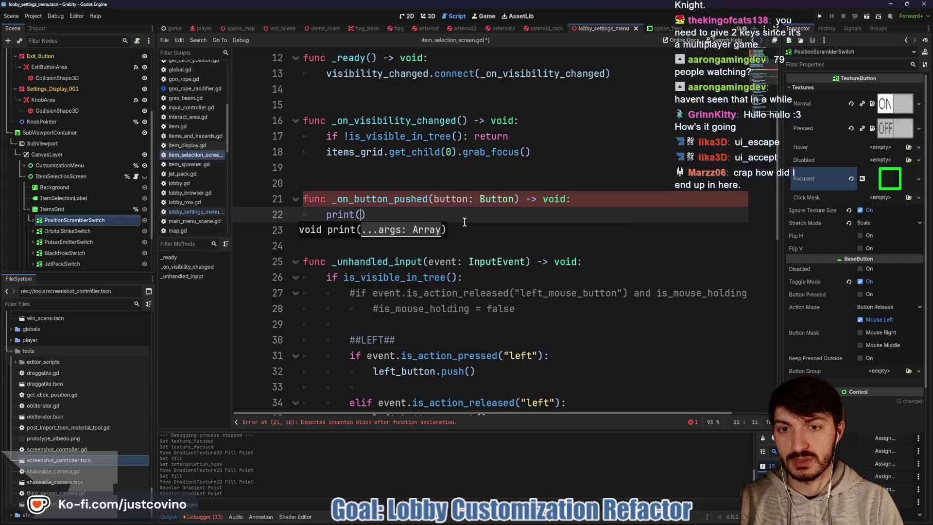
pyautogui.write('ton')
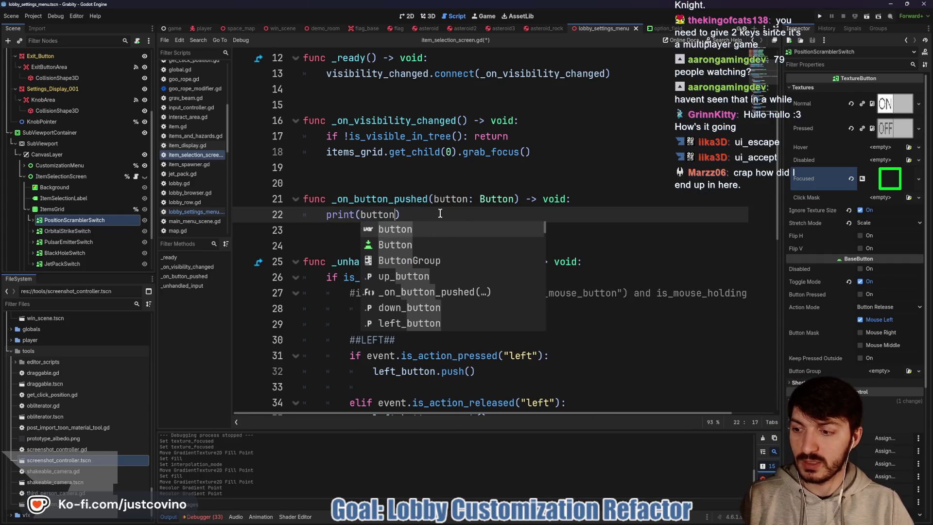
pyautogui.press('Escape')
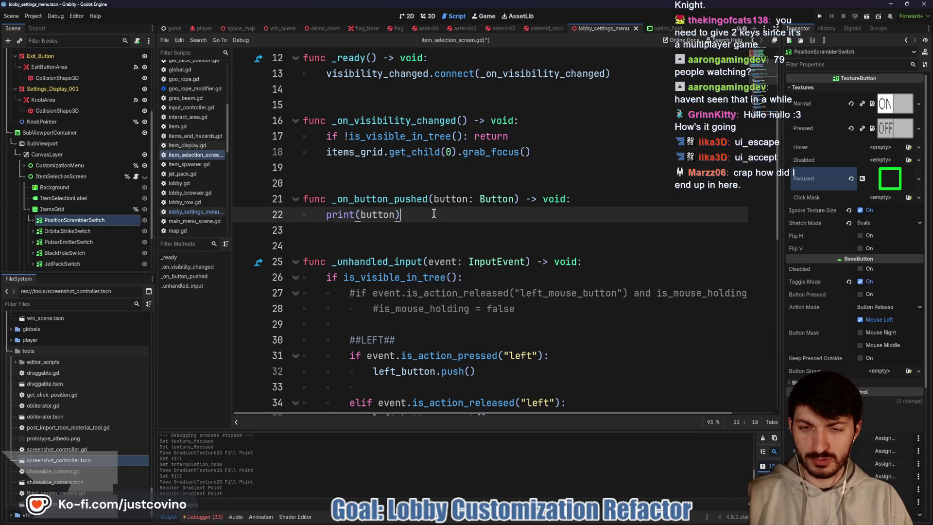
pyautogui.click(365, 233)
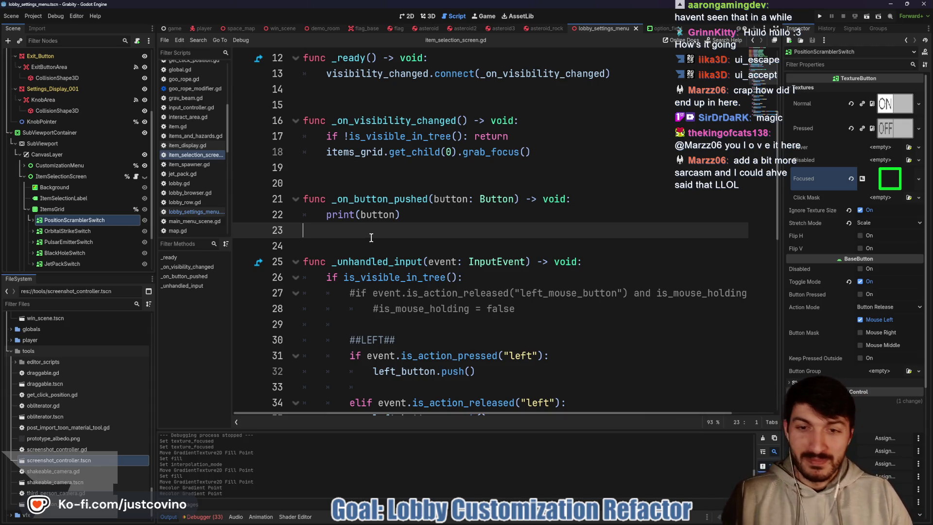
pyautogui.scroll(-1, 371, 237)
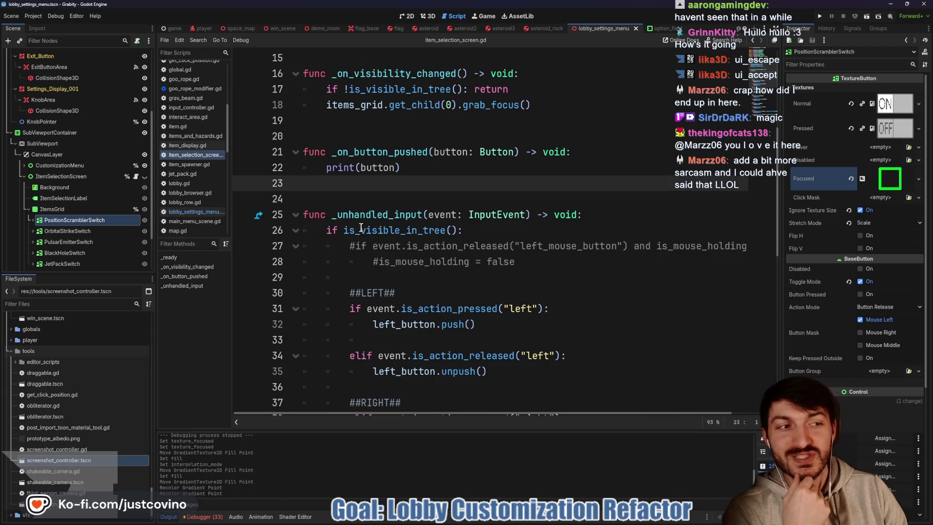
pyautogui.scroll(1, 372, 219)
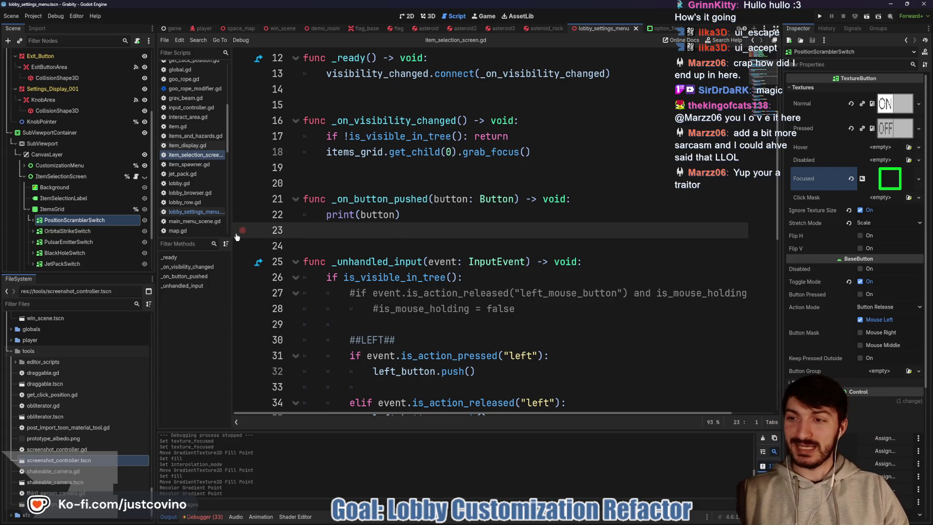
pyautogui.scroll(3, 394, 198)
pyautogui.click(421, 230)
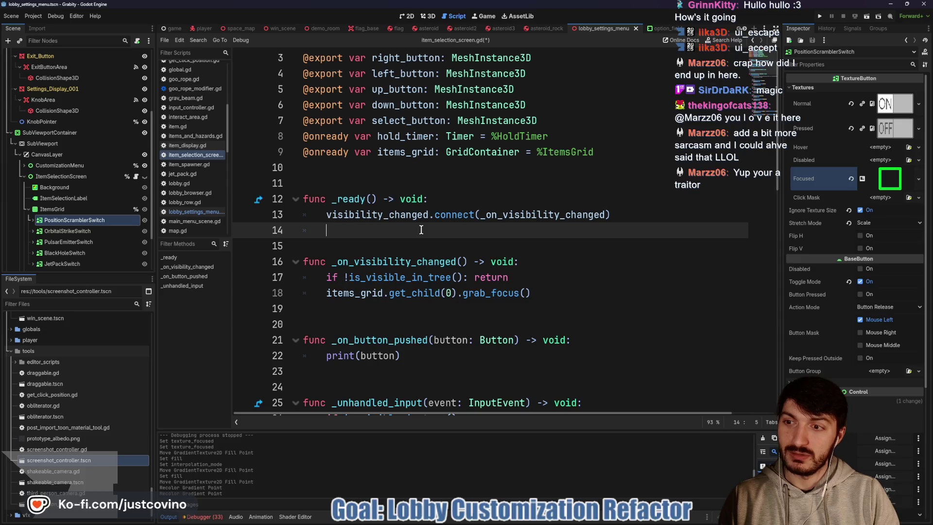
# Step: In _ready, start a for button in items_grid.get_children(): loop and look up the toggled signal
pyautogui.write('for button in i')
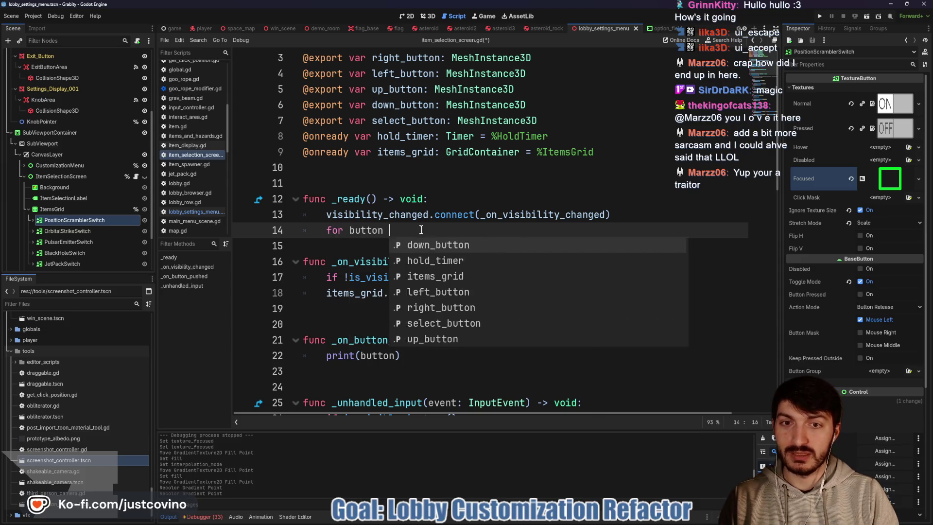
pyautogui.write('tems_grid.get_c')
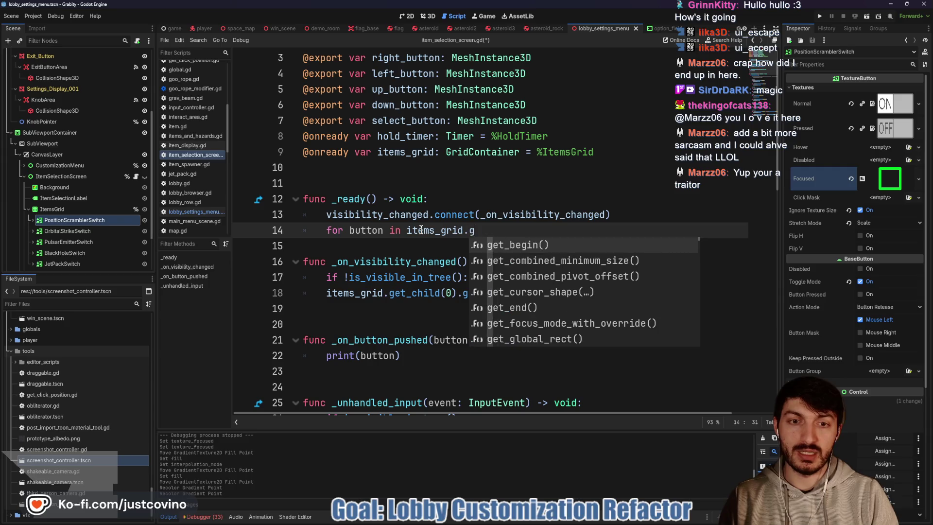
pyautogui.write('hildre')
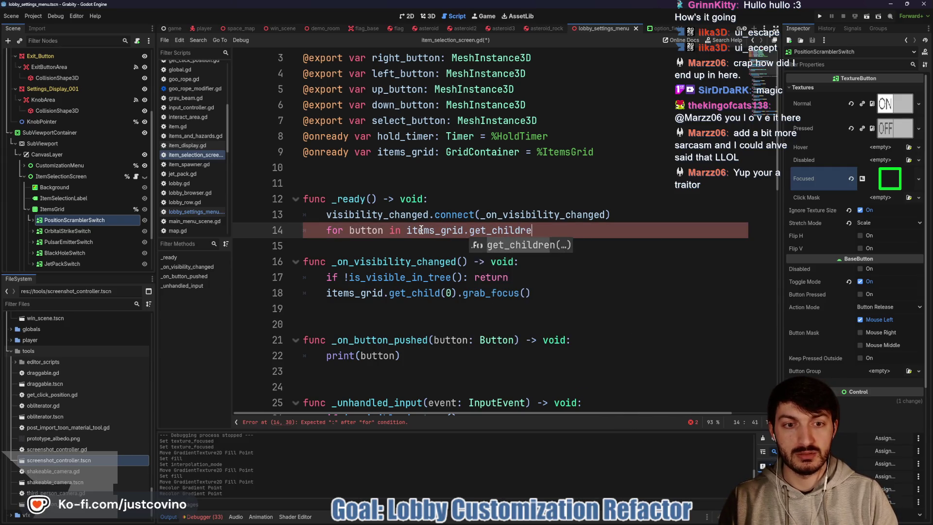
pyautogui.press('Return')
pyautogui.write(':')
pyautogui.press('Return')
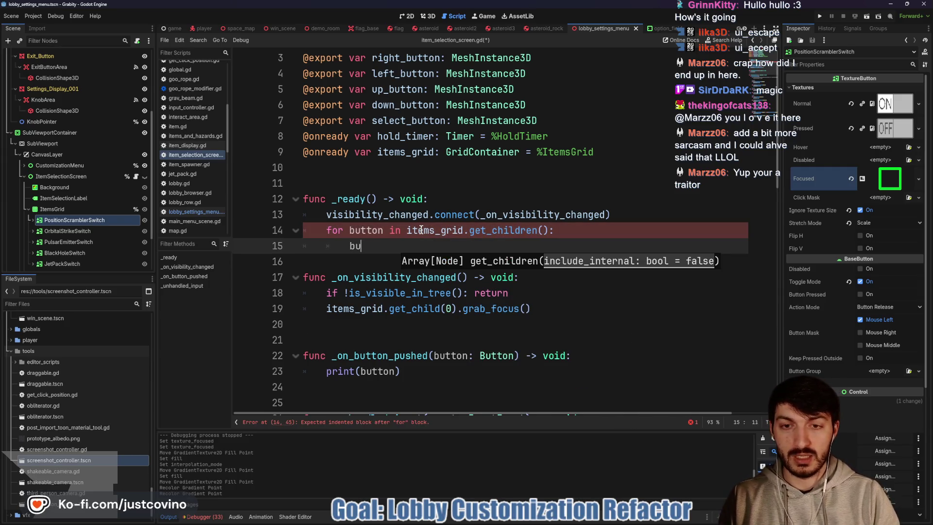
pyautogui.write('tton.to')
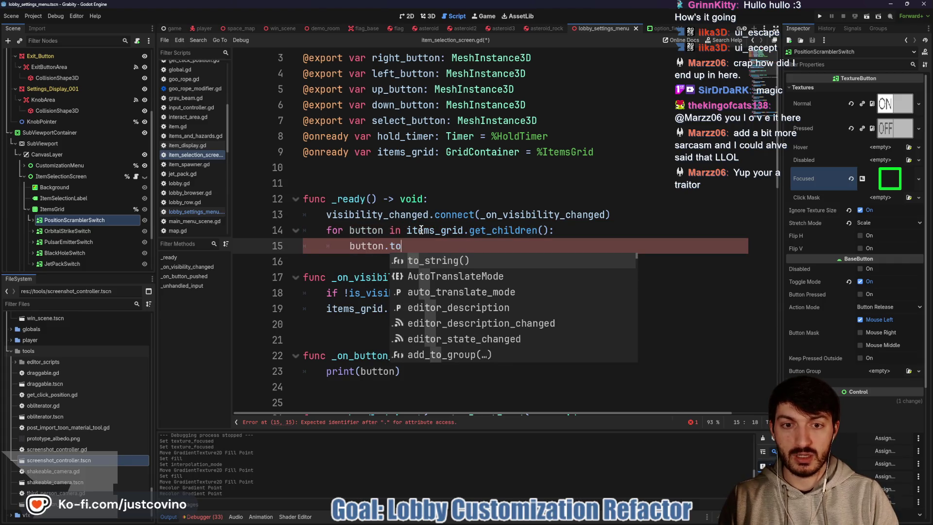
pyautogui.write('gg')
pyautogui.press('BackSpace')
pyautogui.press('BackSpace')
pyautogui.press('BackSpace')
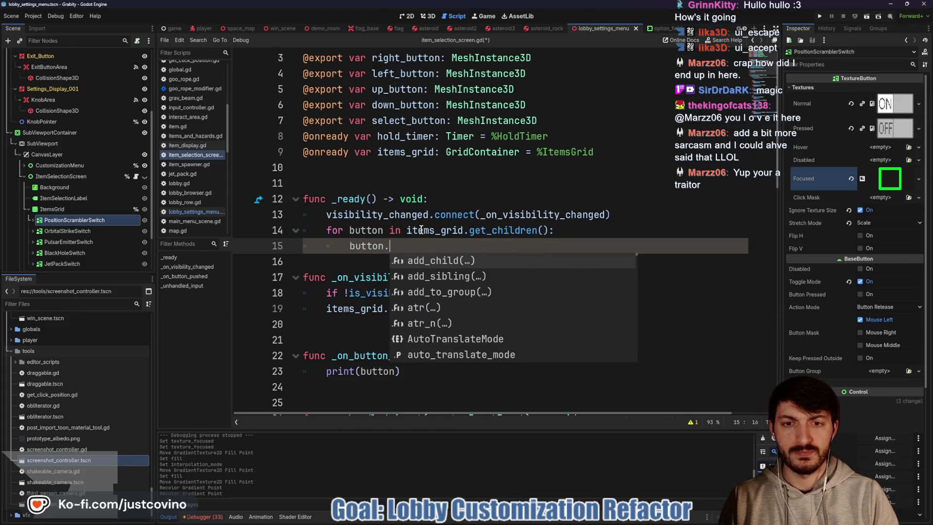
pyautogui.write('is_')
pyautogui.write('to')
pyautogui.press('BackSpace')
pyautogui.press('BackSpace')
pyautogui.press('BackSpace')
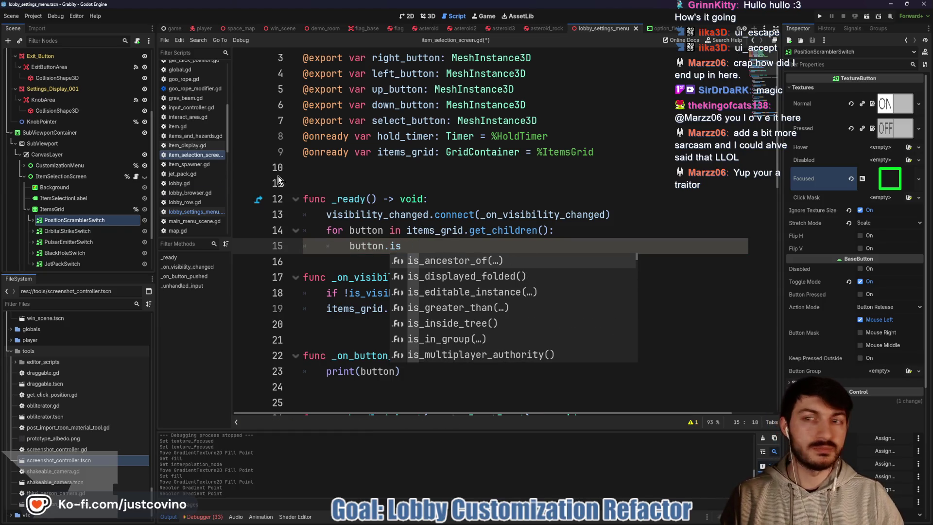
pyautogui.click(860, 30)
pyautogui.click(402, 245)
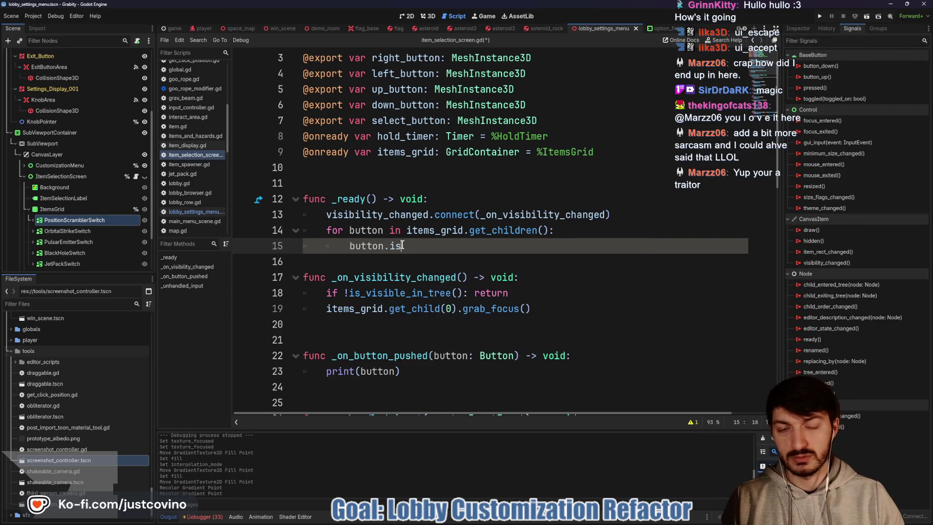
# Step: Type the loop variable as TextureButton and connect button.toggled to _on_button_toggled
pyautogui.write('togg')
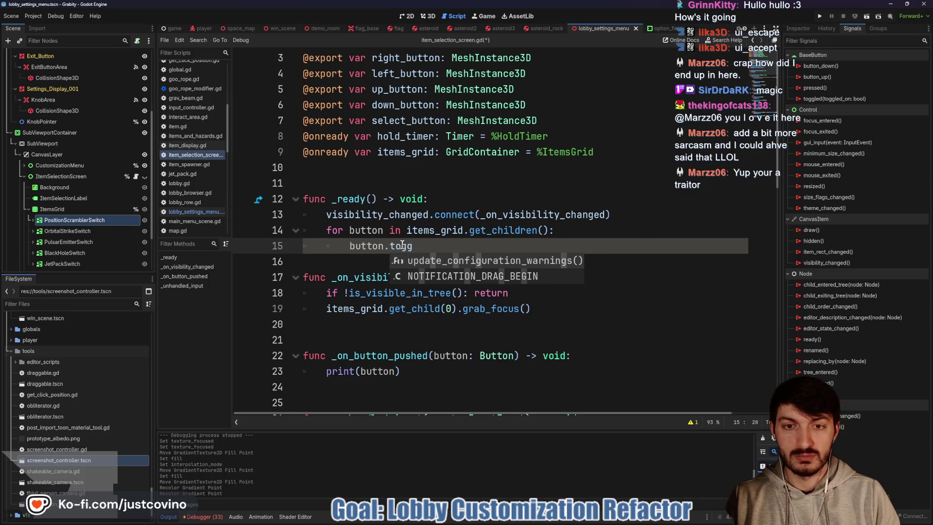
pyautogui.click(387, 231)
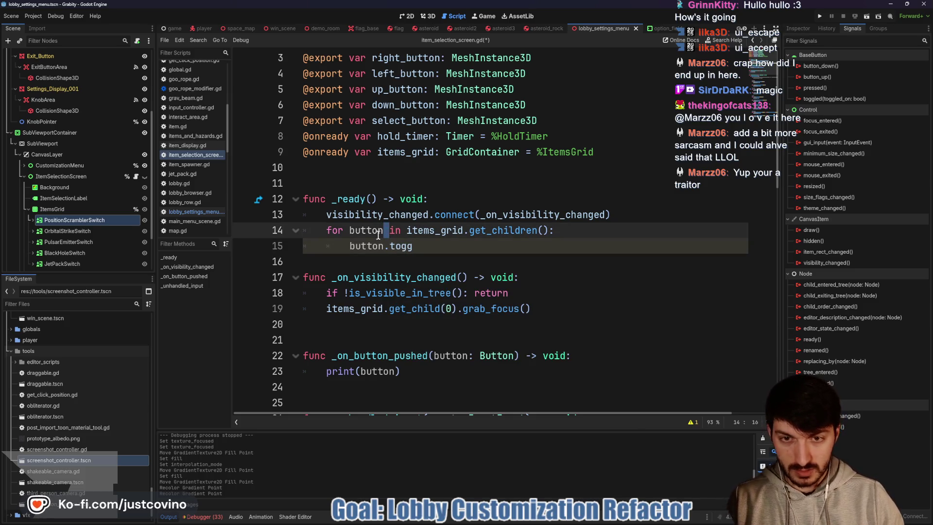
pyautogui.write(':TextureButt')
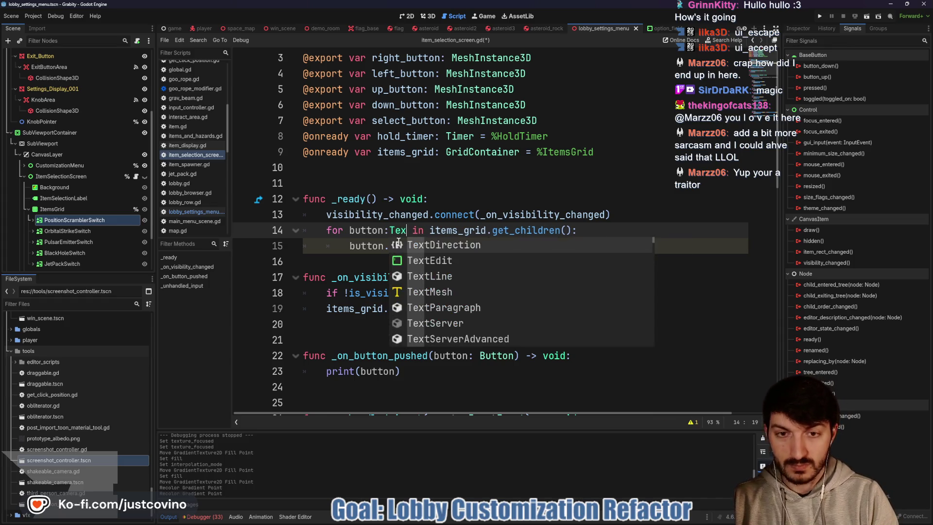
pyautogui.press('Return')
pyautogui.click(413, 246)
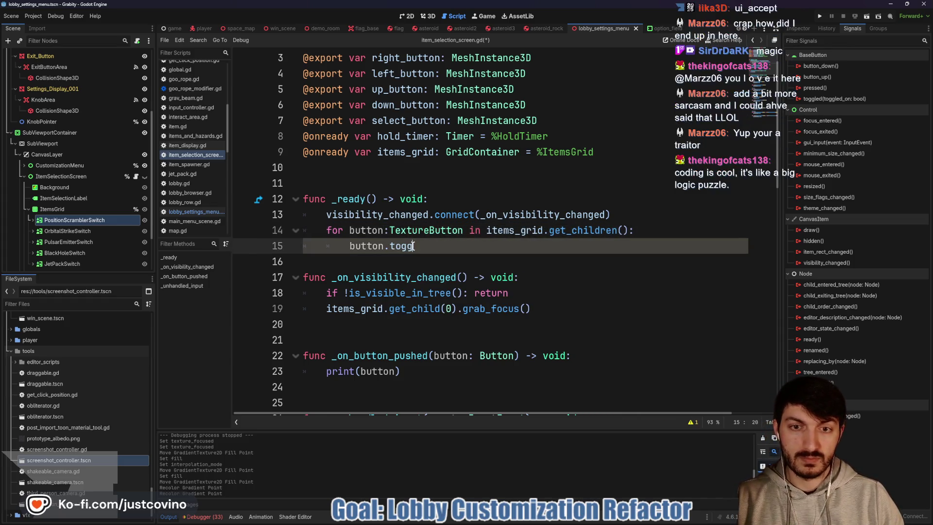
pyautogui.write('ggled.co')
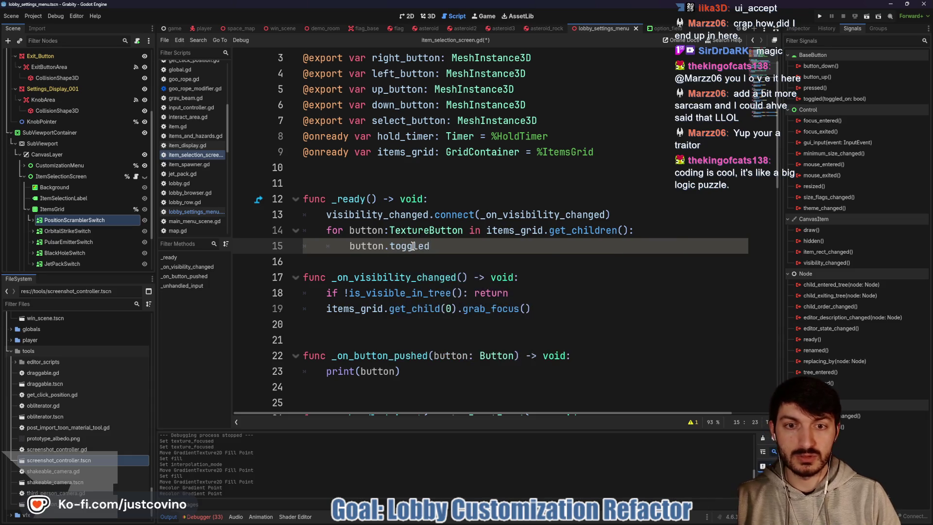
pyautogui.press('Return')
pyautogui.write('_on_')
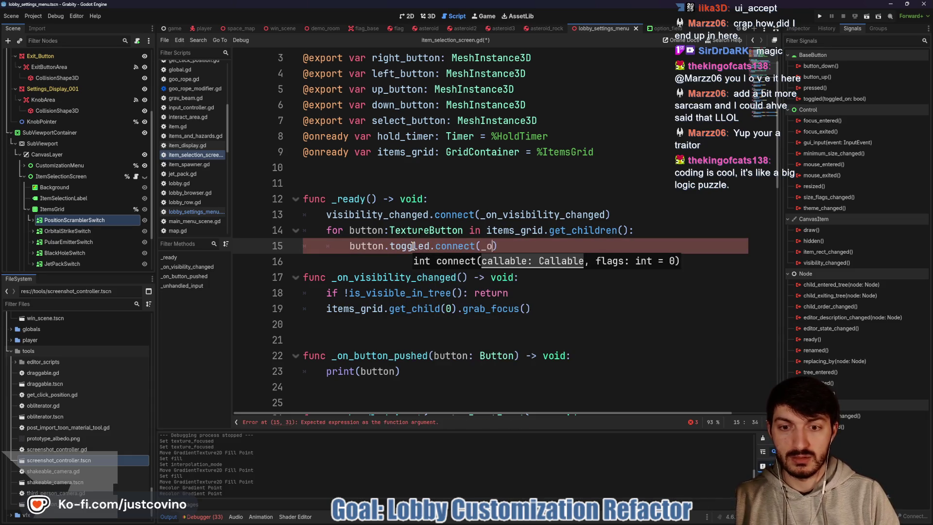
pyautogui.write('button_toggle')
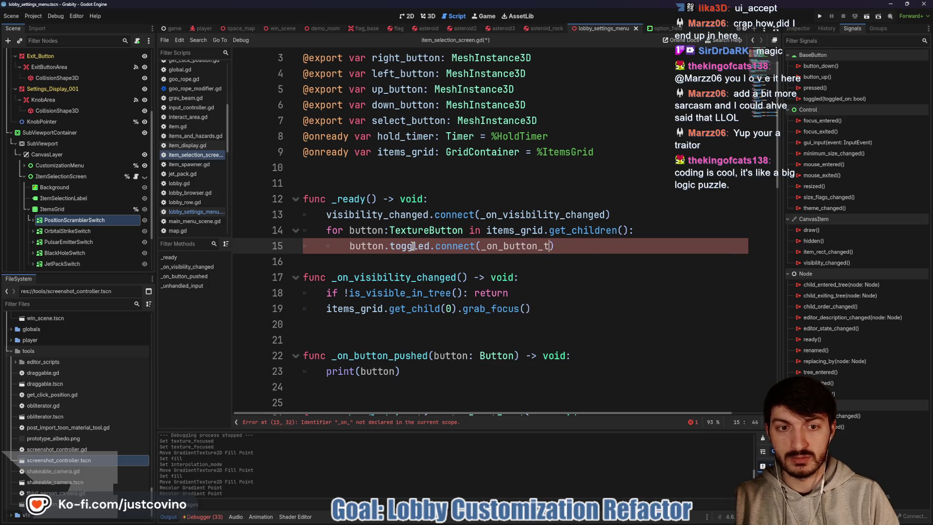
pyautogui.write('d')
# Step: Rename the handler to _on_button_toggled(button: Button, toggled: bool) and print(button, toggled)
pyautogui.moveTo(394, 355); pyautogui.dragTo(418, 355)
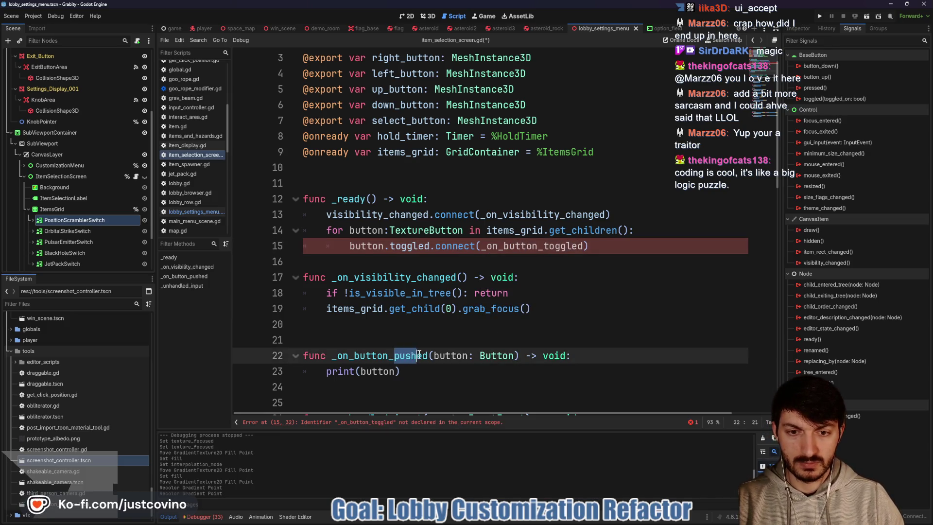
pyautogui.write('toggled(button: Button')
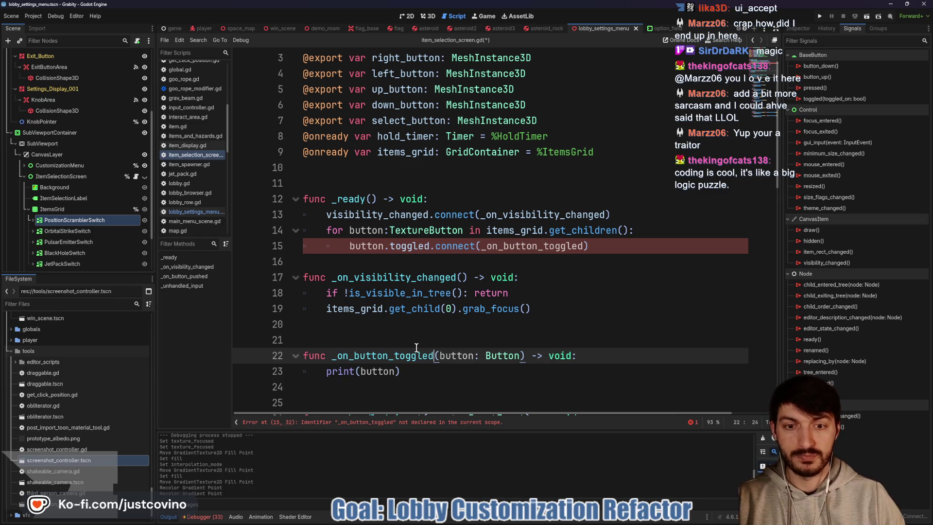
pyautogui.write(', toggled:')
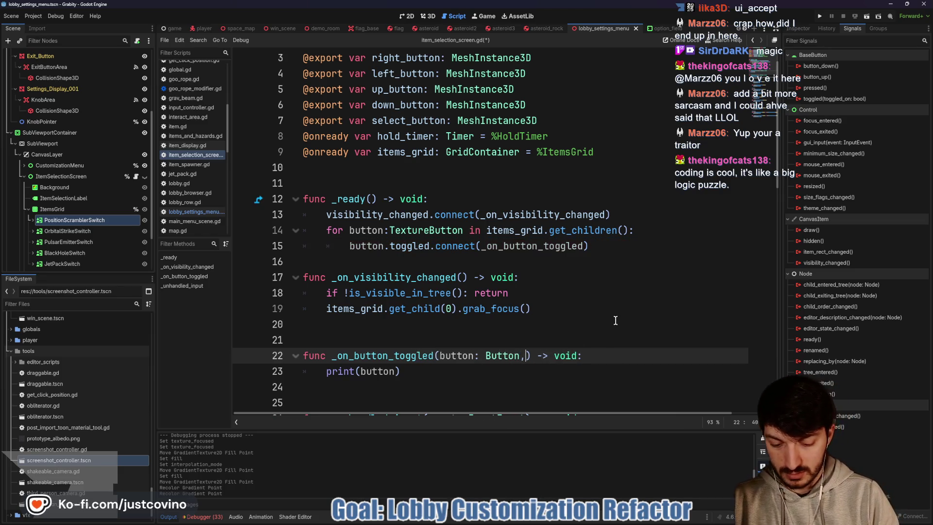
pyautogui.write(' bool')
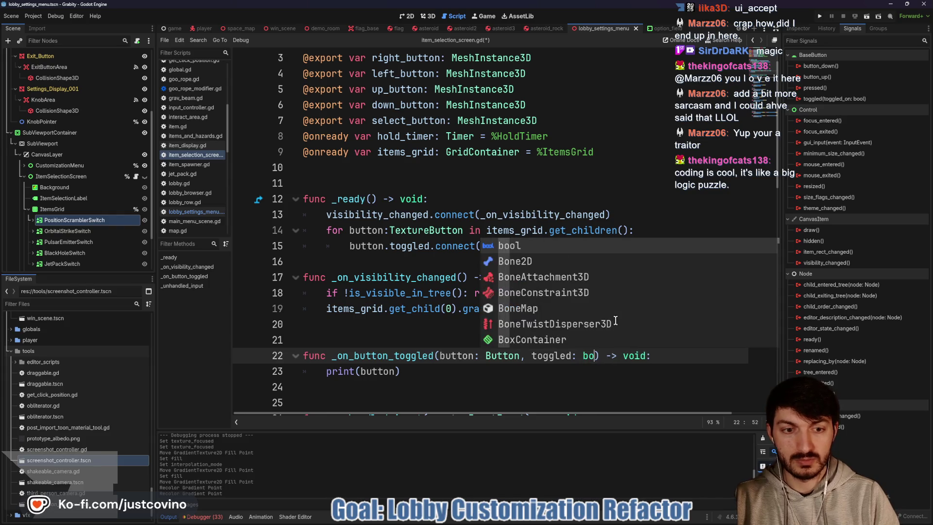
pyautogui.press('Escape')
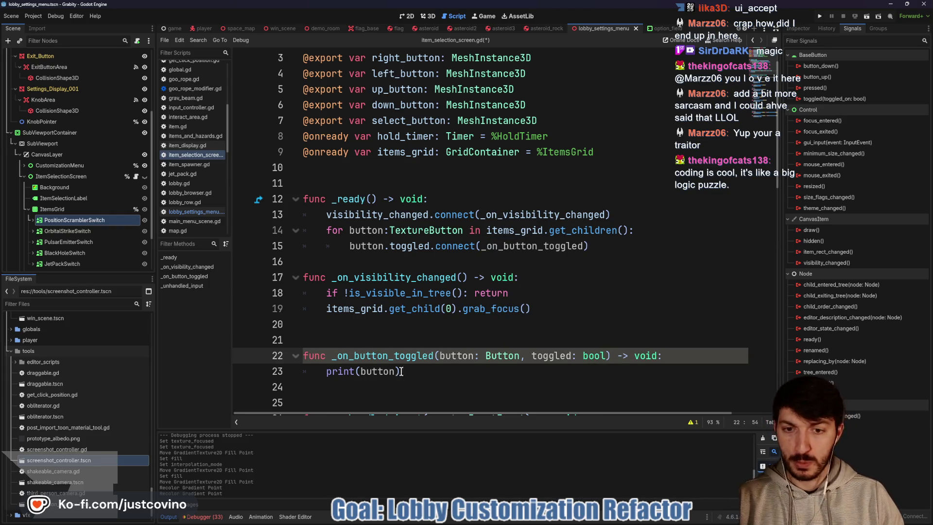
pyautogui.click(402, 371)
pyautogui.write(', togg')
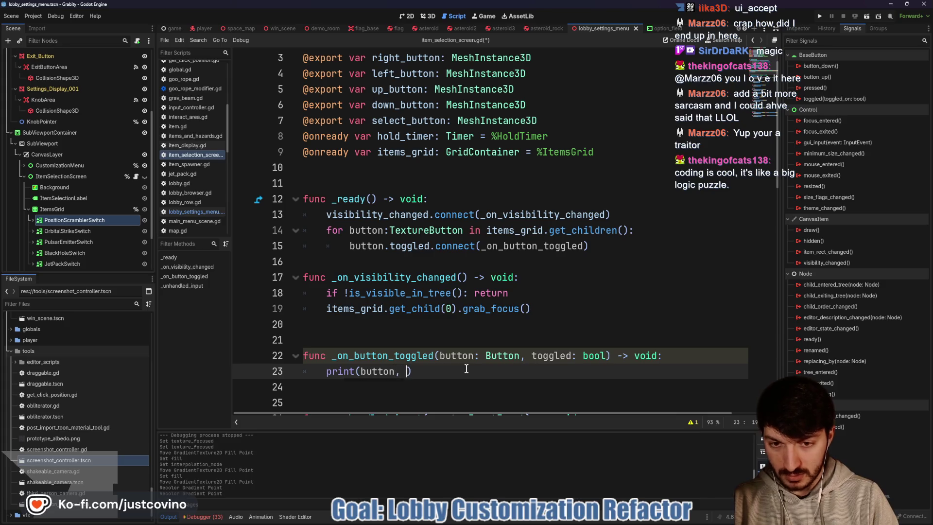
pyautogui.write('led)')
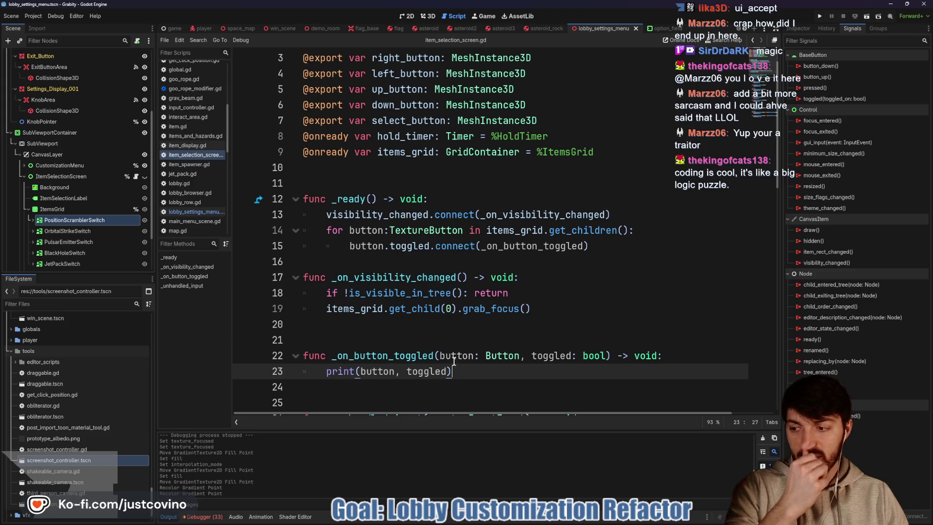
pyautogui.click(368, 261)
pyautogui.press('Return')
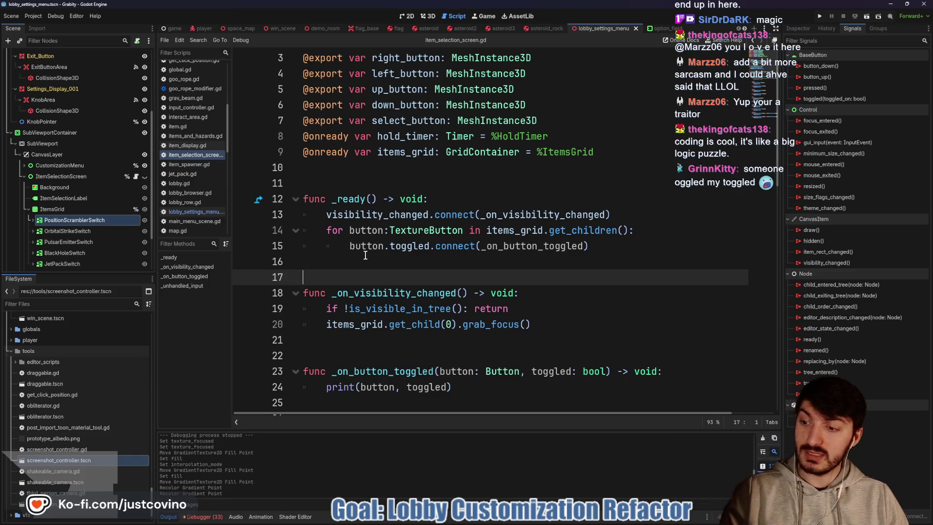
pyautogui.click(389, 258)
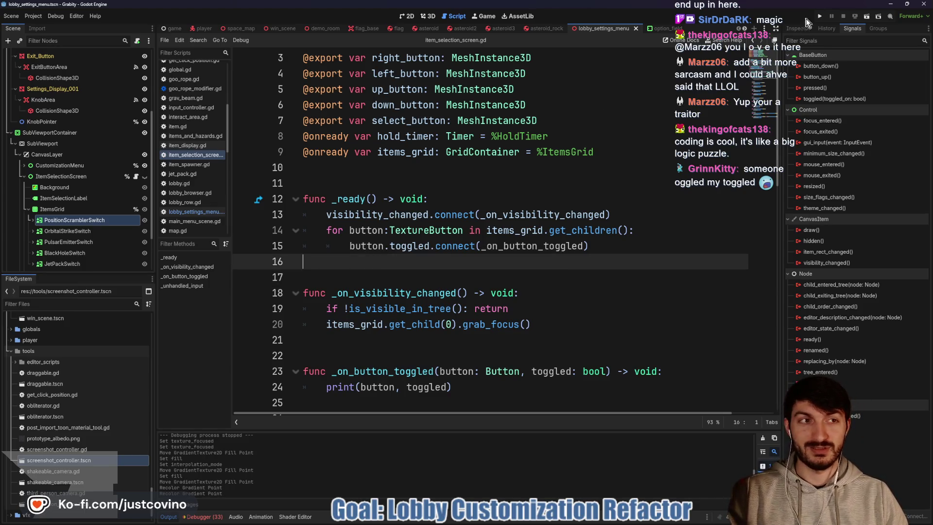
# Step: Run the game with F5, host a private lobby, and toggle items under Customize Items
pyautogui.press('F5')
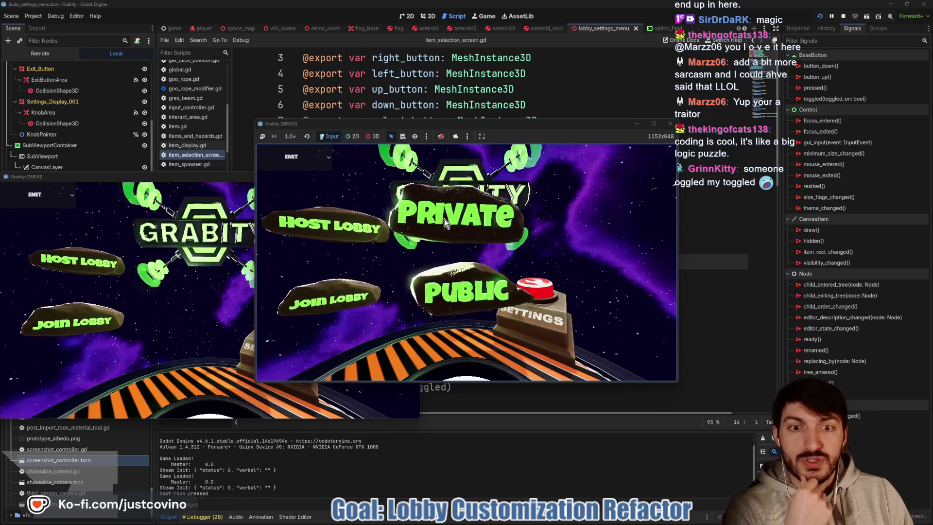
pyautogui.click(441, 221)
pyautogui.click(591, 187)
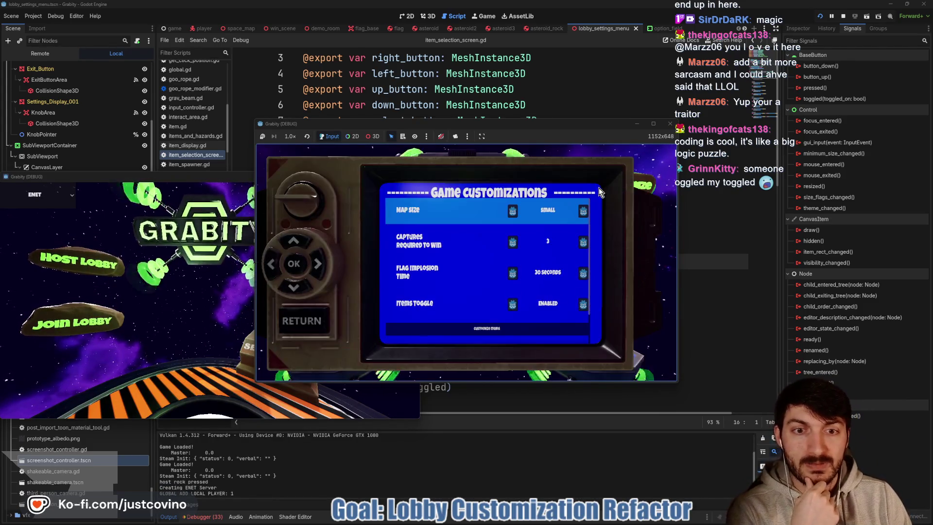
pyautogui.press('Down')
pyautogui.press('Down')
pyautogui.press('Down')
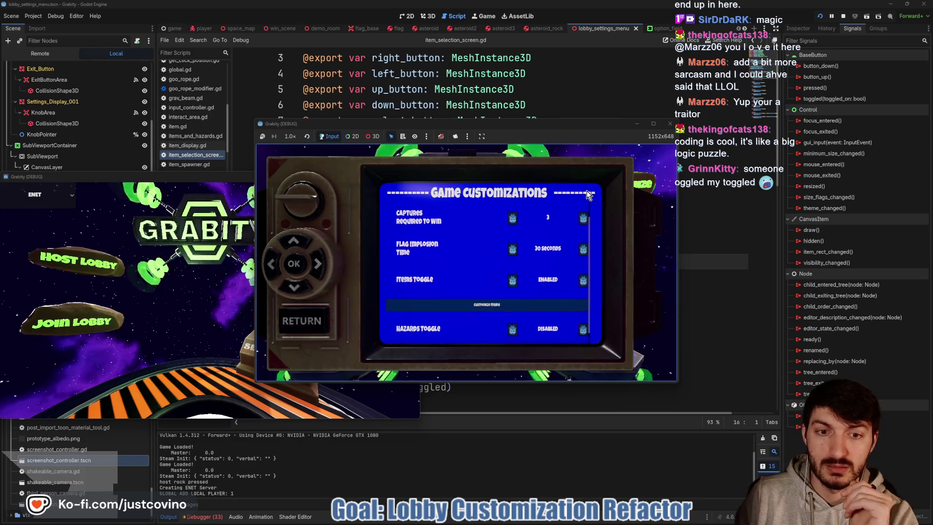
pyautogui.press('Return')
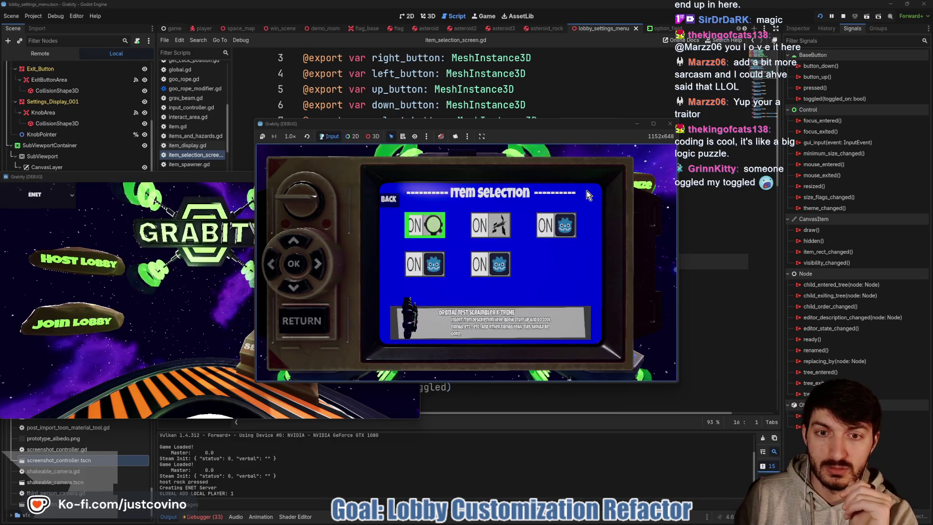
pyautogui.press('Right')
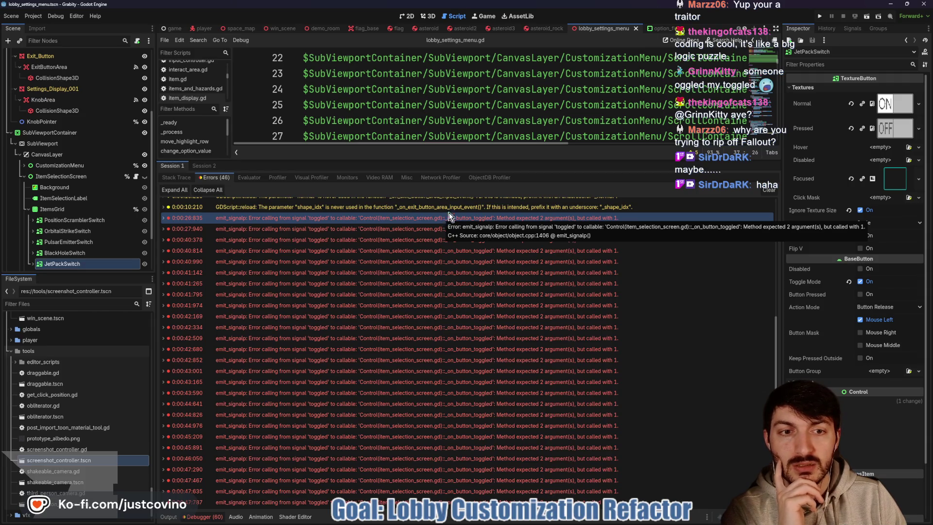
# Step: Enlarge the script view and reopen item_selection_screen.gd from the Scene dock
pyautogui.moveTo(510, 161); pyautogui.dragTo(510, 404)
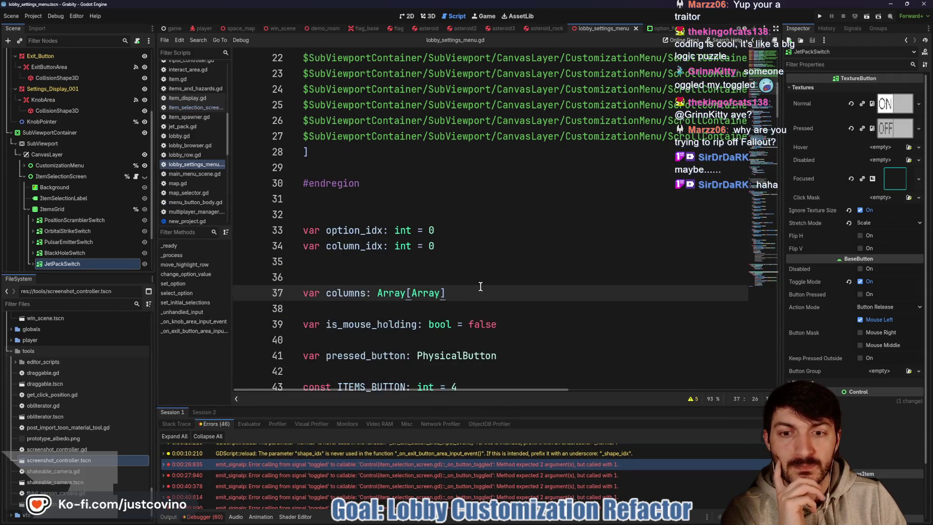
pyautogui.scroll(-10, 480, 288)
pyautogui.scroll(-15, 480, 288)
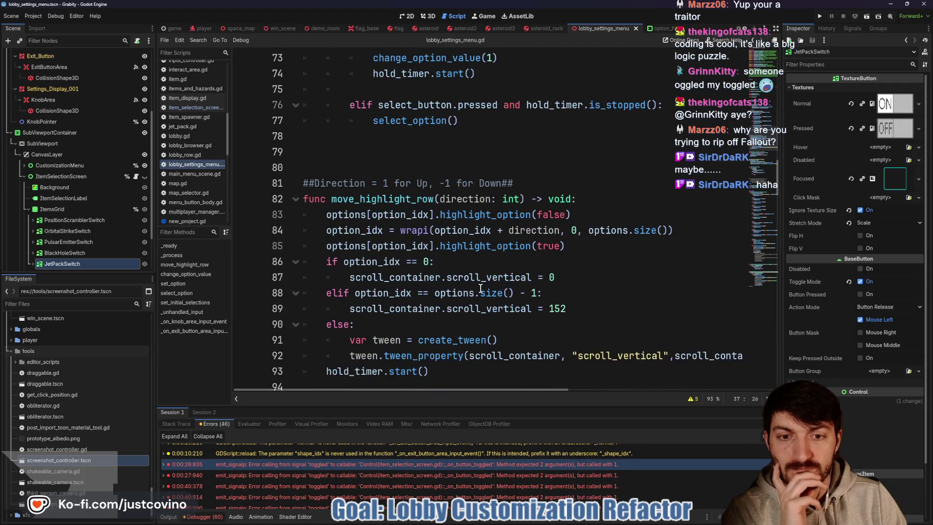
pyautogui.scroll(16, 480, 288)
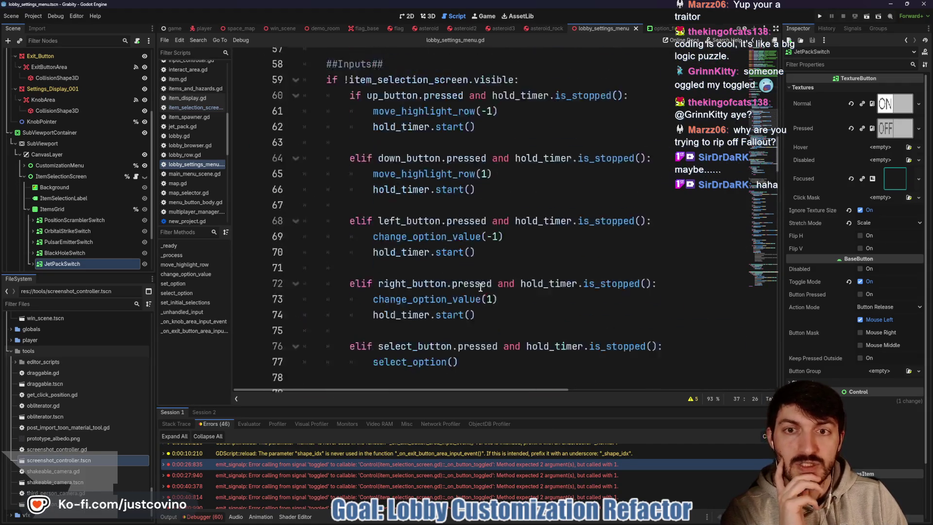
pyautogui.click(172, 517)
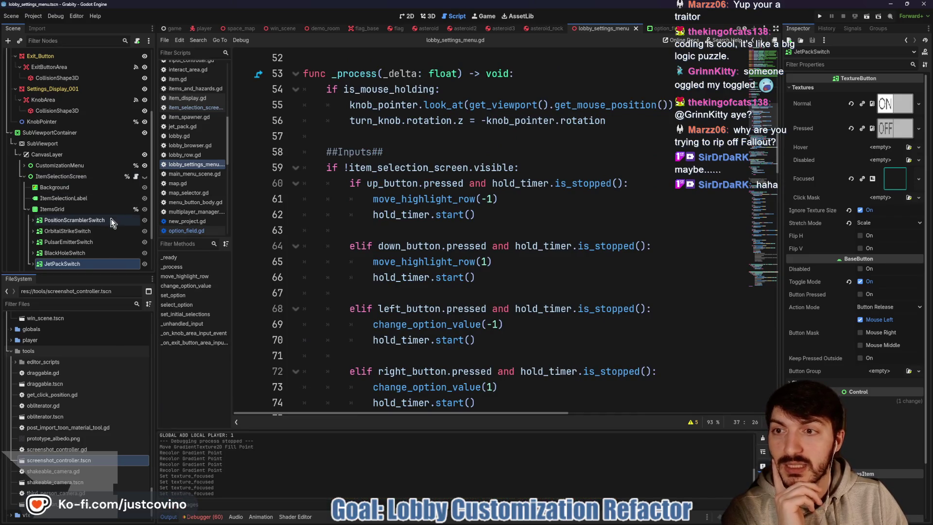
pyautogui.click(136, 177)
pyautogui.scroll(-6, 508, 266)
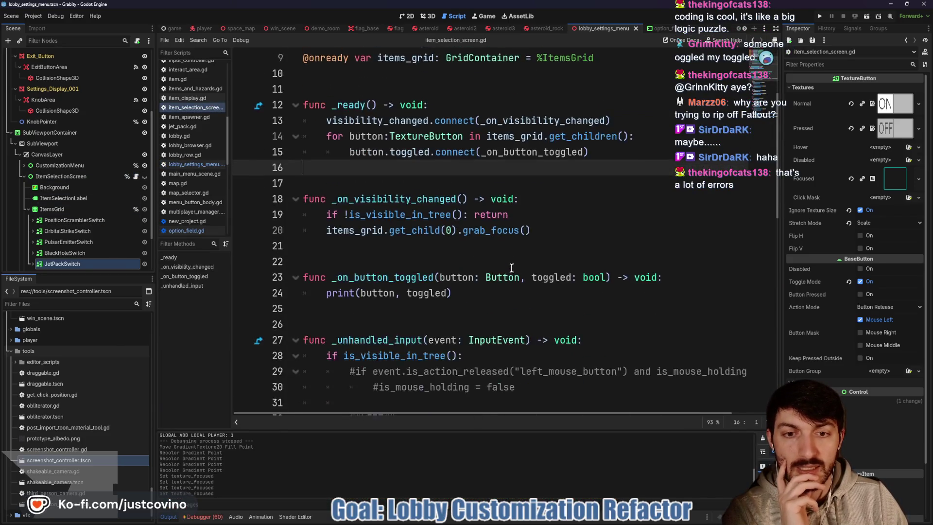
pyautogui.scroll(3, 513, 260)
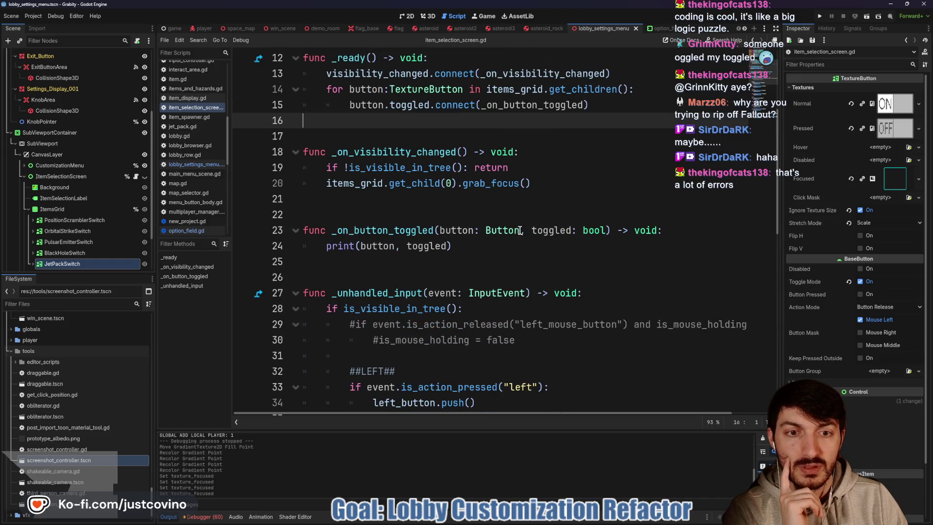
# Step: Remove the button parameter and print argument, leaving toggled: bool and print(toggled), then save
pyautogui.moveTo(404, 246); pyautogui.dragTo(360, 245)
pyautogui.press('BackSpace')
pyautogui.moveTo(531, 230); pyautogui.dragTo(440, 231)
pyautogui.press('BackSpace')
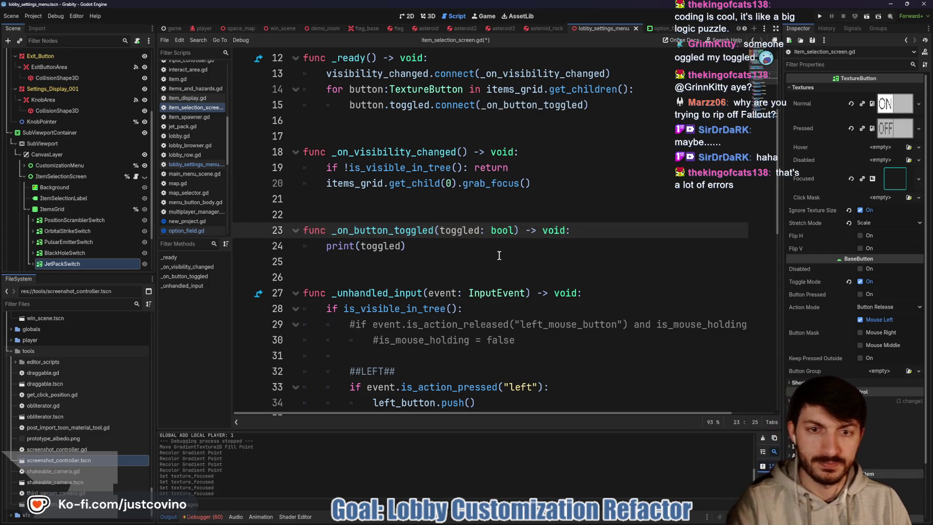
pyautogui.click(501, 256)
pyautogui.hotkey('ctrl', 's')
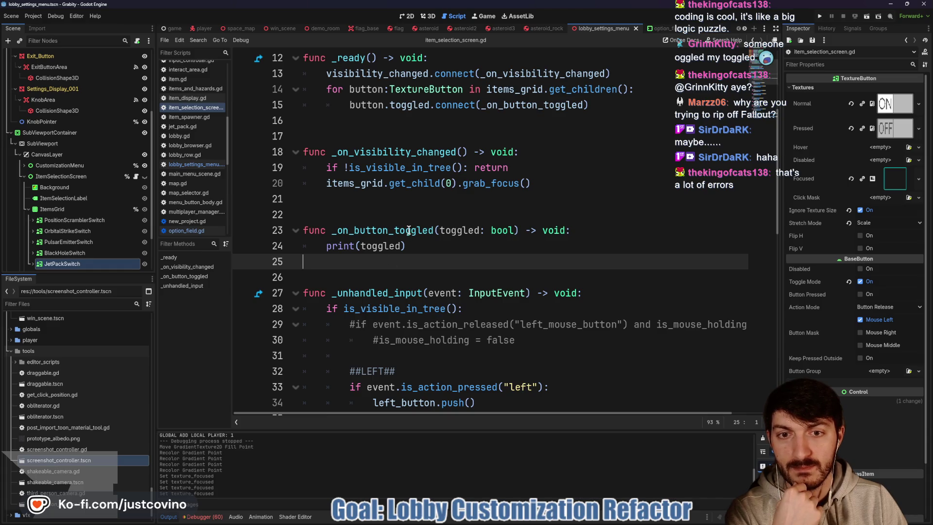
pyautogui.click(203, 516)
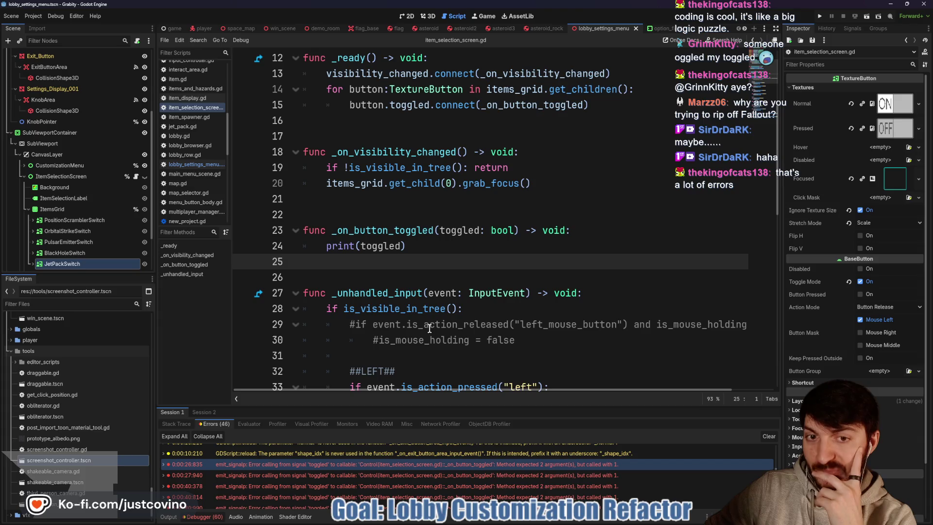
pyautogui.scroll(1, 459, 240)
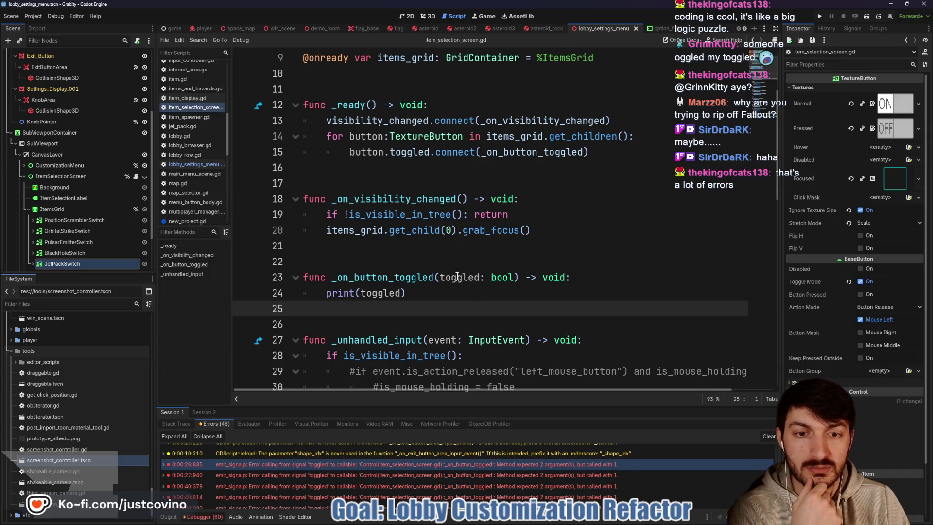
# Step: Add a 'button: TextureButton' parameter to the toggled handler, bind(button) in connect, and save
pyautogui.click(515, 277)
pyautogui.write(', button:')
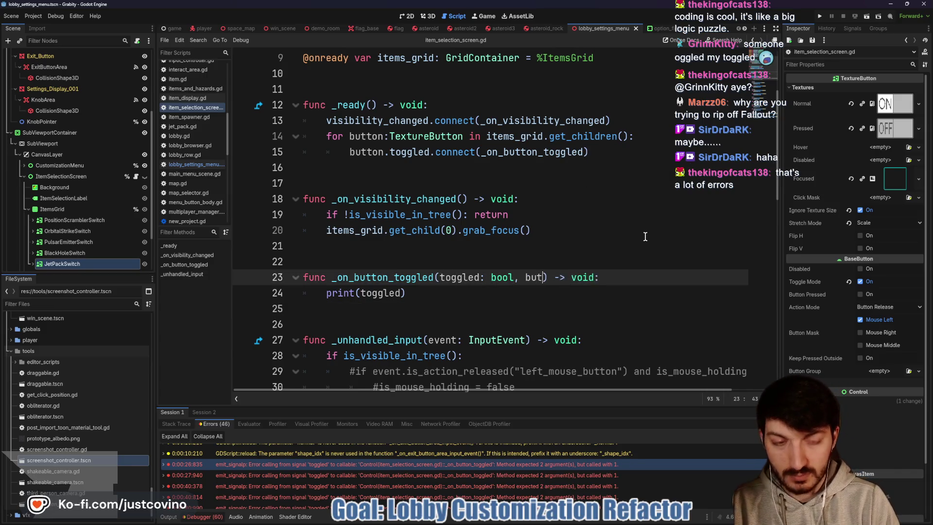
pyautogui.write(' textureBu')
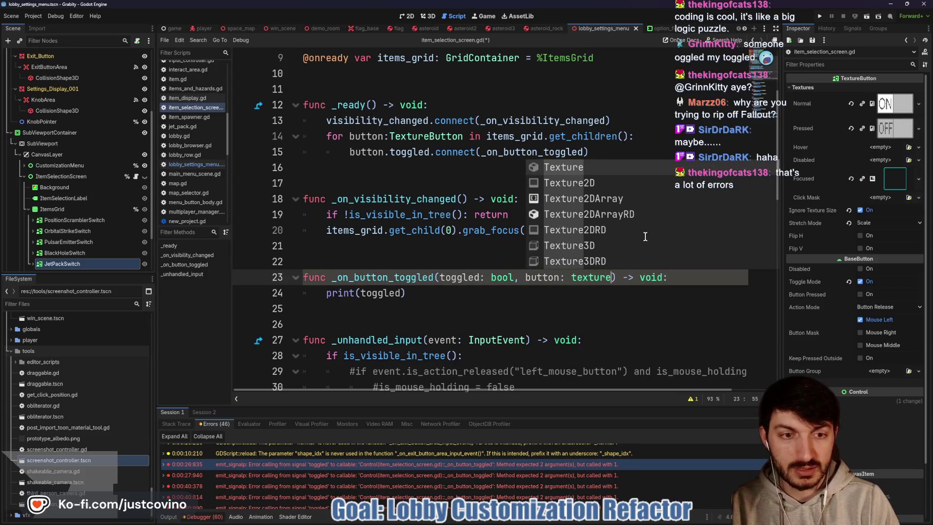
pyautogui.press('Return')
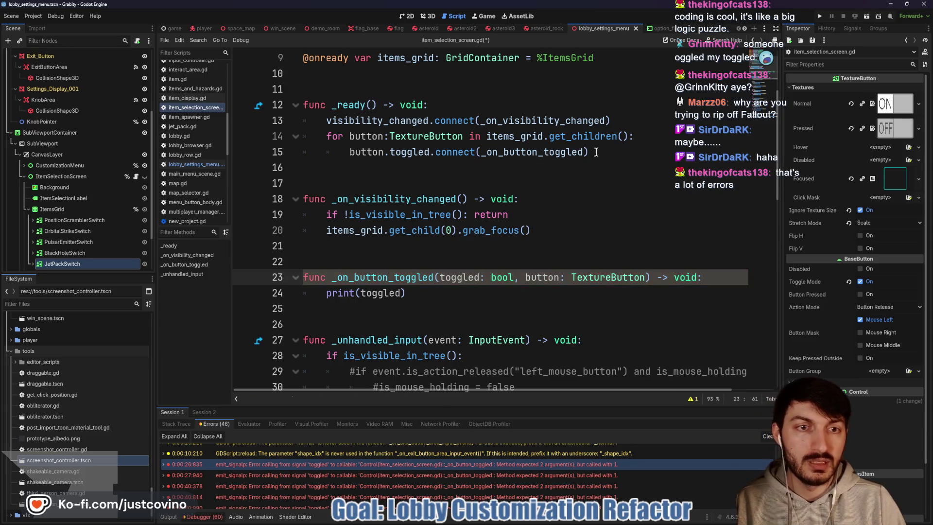
pyautogui.click(583, 152)
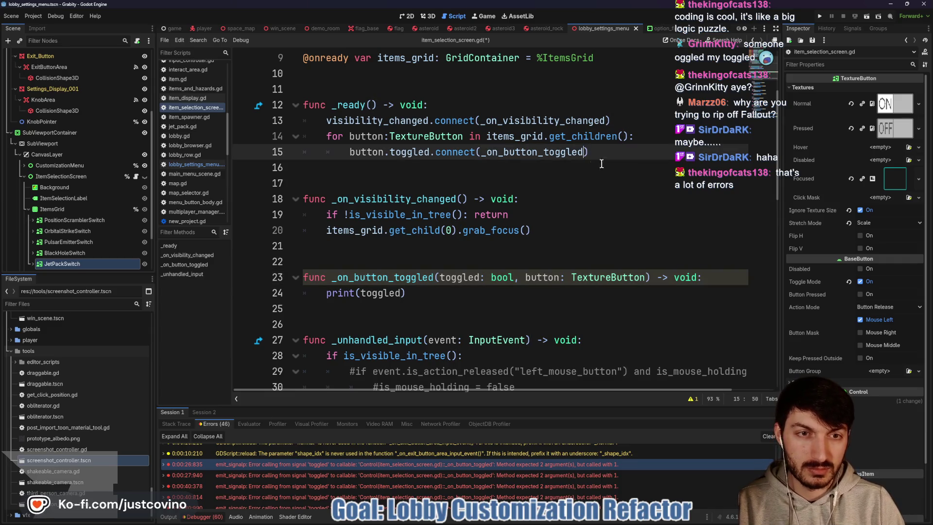
pyautogui.write('.bind')
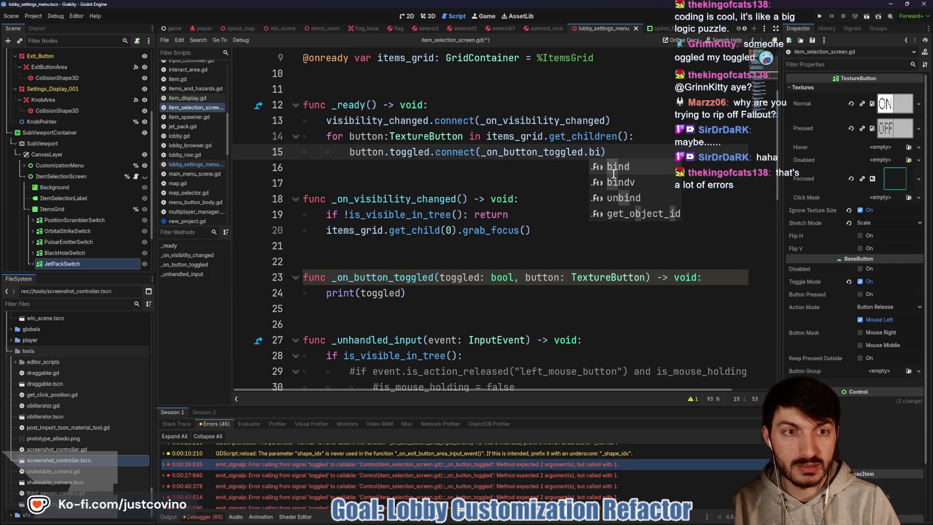
pyautogui.write('(button')
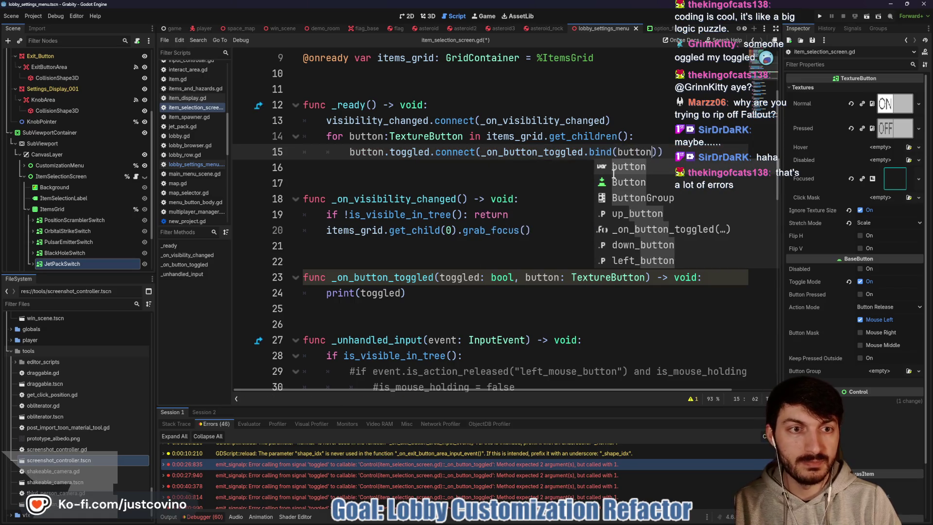
pyautogui.click(500, 188)
pyautogui.hotkey('ctrl', 's')
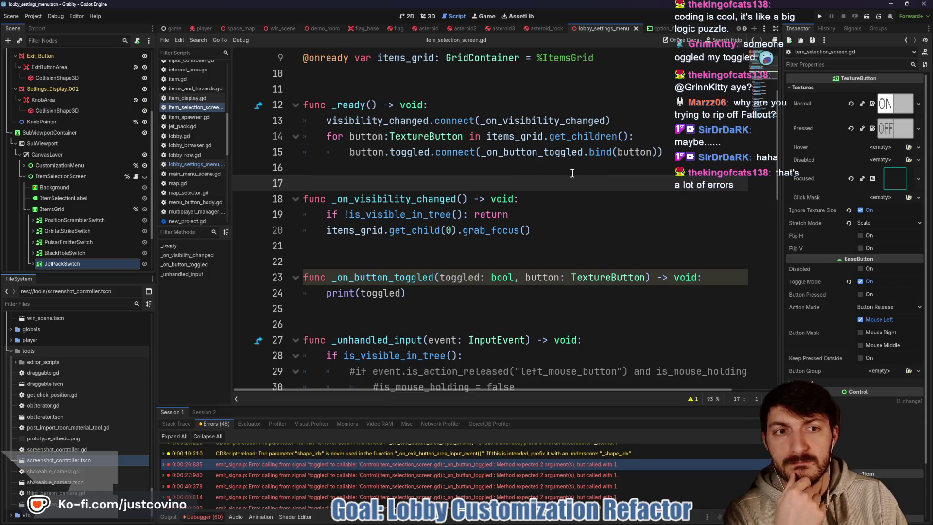
# Step: Make the print call output toggled and button, save, and run the project
pyautogui.click(399, 294)
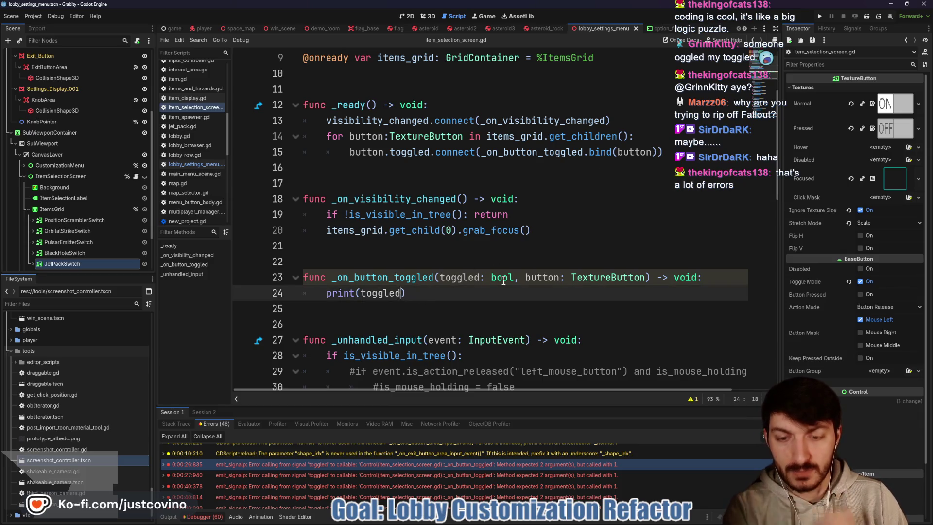
pyautogui.write(', button')
pyautogui.click(519, 287)
pyautogui.hotkey('ctrl', 's')
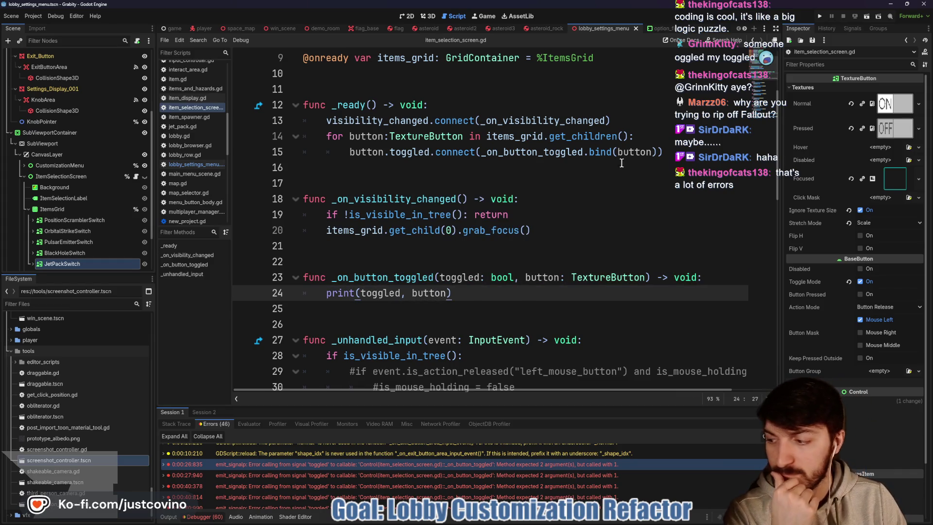
pyautogui.click(820, 16)
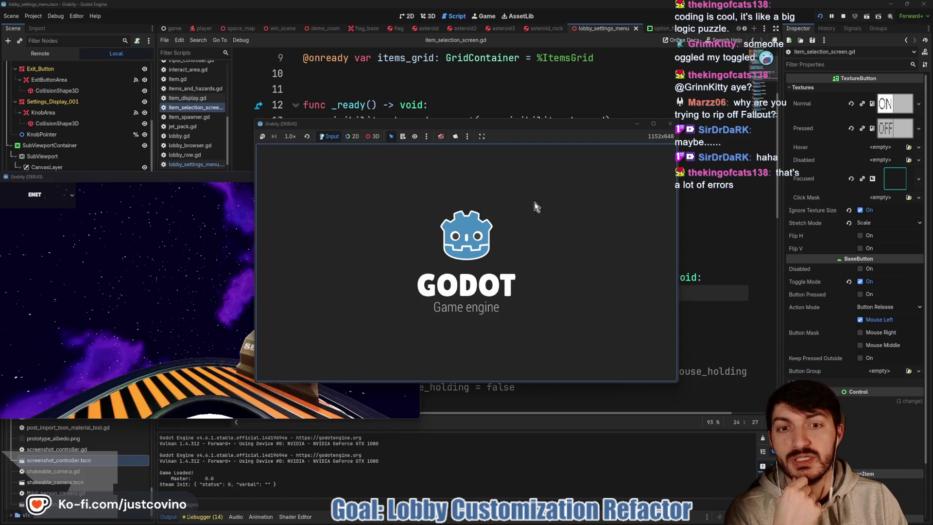
# Step: Host a lobby, open Customize → customize items, and toggle the gun item tile off
pyautogui.click(369, 211)
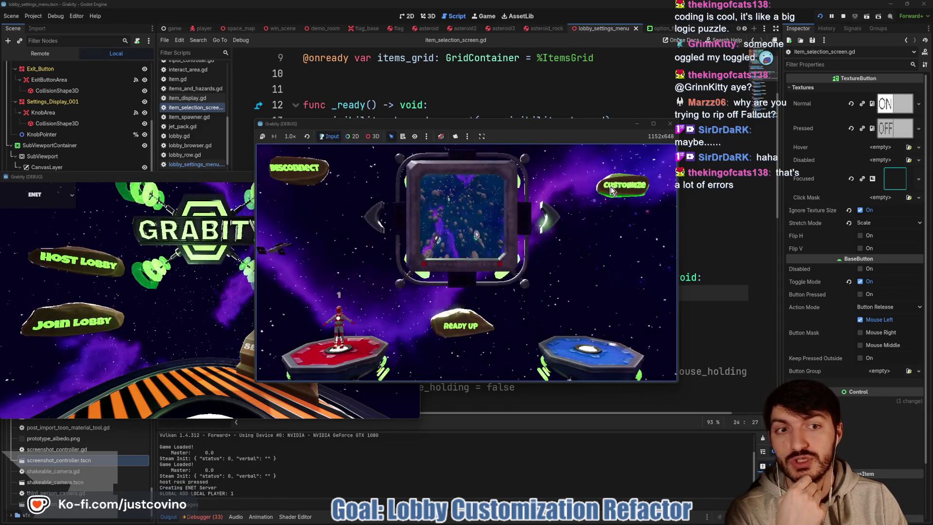
pyautogui.click(615, 180)
pyautogui.press('Down')
pyautogui.press('Down')
pyautogui.press('Down')
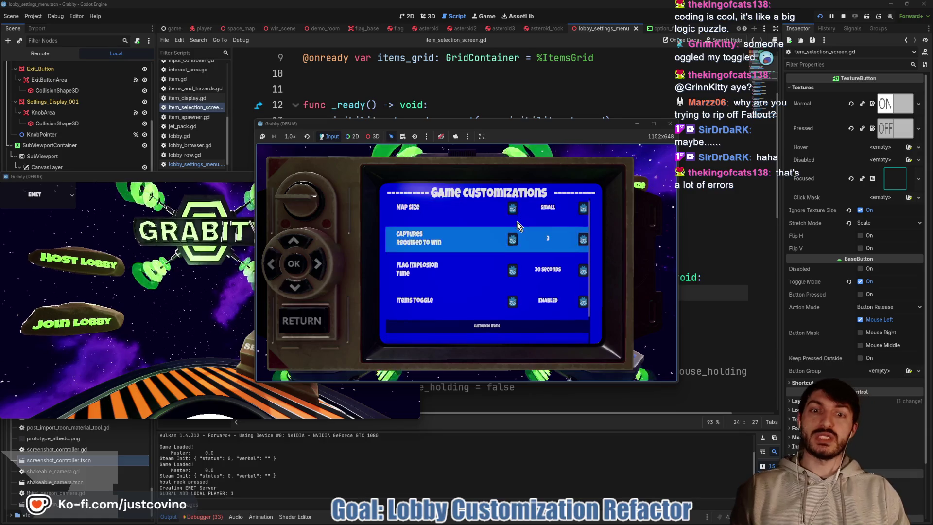
pyautogui.press('Return')
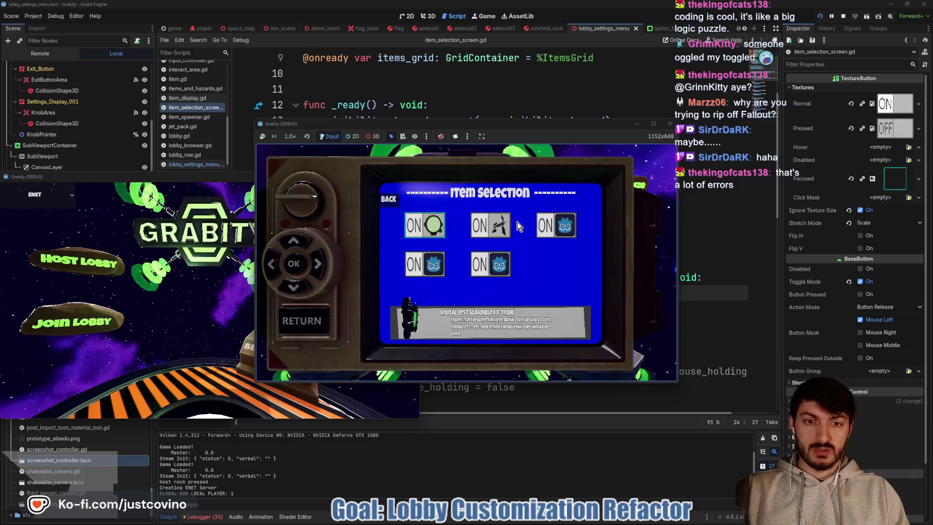
pyautogui.press('Left')
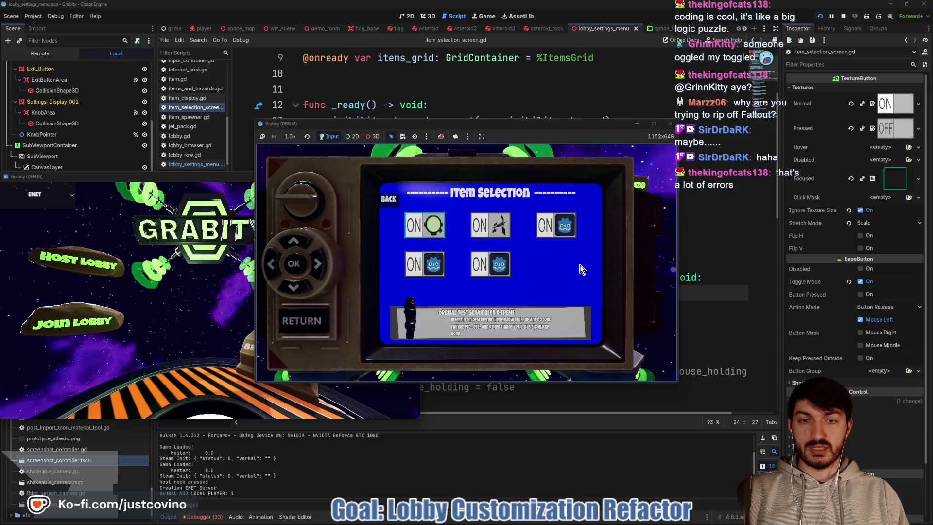
pyautogui.press('Right')
pyautogui.press('Return')
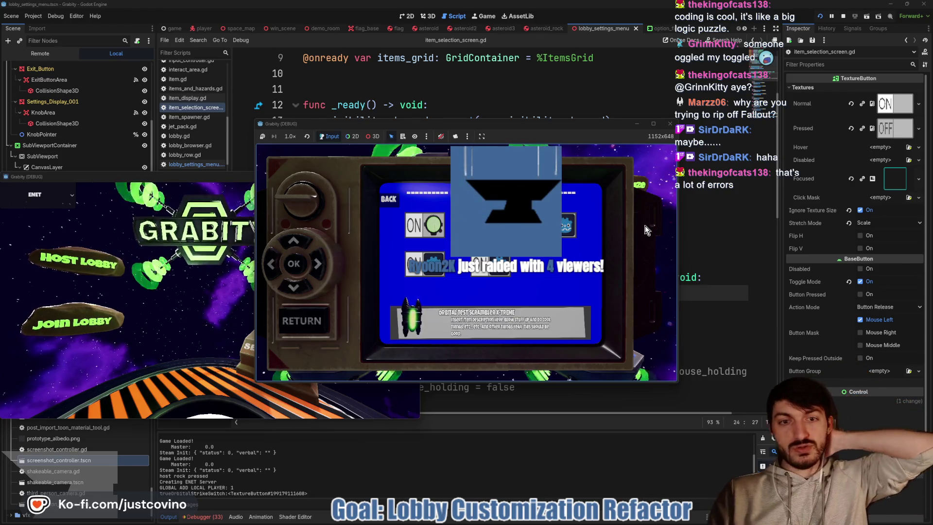
# Step: Toggle item tiles in both grid rows on and off, checking the Output prints
pyautogui.press('Return')
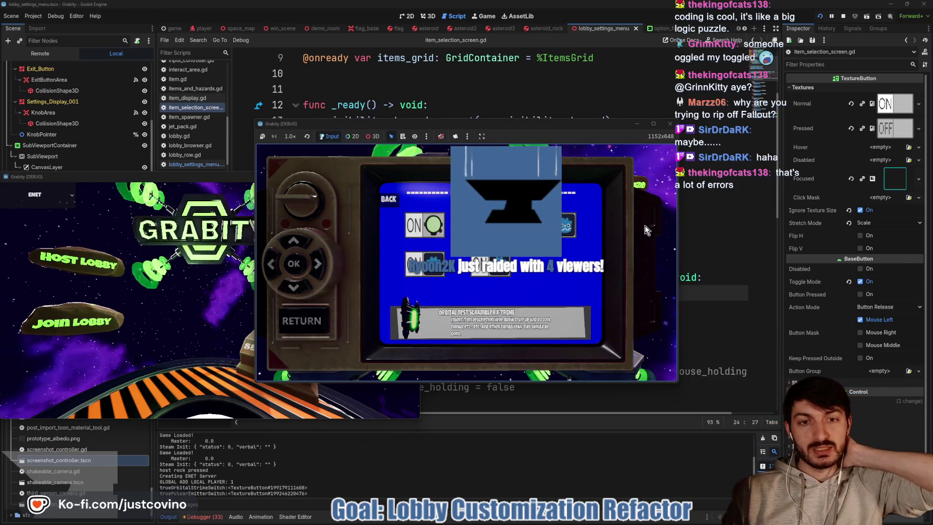
pyautogui.press('Return')
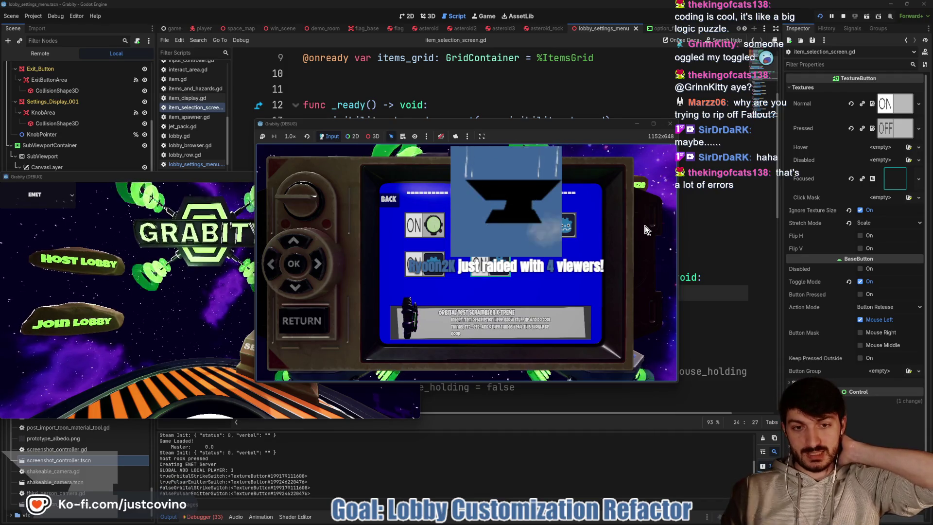
pyautogui.press('Down')
pyautogui.press('Return')
pyautogui.press('Return')
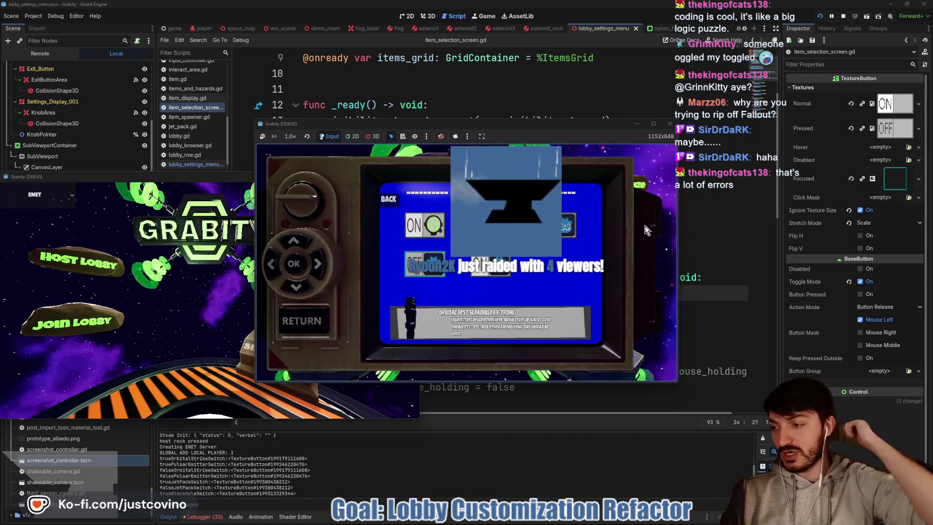
pyautogui.press('Return')
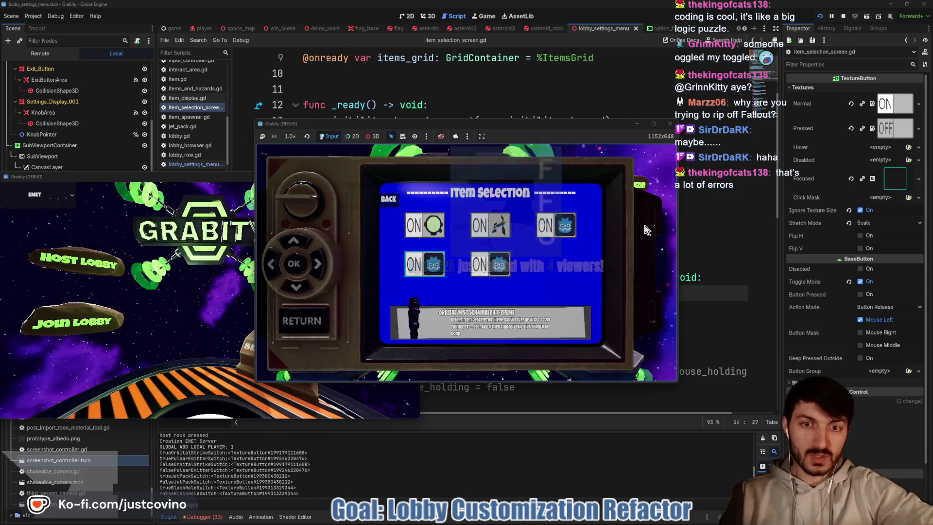
pyautogui.press('Right')
pyautogui.press('Return')
pyautogui.press('Up')
pyautogui.press('Return')
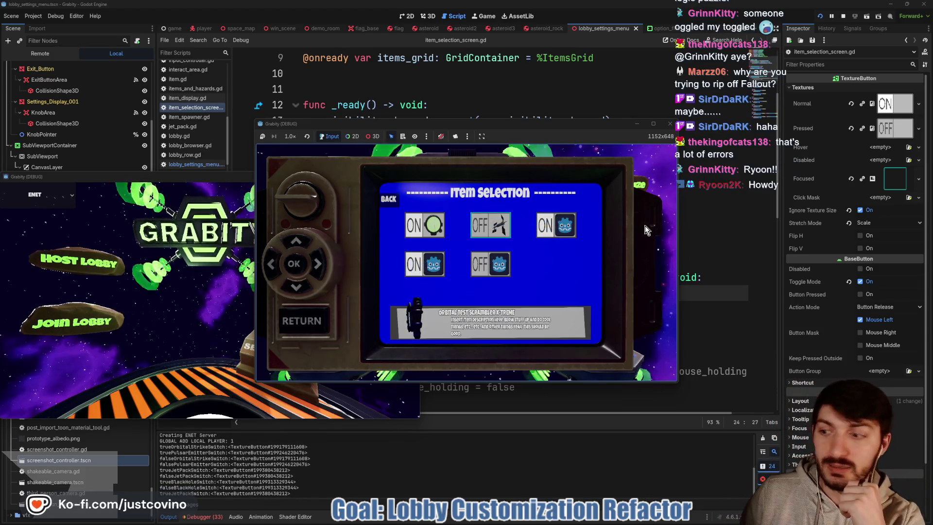
pyautogui.press('Return')
pyautogui.press('Left')
pyautogui.press('Return')
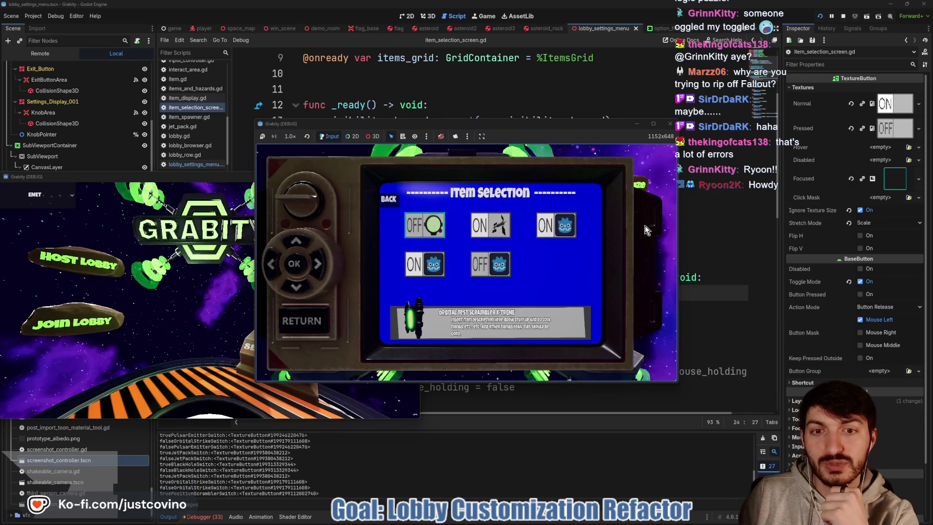
pyautogui.press('Return')
pyautogui.press('Right')
pyautogui.press('Right')
pyautogui.press('Left')
pyautogui.press('Down')
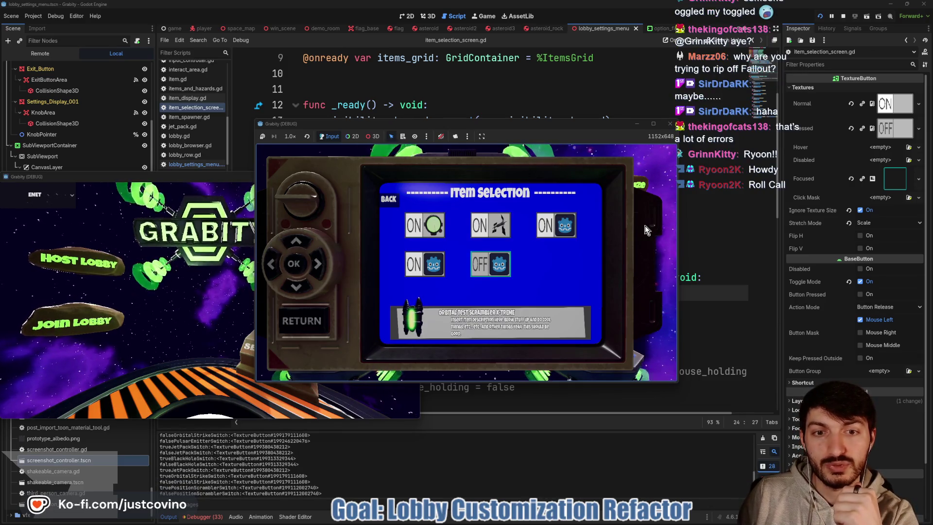
pyautogui.press('Left')
pyautogui.press('Up')
pyautogui.press('Return')
pyautogui.press('Return')
pyautogui.press('Right')
pyautogui.press('Return')
pyautogui.press('Return')
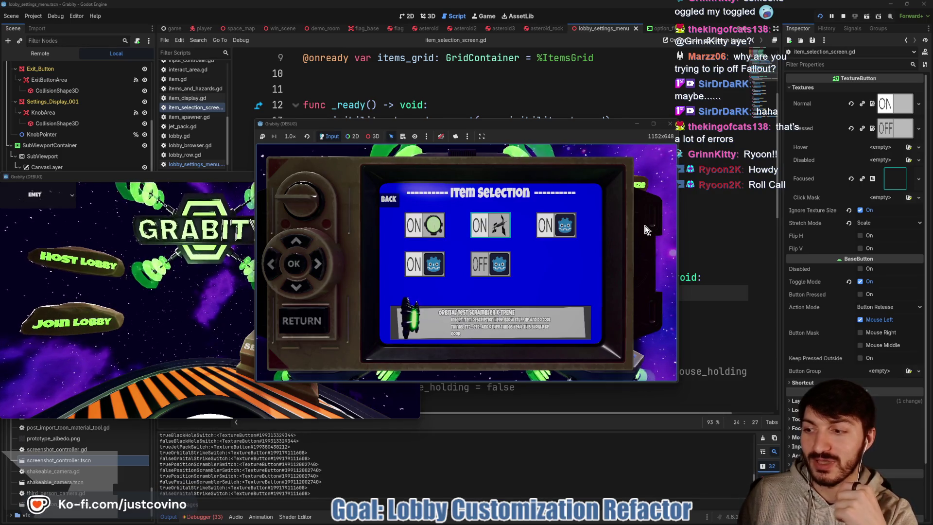
pyautogui.press('Down')
pyautogui.press('Return')
pyautogui.press('Return')
pyautogui.press('Up')
pyautogui.press('Return')
pyautogui.press('Return')
pyautogui.press('Right')
pyautogui.press('Return')
pyautogui.press('Return')
pyautogui.press('Left')
pyautogui.press('Left')
# Step: Cycle around the grid again, toggling the bottom-left, bottom-middle, top-middle and top-left items
pyautogui.press('Down')
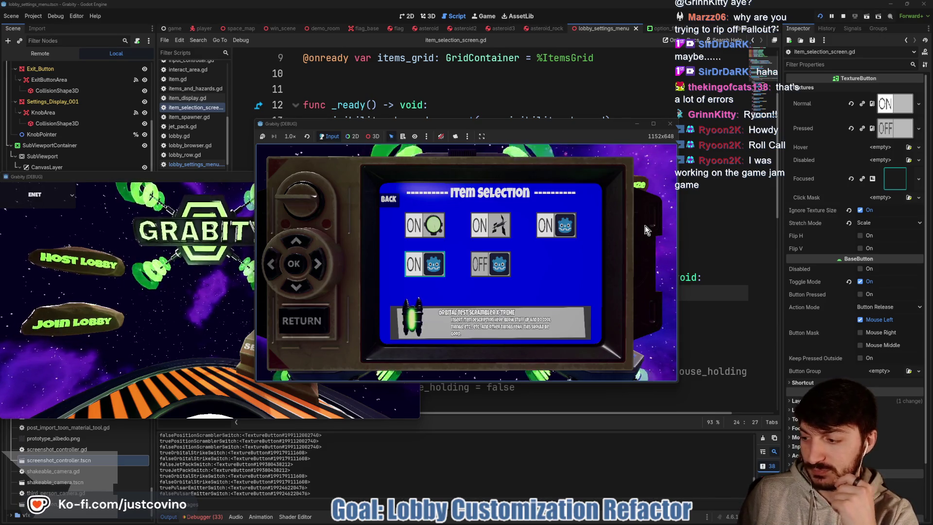
pyautogui.press('Right')
pyautogui.press('Up')
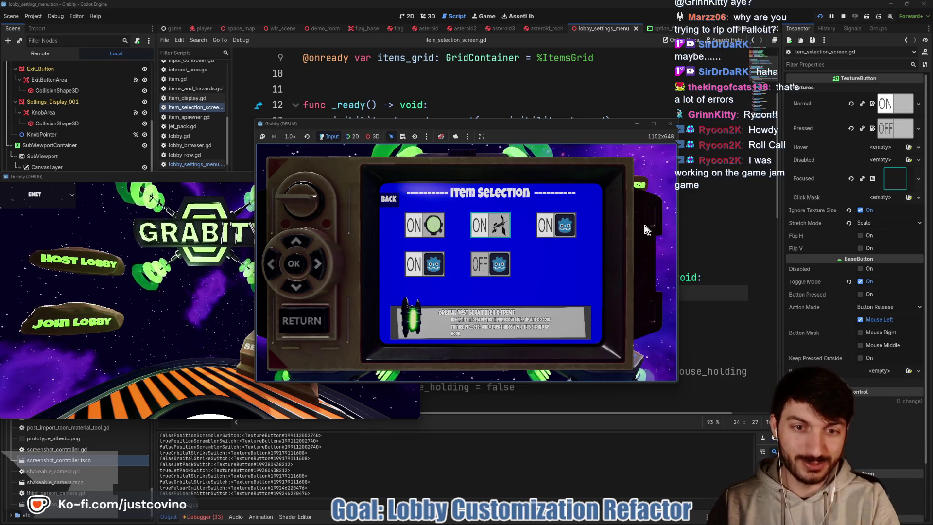
pyautogui.press('Left')
pyautogui.press('Down')
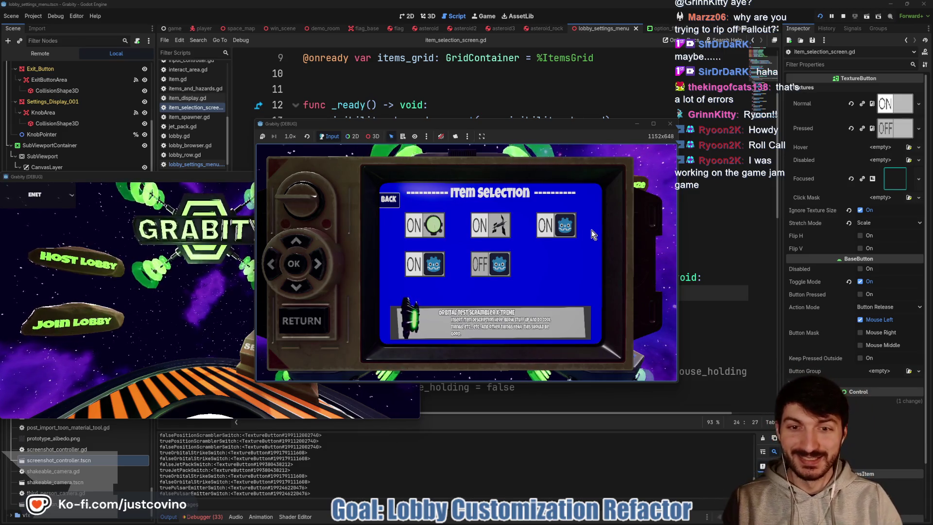
pyautogui.press('Return')
pyautogui.press('Right')
pyautogui.press('Return')
pyautogui.press('Up')
pyautogui.press('Return')
pyautogui.press('Left')
pyautogui.press('Return')
pyautogui.press('Down')
pyautogui.press('Return')
pyautogui.press('Right')
pyautogui.press('Up')
pyautogui.press('Return')
pyautogui.press('Right')
pyautogui.press('Return')
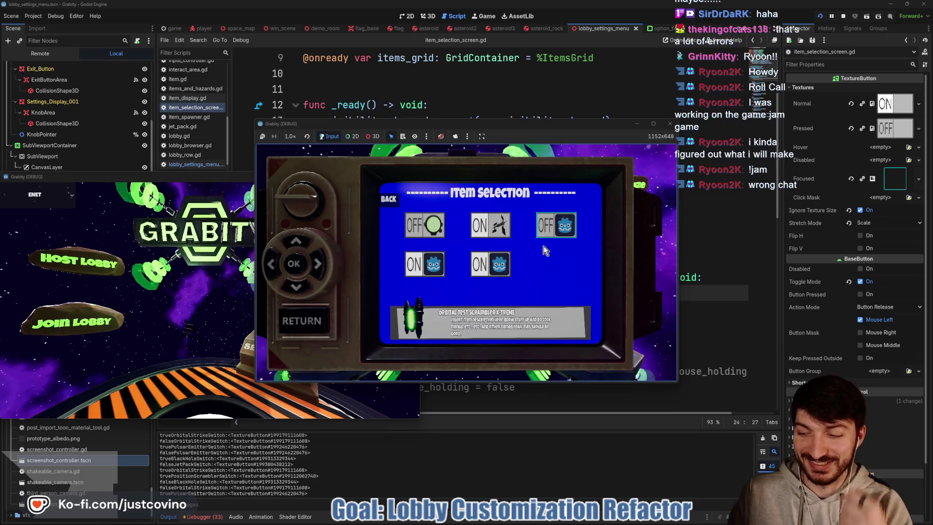
# Step: Turn the first three top-row items back on so all five tiles show ON
pyautogui.press('Left')
pyautogui.press('Up')
pyautogui.press('Down')
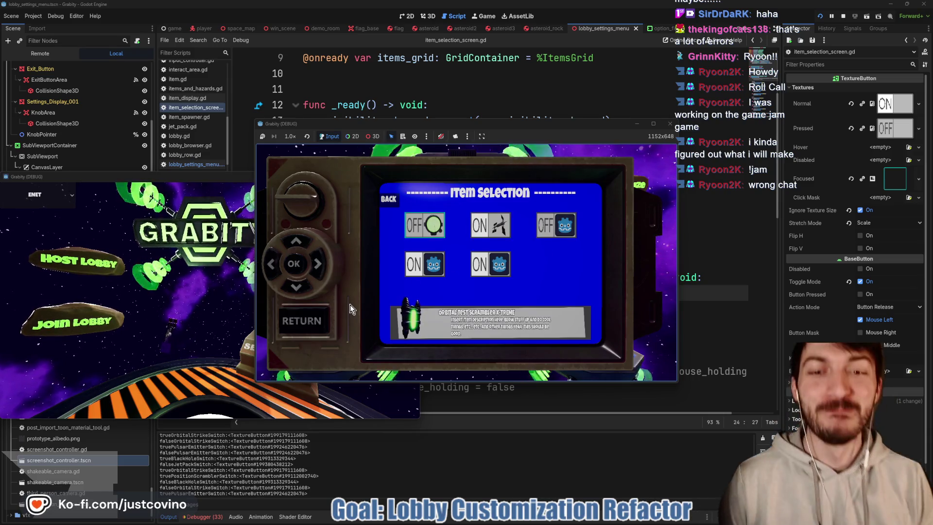
pyautogui.press('Right')
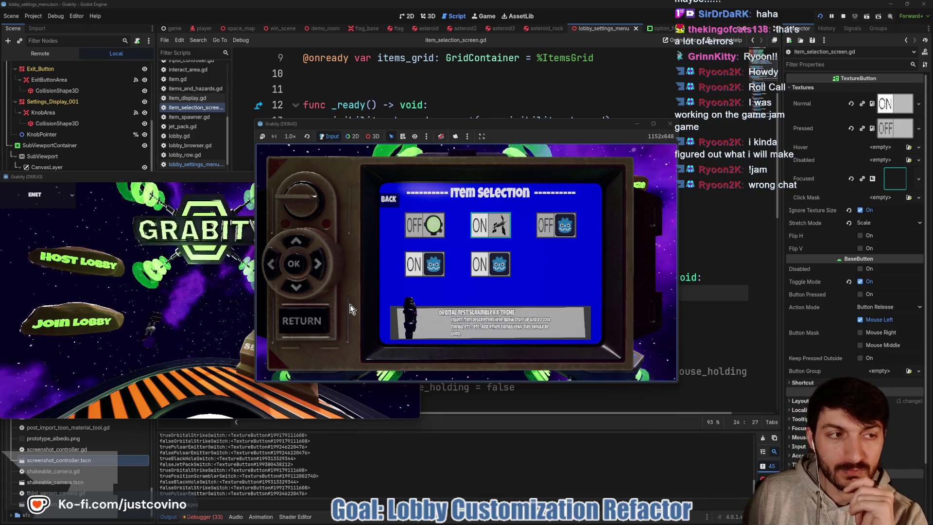
pyautogui.press('Left')
pyautogui.press('Right')
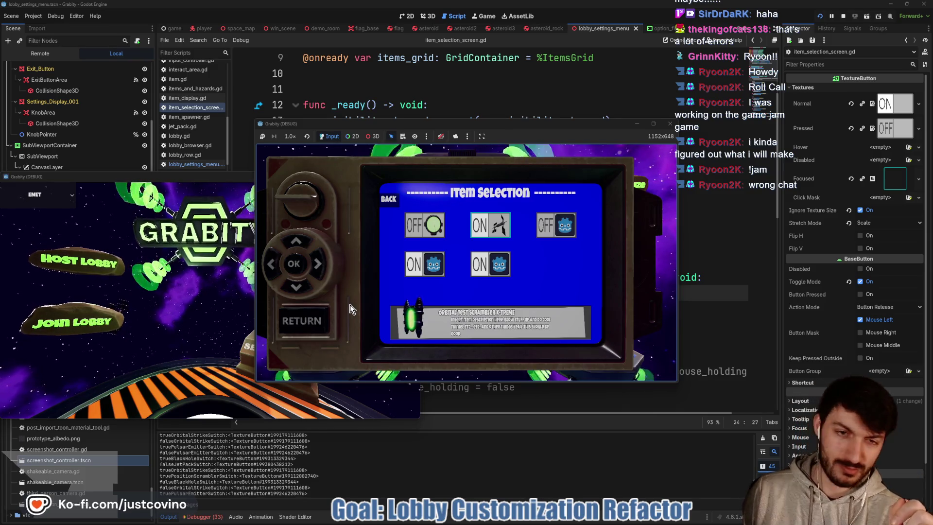
pyautogui.press('Left')
pyautogui.press('Return')
pyautogui.press('Right')
pyautogui.press('Return')
pyautogui.press('Return')
pyautogui.press('Right')
pyautogui.press('Return')
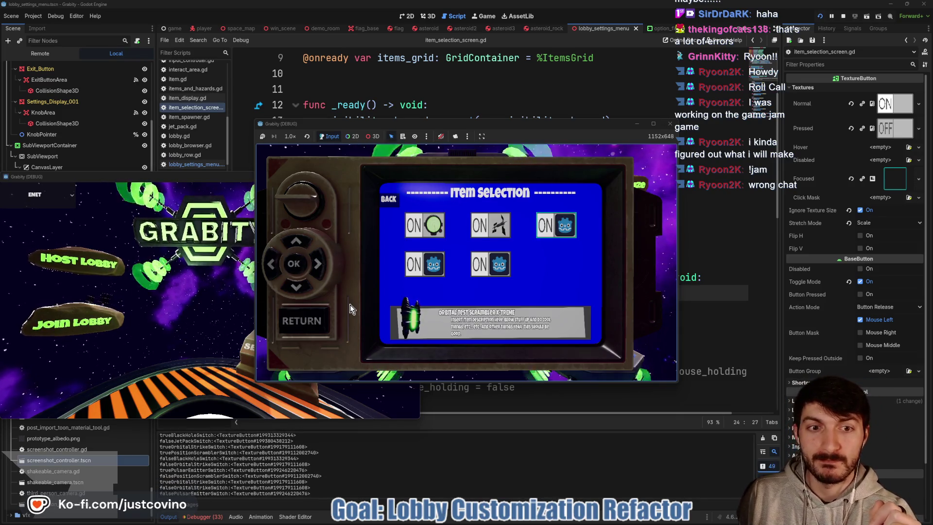
pyautogui.press('Return')
pyautogui.press('Left')
pyautogui.press('Down')
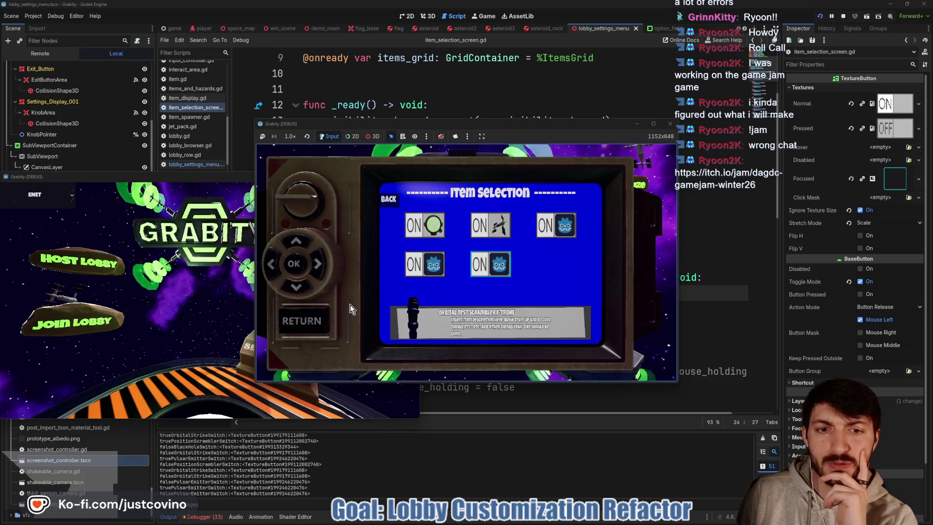
pyautogui.press('Up')
pyautogui.press('Right')
pyautogui.press('Right')
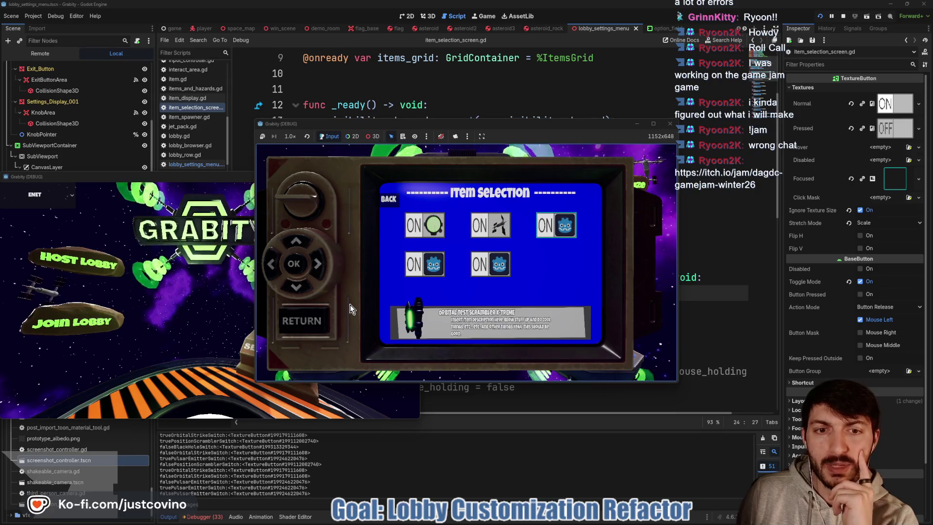
pyautogui.press('Left')
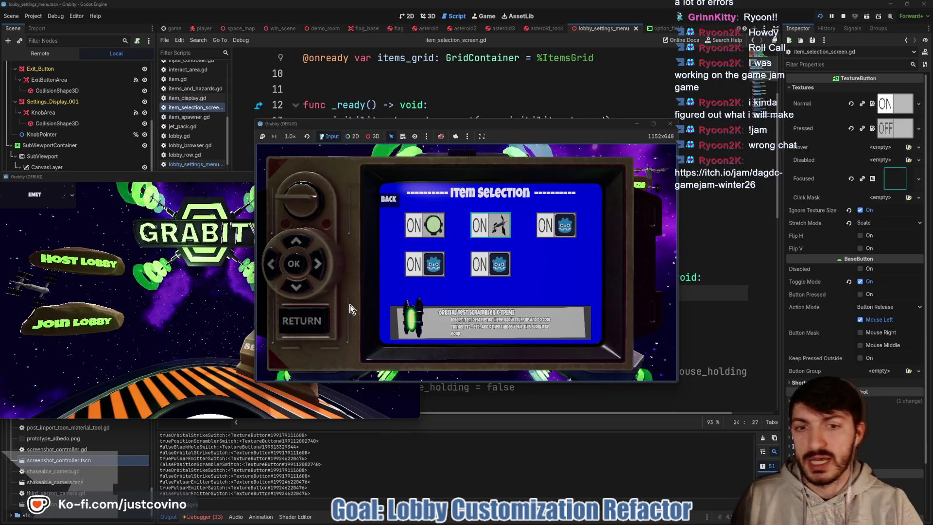
pyautogui.moveTo(388, 366)
pyautogui.mouseDown()
pyautogui.moveTo(595, 281)
pyautogui.moveTo(442, 295)
pyautogui.mouseUp()
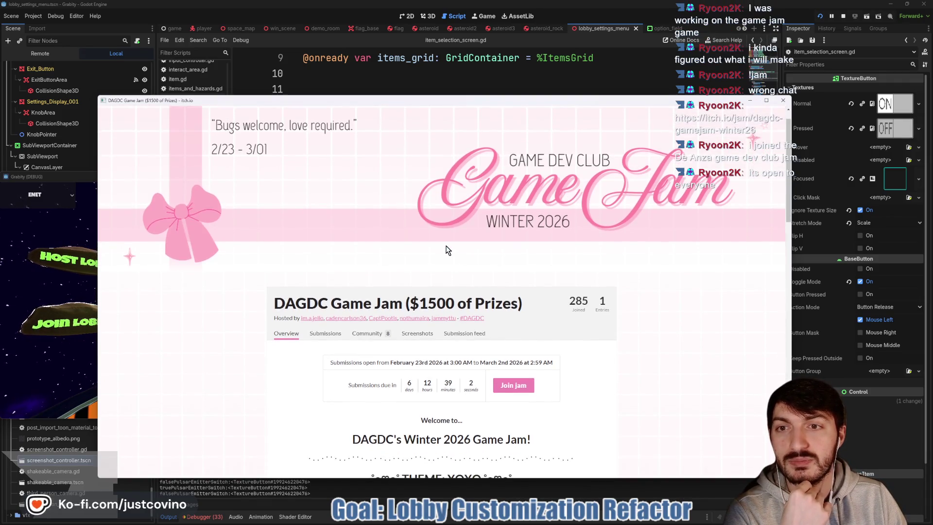
pyautogui.scroll(-5, 364, 188)
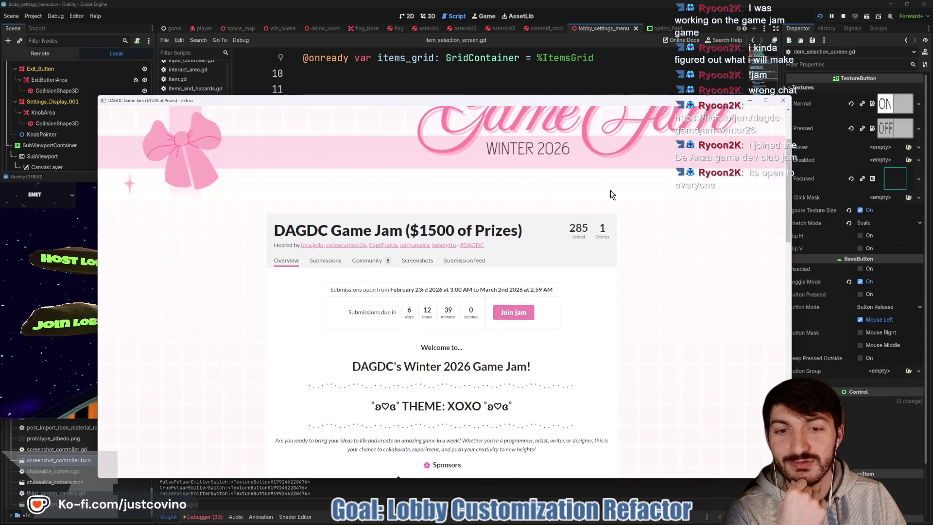
pyautogui.scroll(-3, 651, 204)
pyautogui.scroll(1, 638, 205)
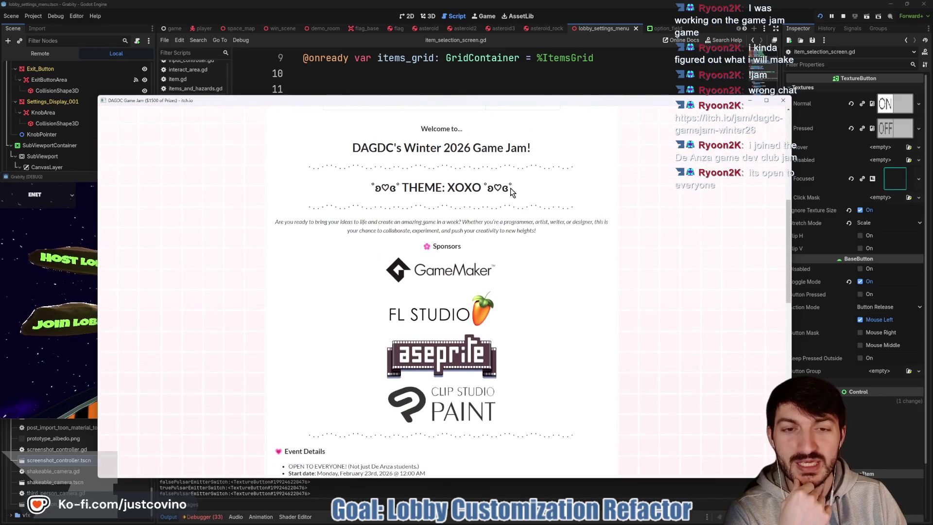
pyautogui.scroll(-4, 607, 197)
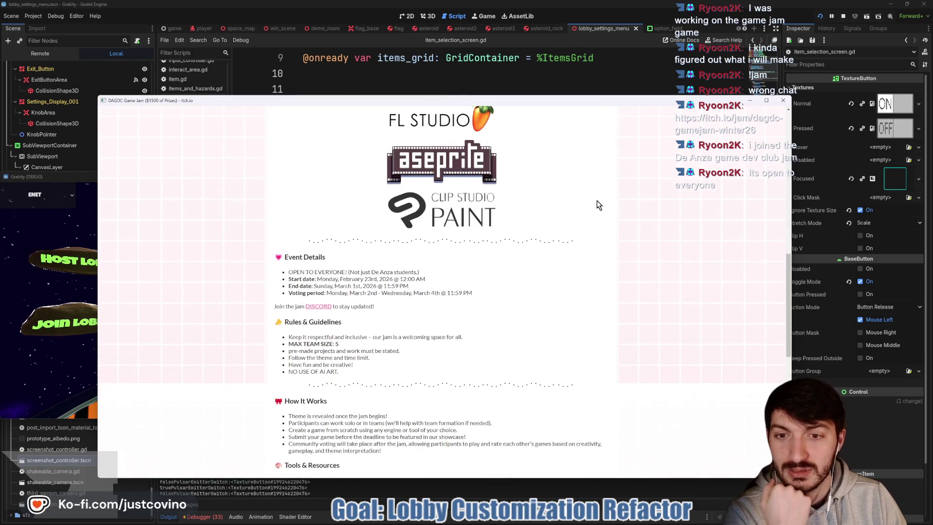
pyautogui.scroll(-2, 598, 204)
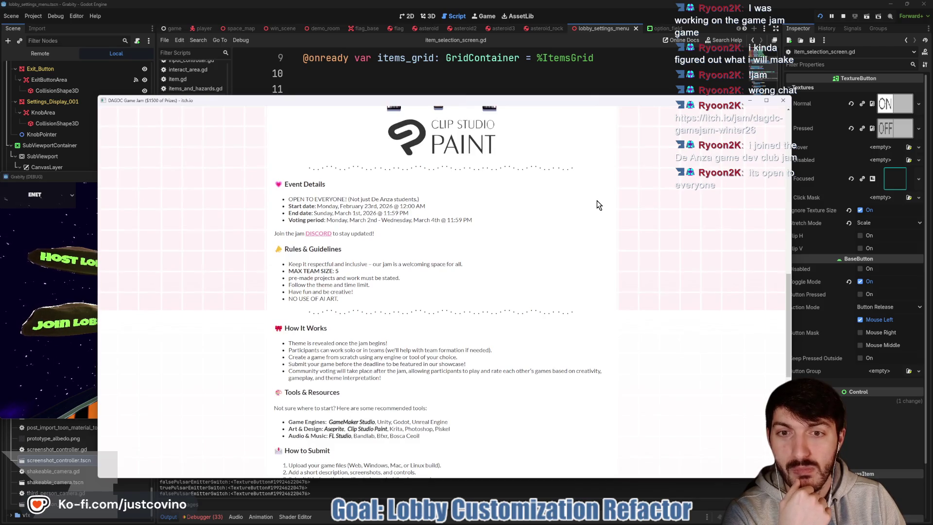
pyautogui.scroll(-2, 597, 201)
pyautogui.scroll(-2, 596, 201)
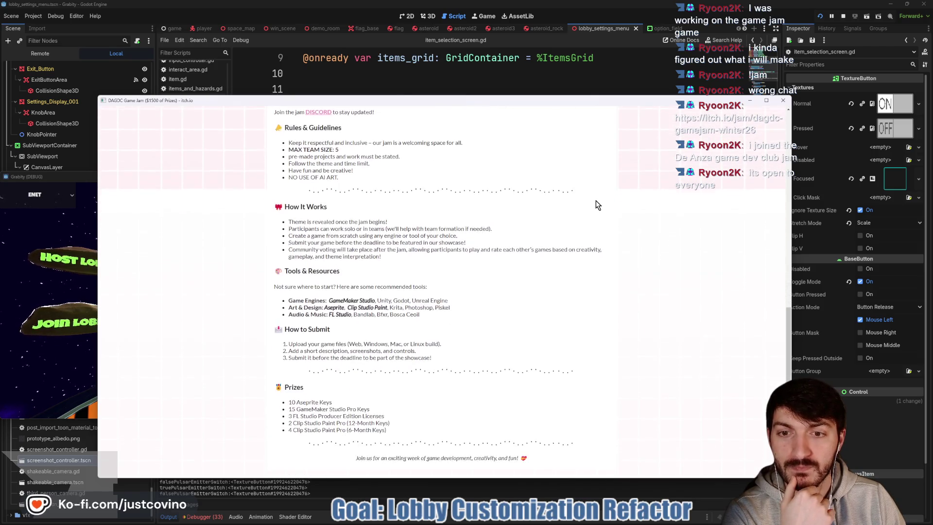
pyautogui.scroll(-4, 438, 217)
pyautogui.scroll(9, 482, 238)
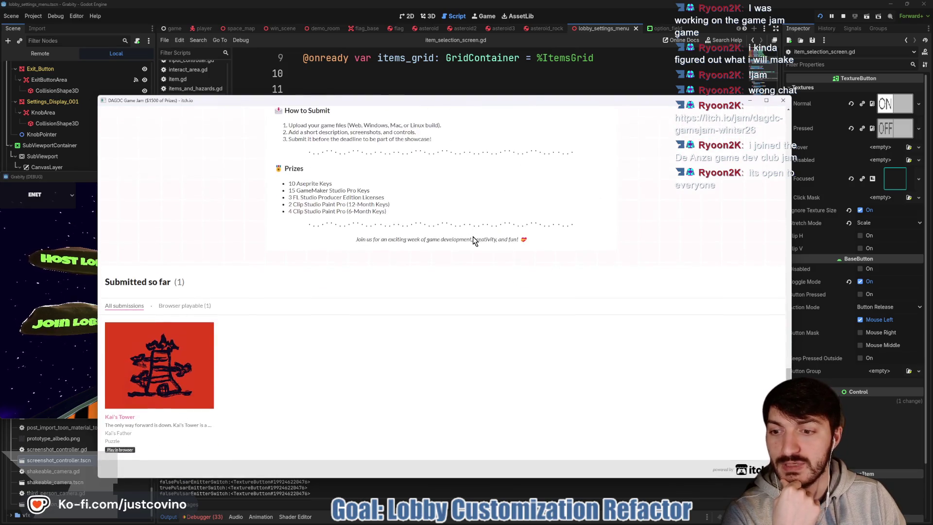
pyautogui.scroll(2, 494, 265)
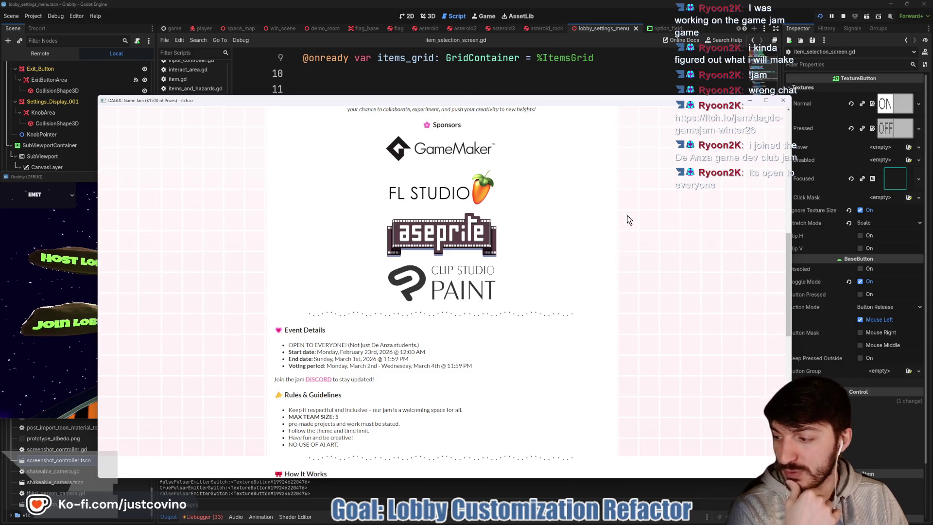
pyautogui.click(783, 101)
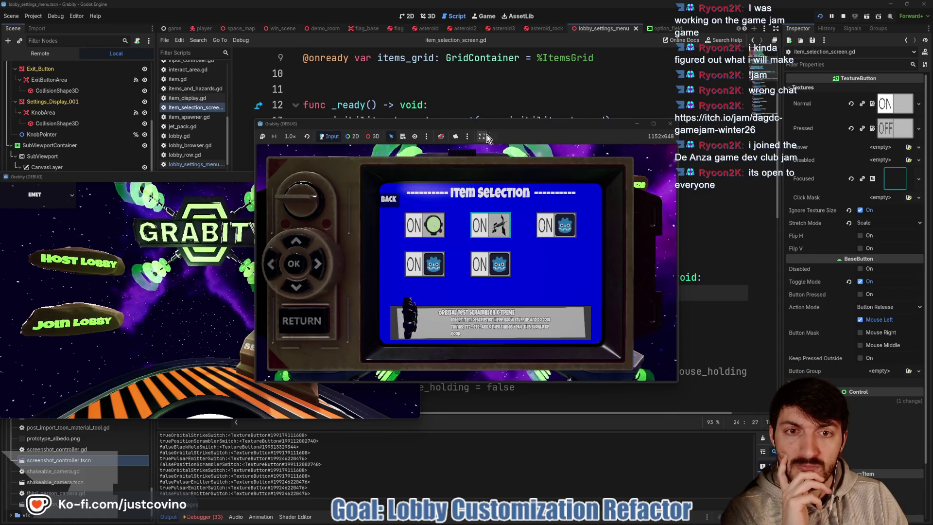
# Step: Toggle the first item tile off and back on, then stop the running game
pyautogui.moveTo(500, 122); pyautogui.dragTo(503, 115)
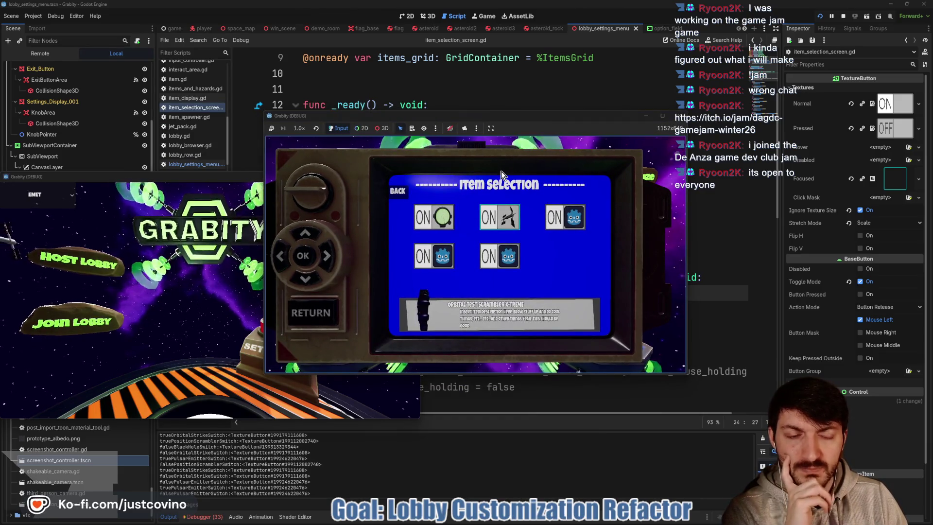
pyautogui.press('Left')
pyautogui.press('Return')
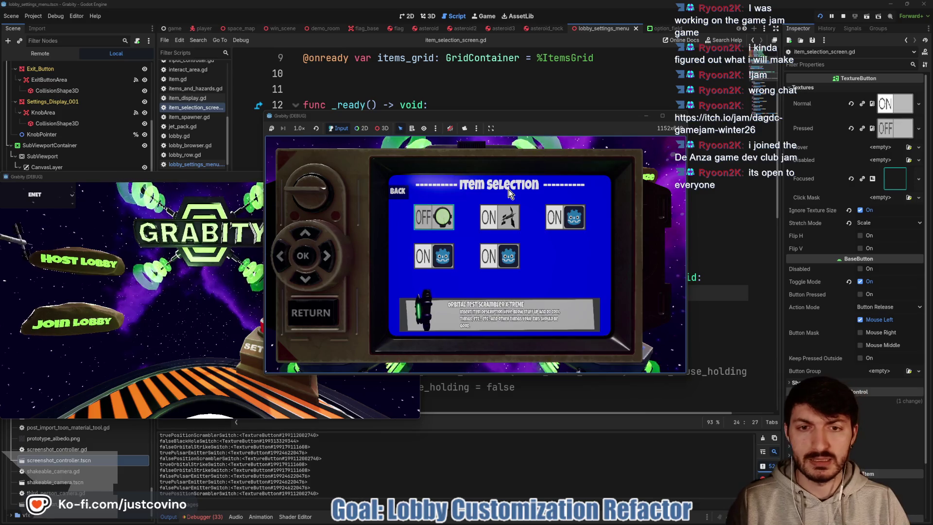
pyautogui.press('Return')
pyautogui.press('Down')
pyautogui.press('Right')
pyautogui.press('Left')
pyautogui.press('Up')
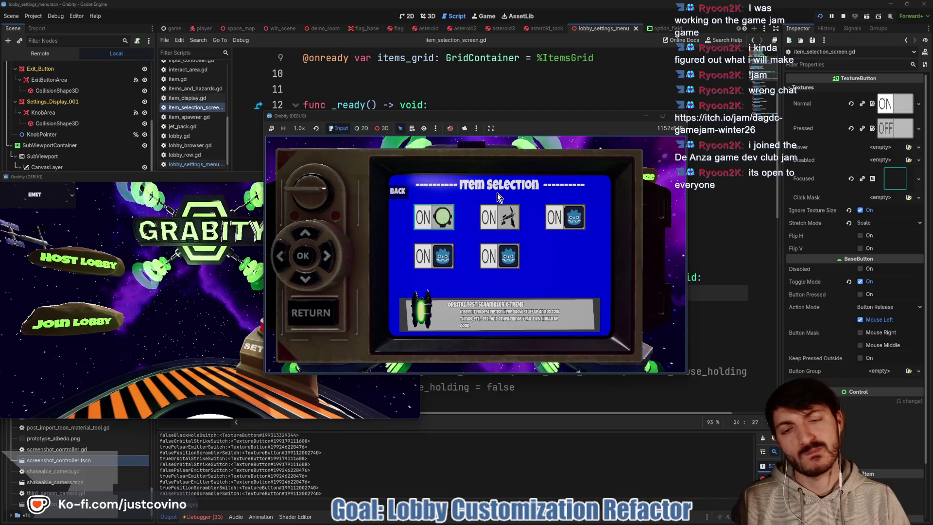
pyautogui.press('Right')
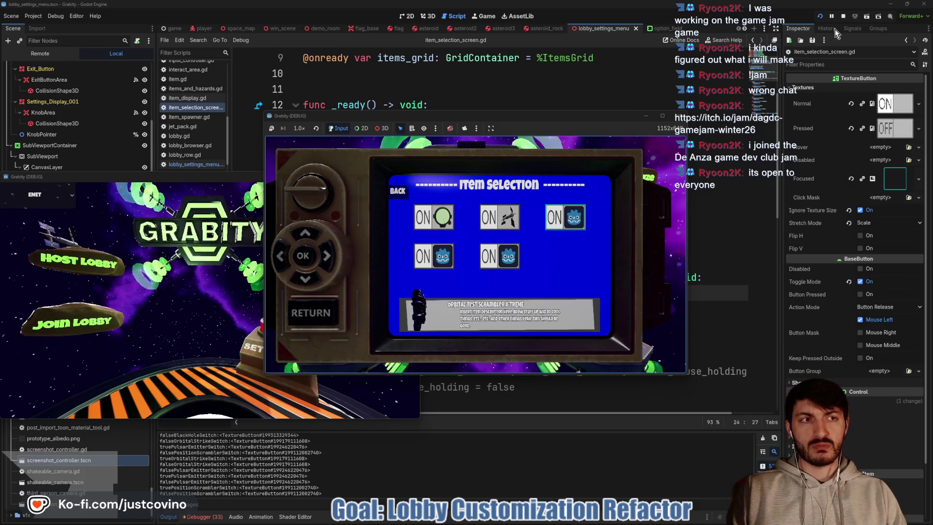
pyautogui.click(843, 16)
# Step: Return to item_selection_screen.gd and open the Focused gradient texture for editing
pyautogui.click(539, 244)
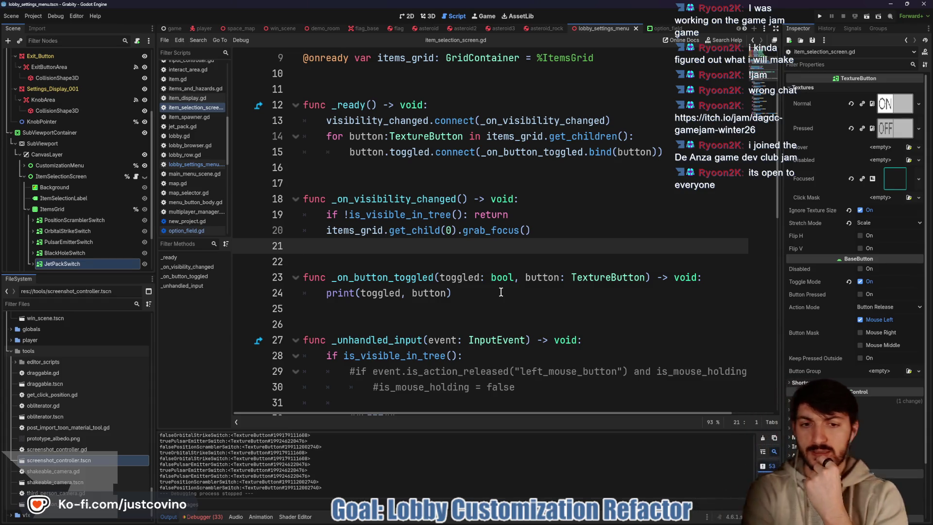
pyautogui.scroll(-5, 501, 291)
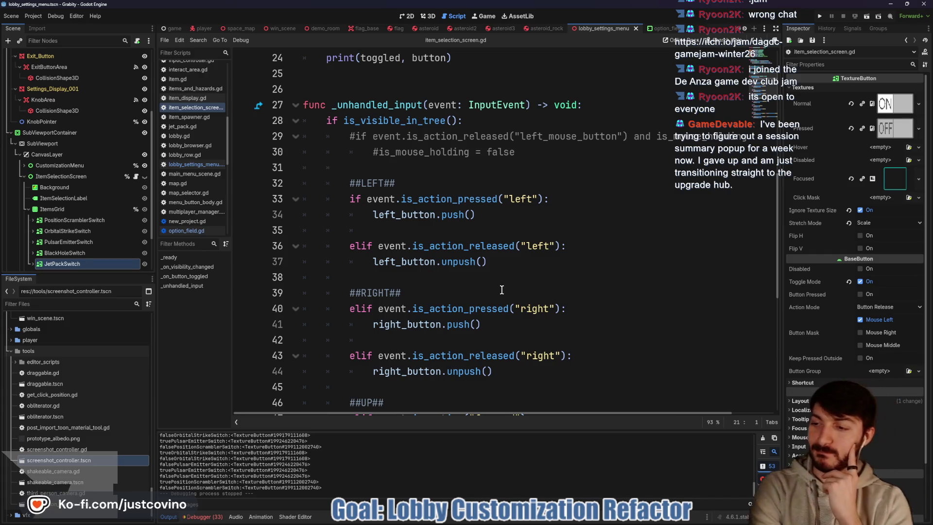
pyautogui.click(887, 187)
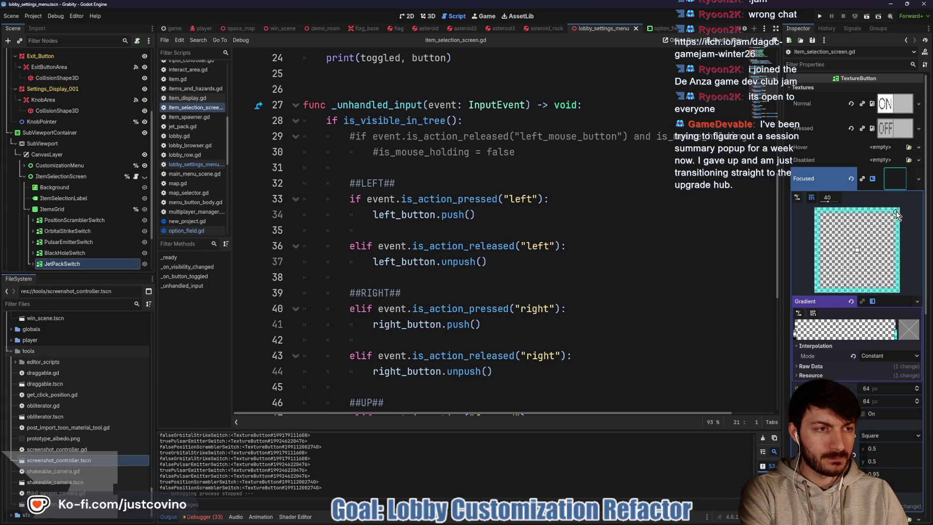
# Step: Raise the alpha of the Focused gradient's cyan stop and save the scene
pyautogui.click(896, 211)
pyautogui.click(896, 333)
pyautogui.click(909, 336)
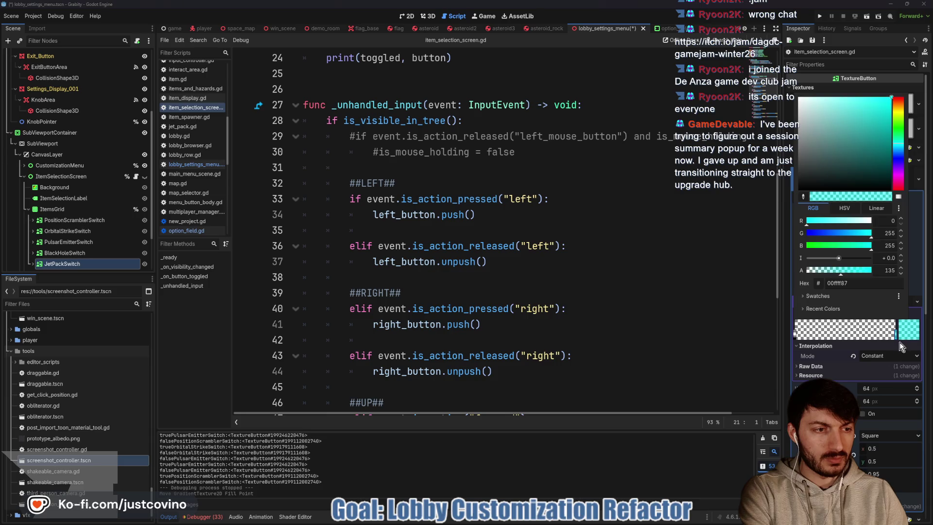
pyautogui.click(841, 271)
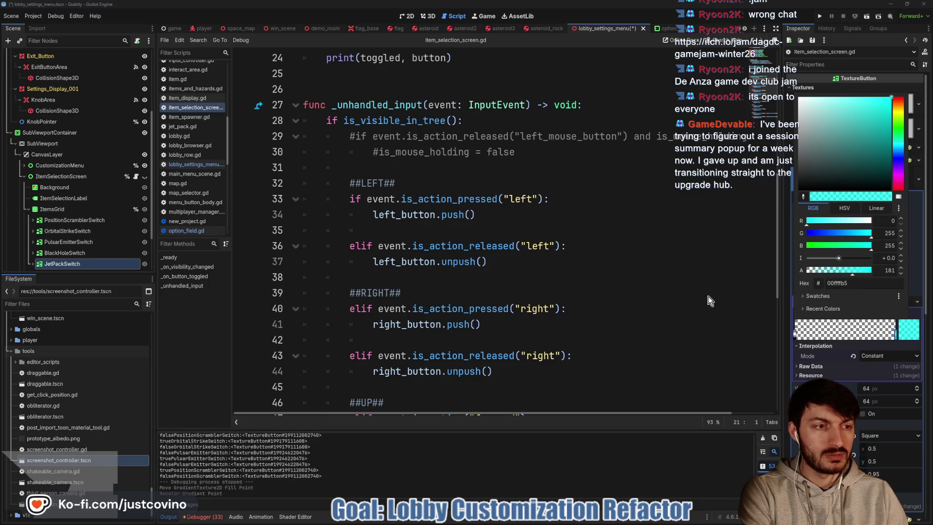
pyautogui.click(635, 277)
pyautogui.click(564, 287)
pyautogui.hotkey('ctrl', 's')
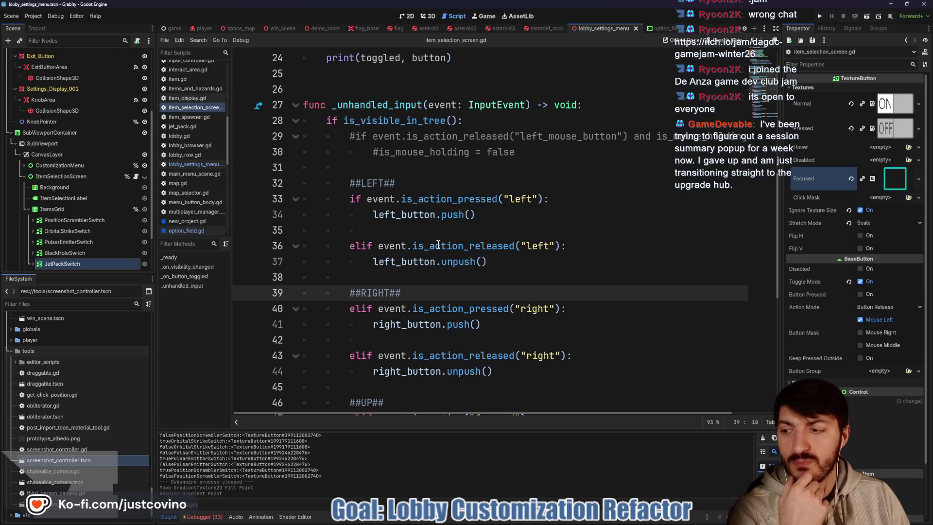
pyautogui.moveTo(435, 247)
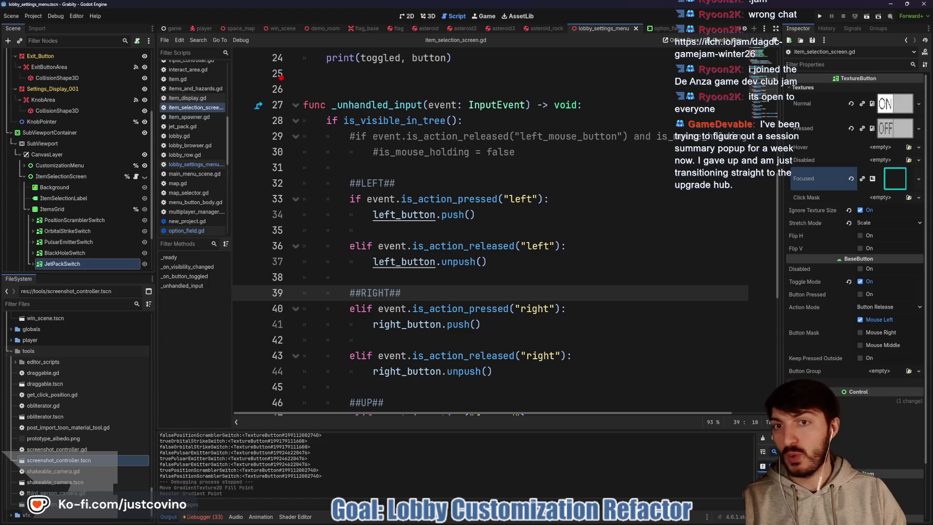
pyautogui.moveTo(93, 153); pyautogui.dragTo(219, 154)
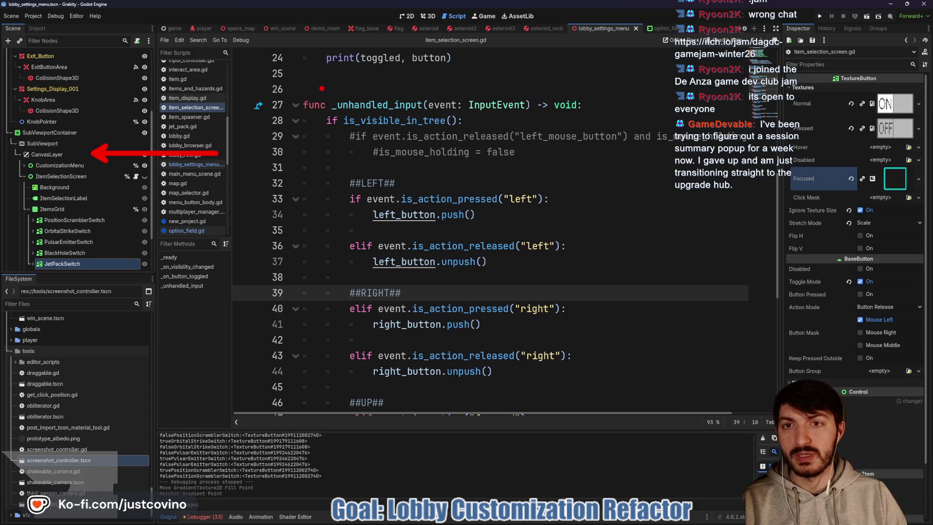
pyautogui.moveTo(250, 69)
pyautogui.mouseDown()
pyautogui.moveTo(786, 398)
pyautogui.moveTo(759, 399)
pyautogui.mouseUp()
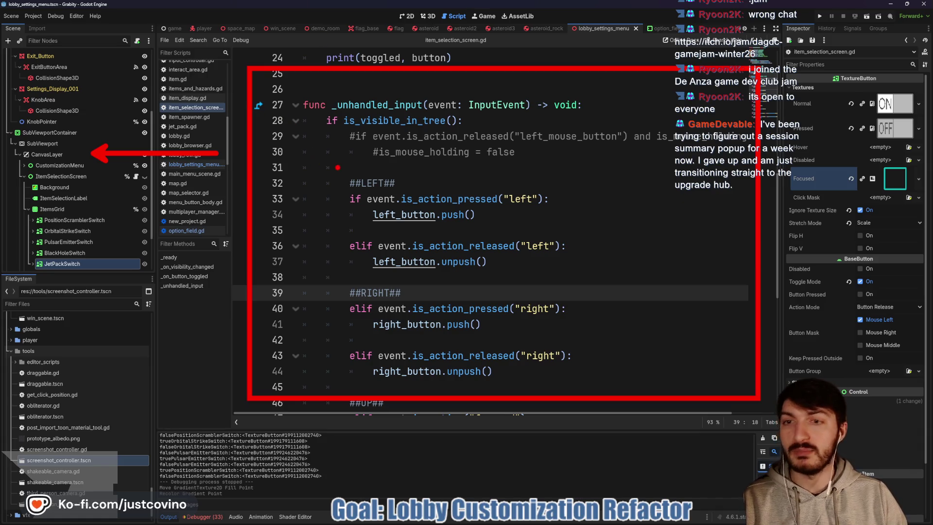
pyautogui.moveTo(298, 142); pyautogui.dragTo(298, 158)
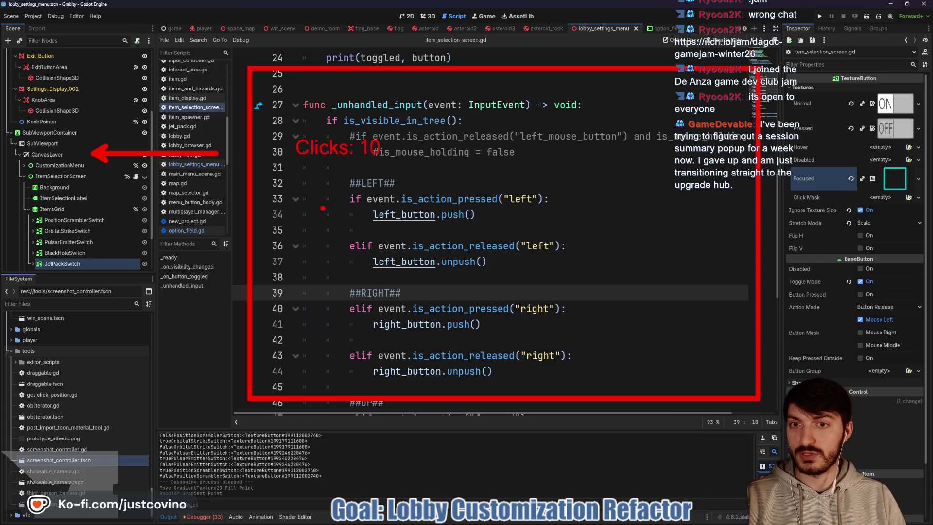
pyautogui.write('cks_label.')
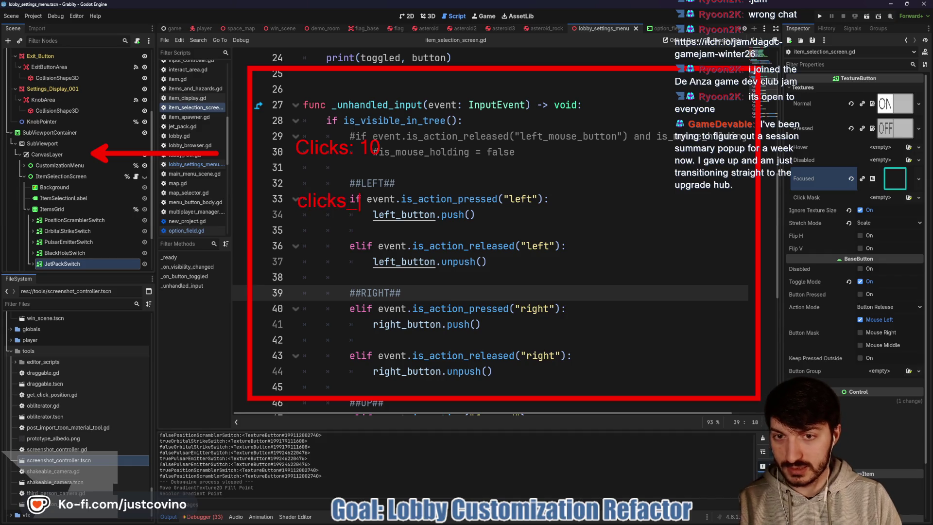
pyautogui.write('text = ')
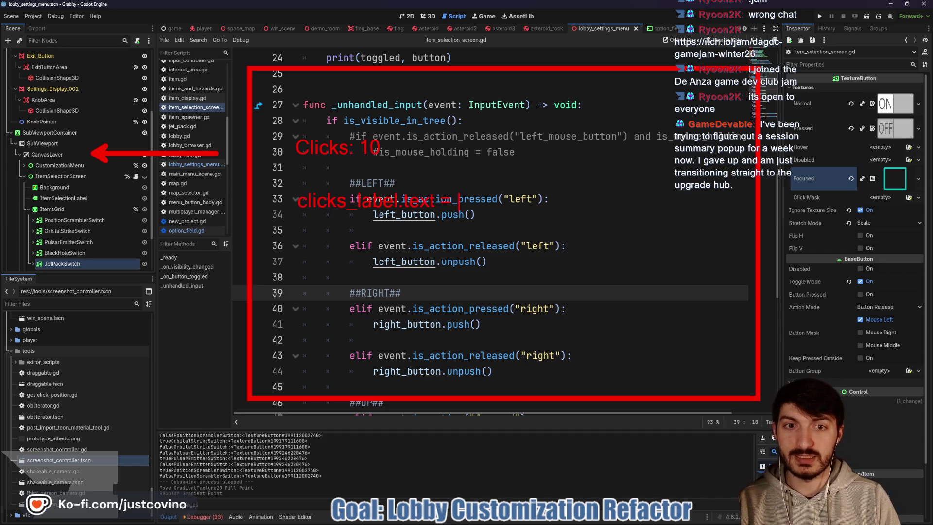
pyautogui.write('summary_di')
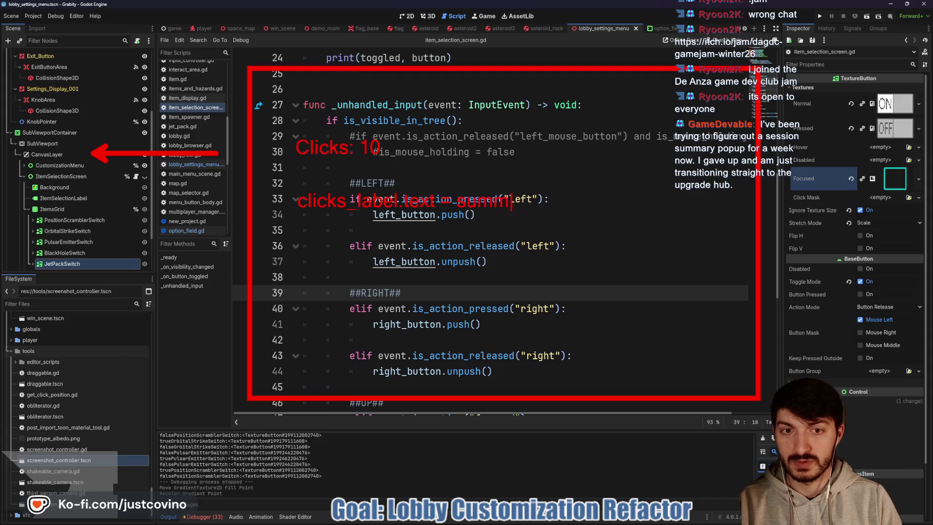
pyautogui.write('ctionary[')
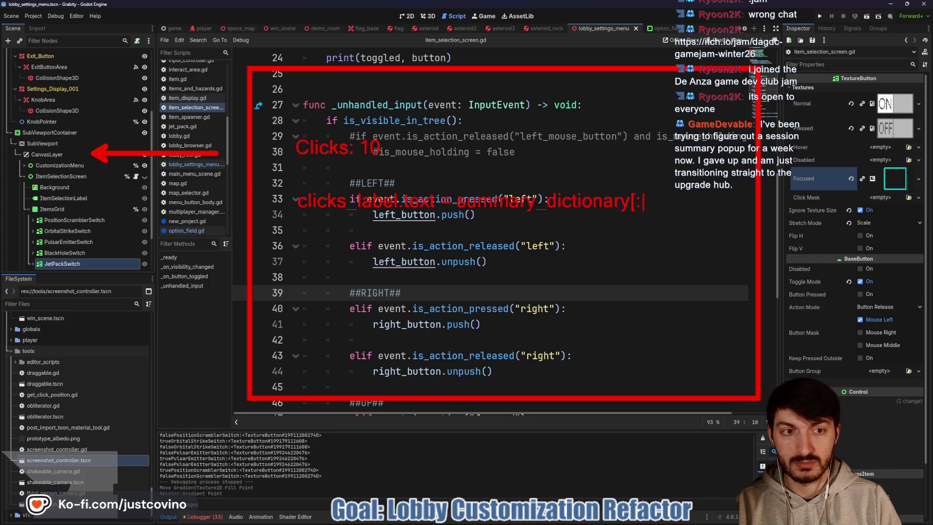
pyautogui.write('"clicks')
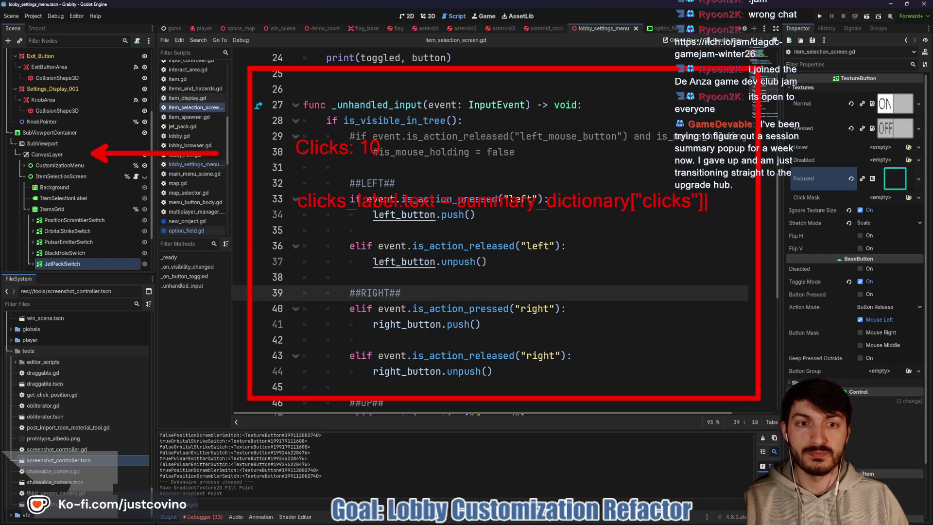
pyautogui.moveTo(331, 178)
pyautogui.mouseDown()
pyautogui.moveTo(258, 184)
pyautogui.moveTo(709, 267)
pyautogui.moveTo(306, 188)
pyautogui.mouseUp()
pyautogui.moveTo(290, 149); pyautogui.dragTo(229, 117)
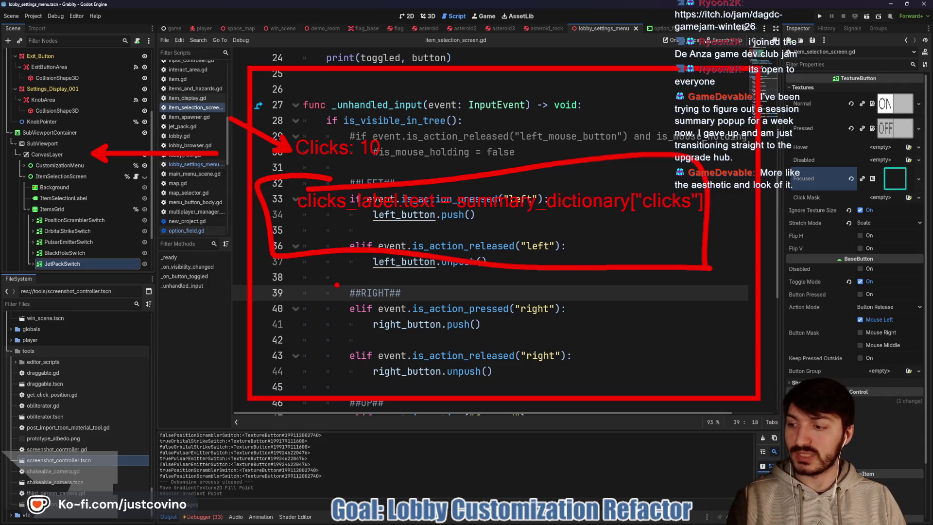
pyautogui.press('Escape')
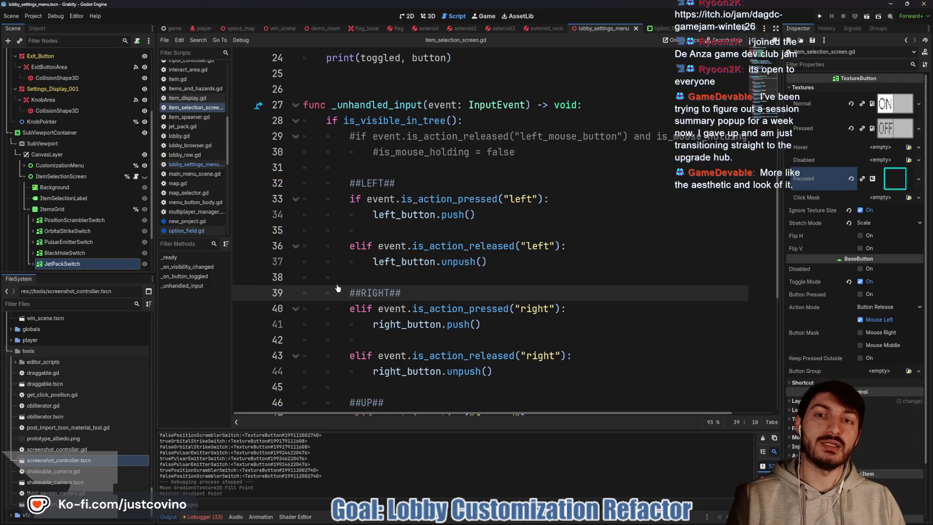
# Step: Scroll through item_selection_screen.gd, placing the caret near left_button.push() and _unhandled_input
pyautogui.click(483, 219)
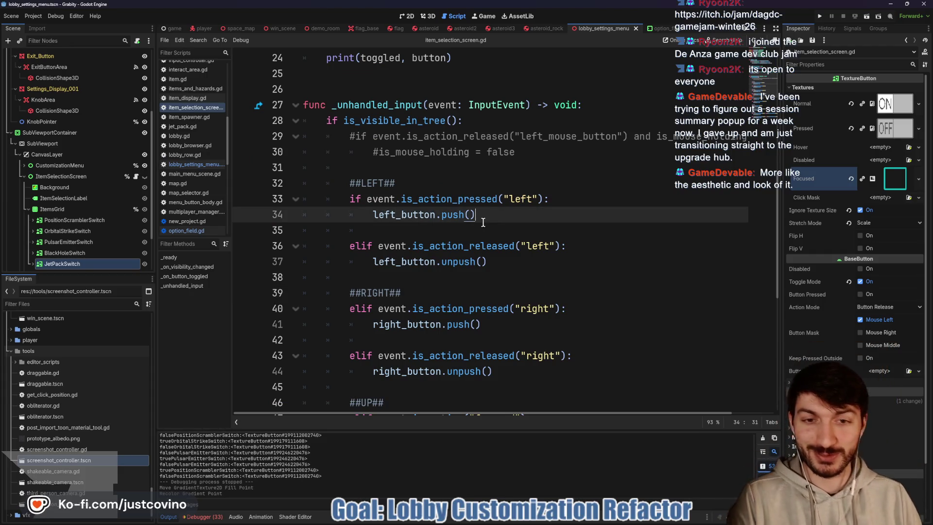
pyautogui.click(485, 231)
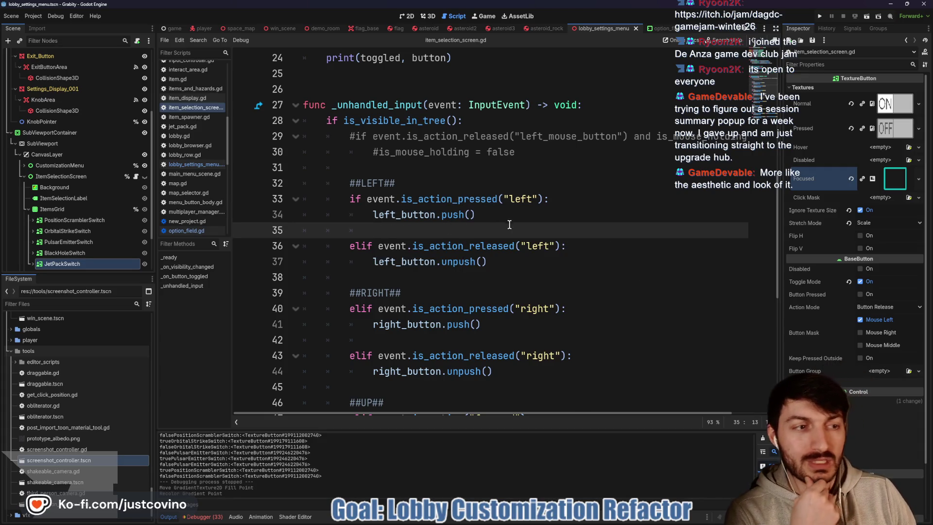
pyautogui.scroll(-2, 508, 241)
pyautogui.scroll(-3, 509, 241)
pyautogui.scroll(4, 502, 239)
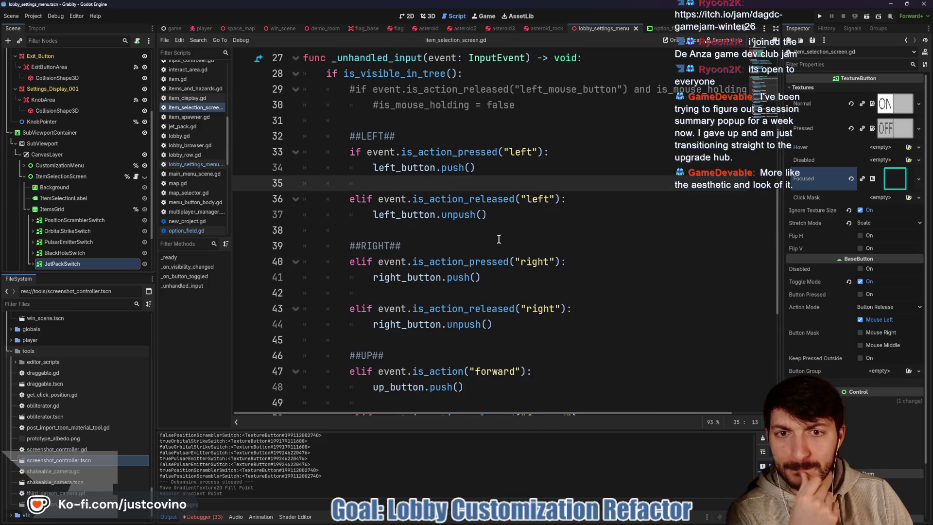
pyautogui.scroll(1, 498, 238)
pyautogui.scroll(2, 498, 238)
pyautogui.click(362, 180)
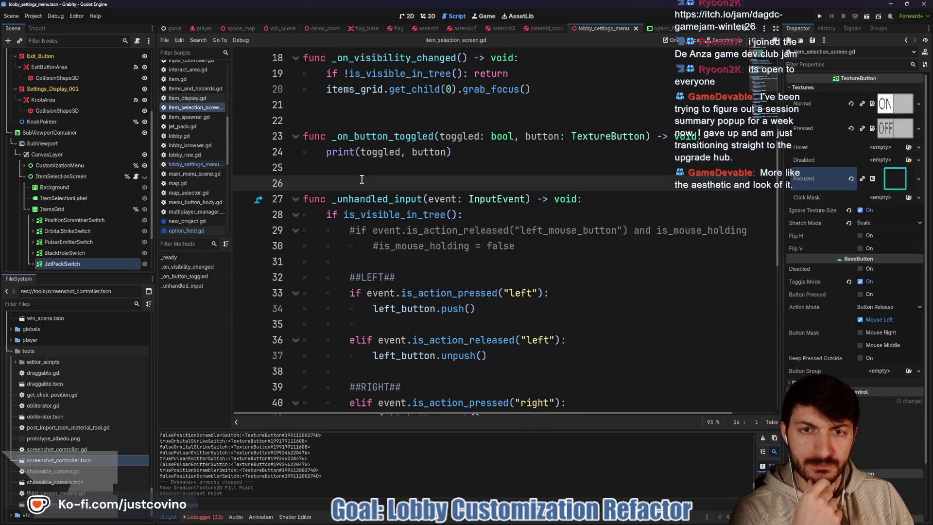
# Step: Insert blank lines below the _ready function, ahead of _on_visibility_changed
pyautogui.click(332, 111)
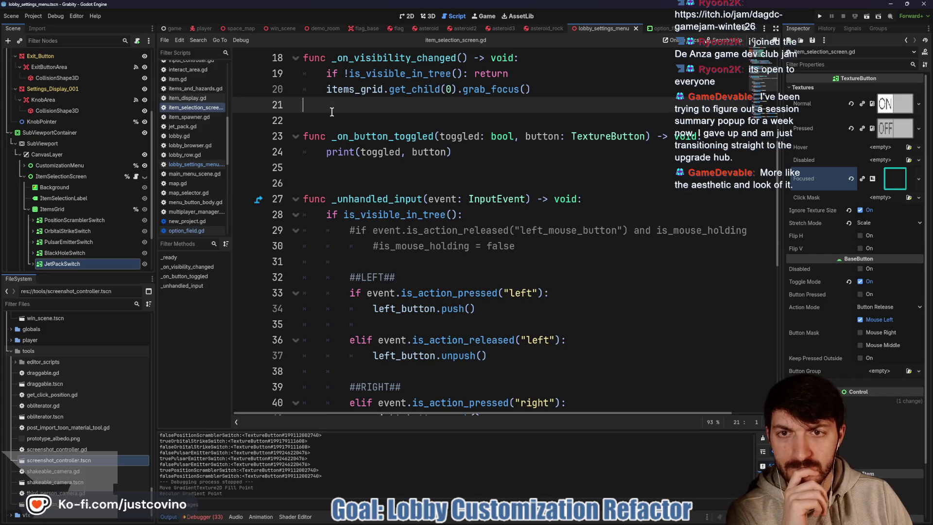
pyautogui.press('Return')
pyautogui.press('Return')
pyautogui.press('Return')
pyautogui.press('BackSpace')
pyautogui.press('BackSpace')
pyautogui.press('BackSpace')
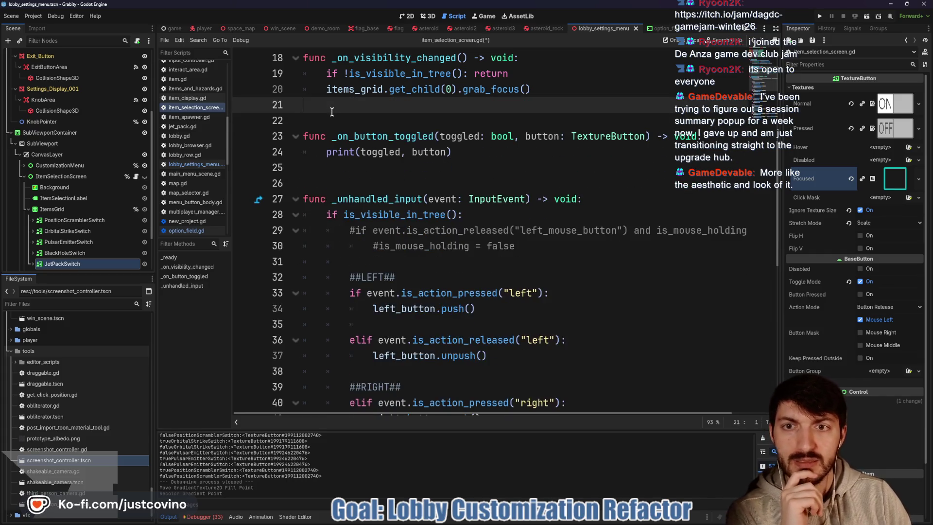
pyautogui.scroll(3, 332, 111)
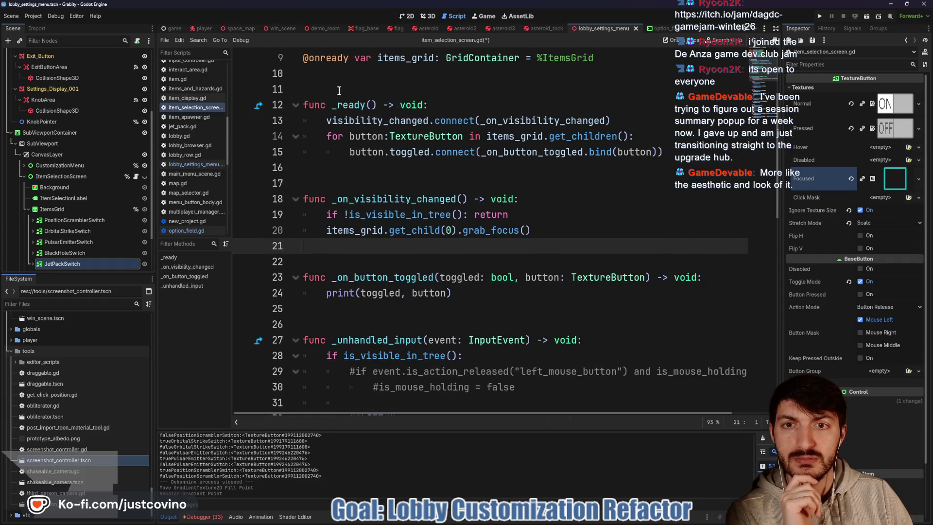
pyautogui.click(321, 187)
pyautogui.press('Return')
pyautogui.press('Return')
pyautogui.press('Return')
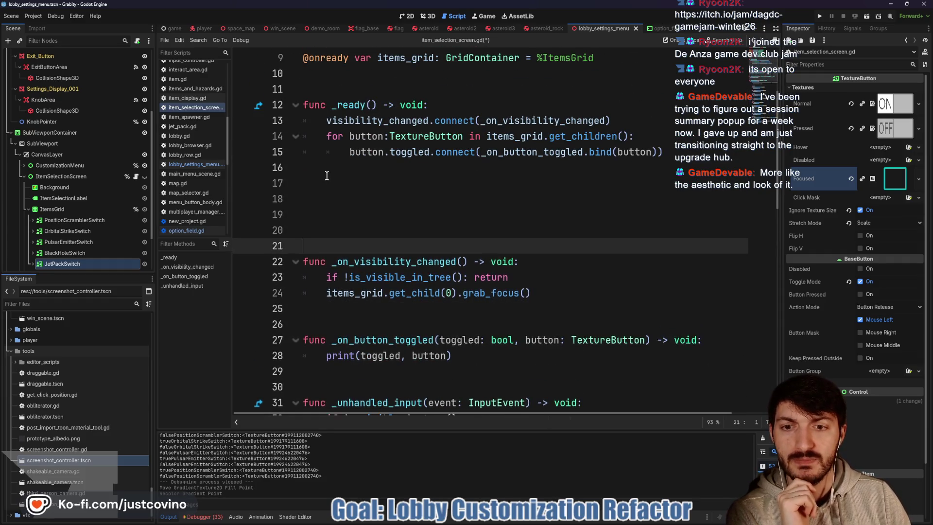
pyautogui.press('Up')
pyautogui.press('Up')
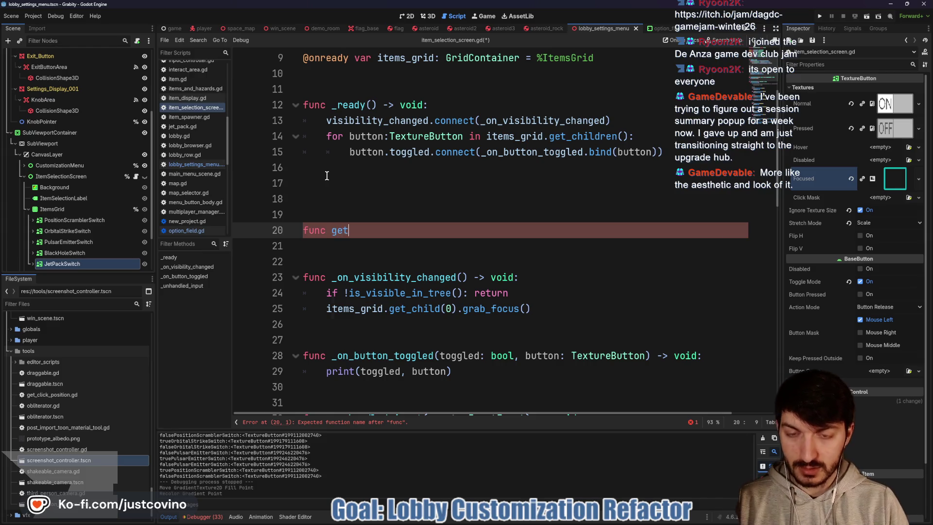
# Step: Declare get_focused_selection() -> TextureButton with a for loop over the grid's children
pyautogui.write('_focused_')
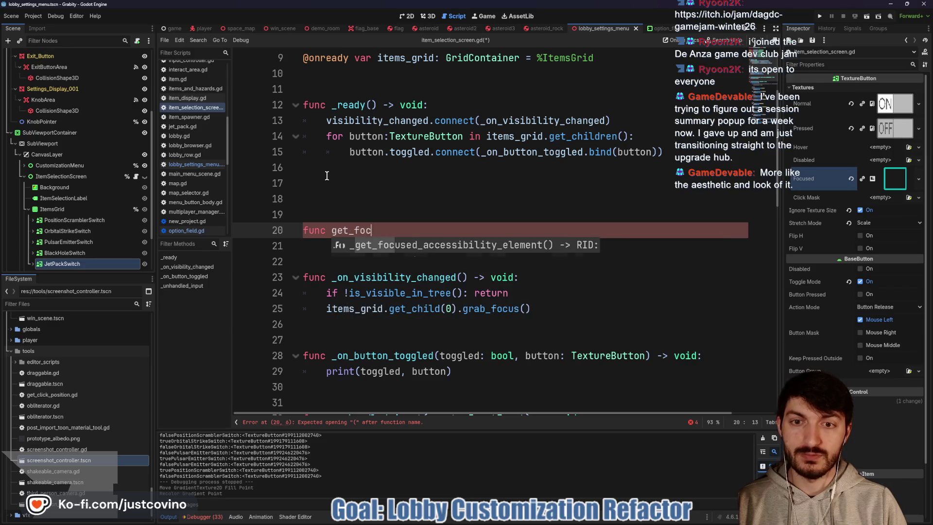
pyautogui.write('selection() -> ')
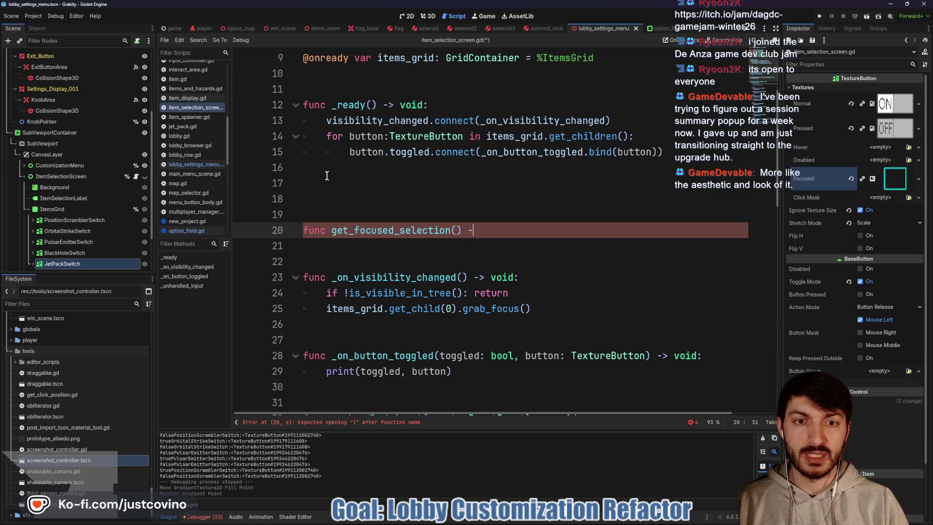
pyautogui.write('TextureBu')
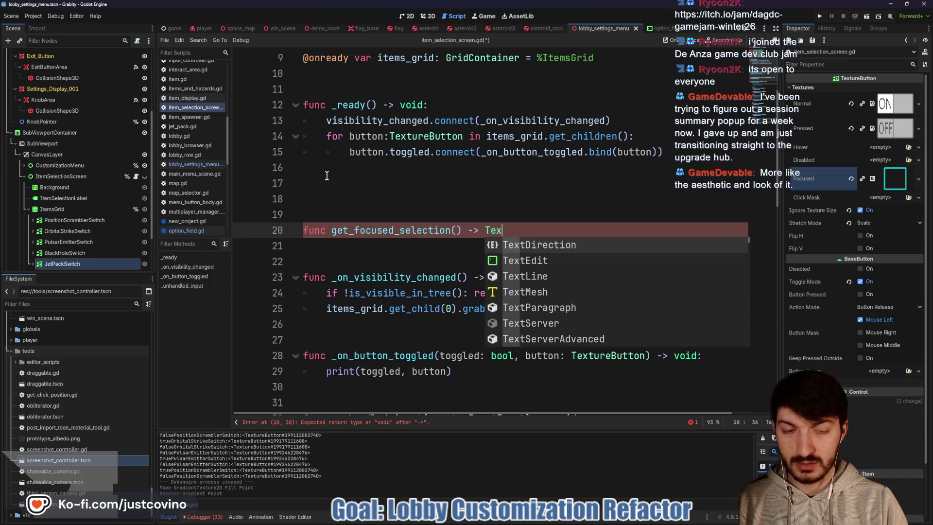
pyautogui.write('tton')
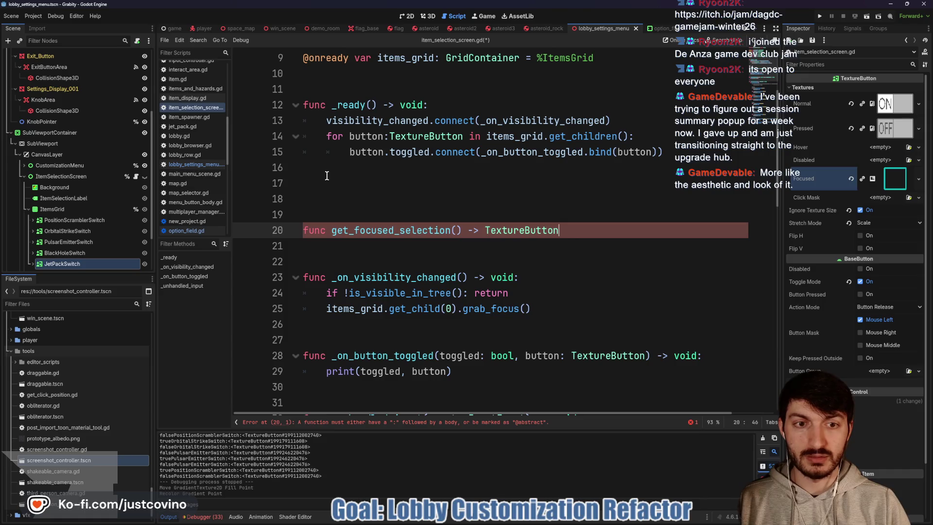
pyautogui.press('Return')
pyautogui.write('retu')
pyautogui.press('BackSpace')
pyautogui.press('BackSpace')
pyautogui.press('BackSpace')
pyautogui.press('BackSpace')
pyautogui.write('for button:')
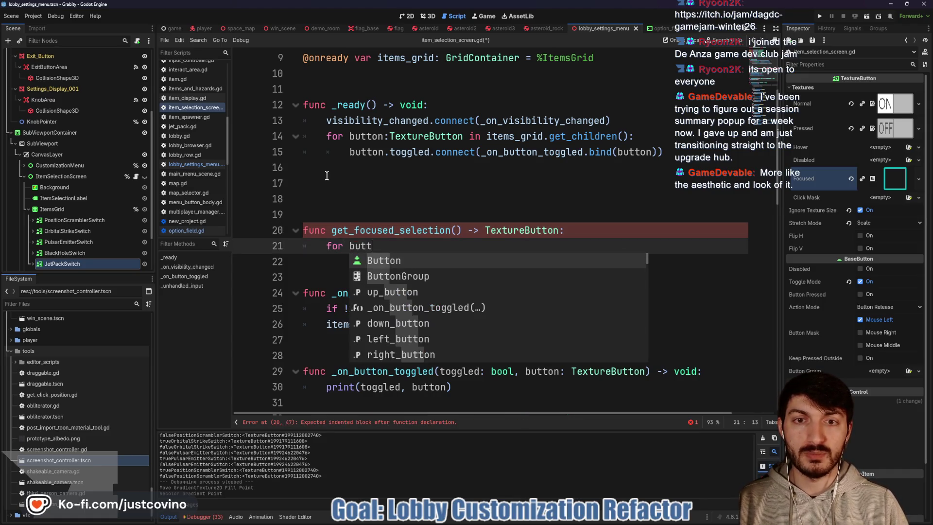
pyautogui.write('TextureButton')
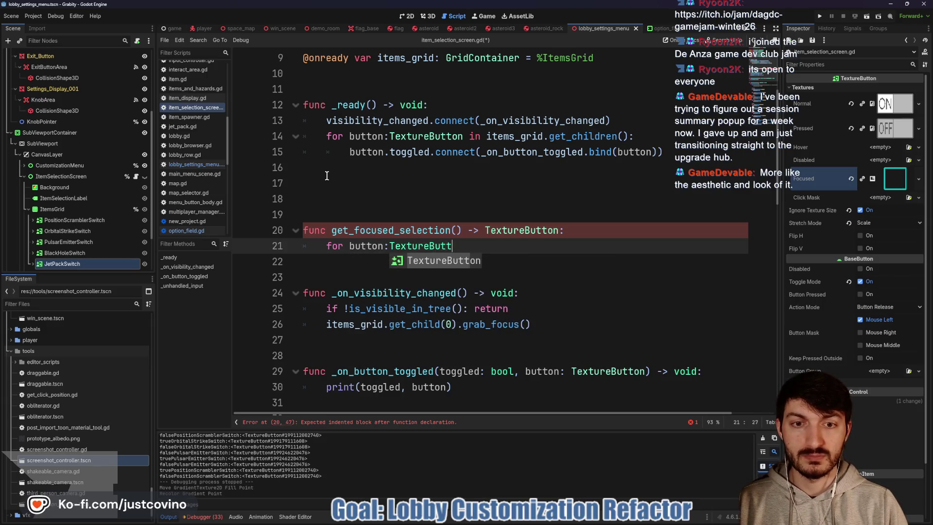
pyautogui.write(' in items_grid')
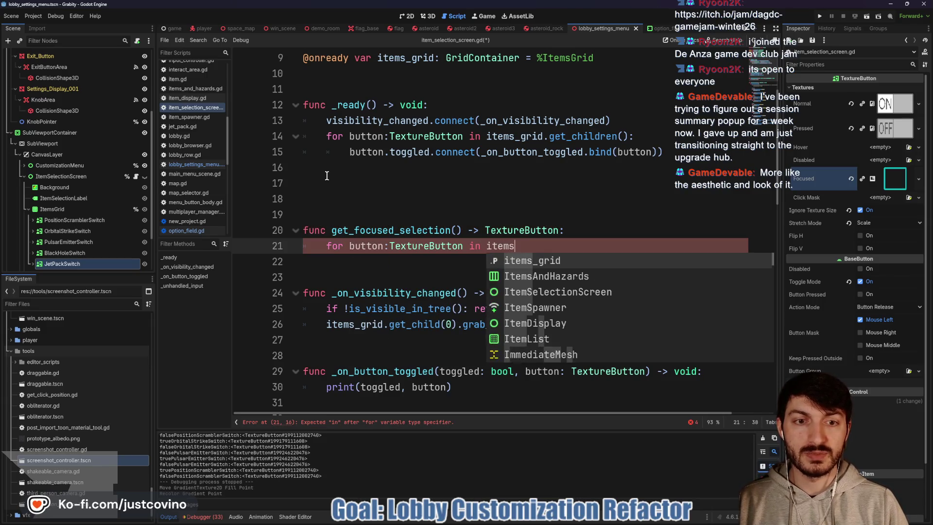
pyautogui.write('get_chidlre')
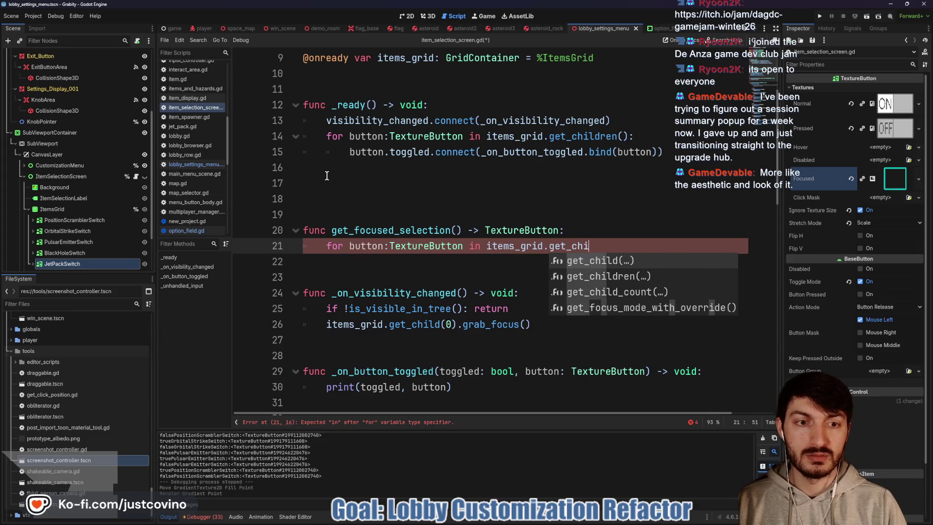
pyautogui.write('n(')
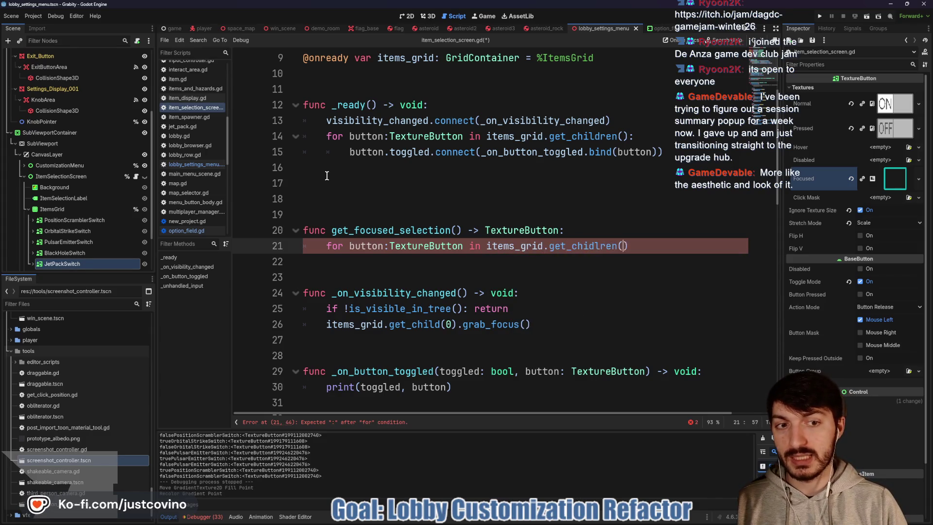
pyautogui.write('ldre')
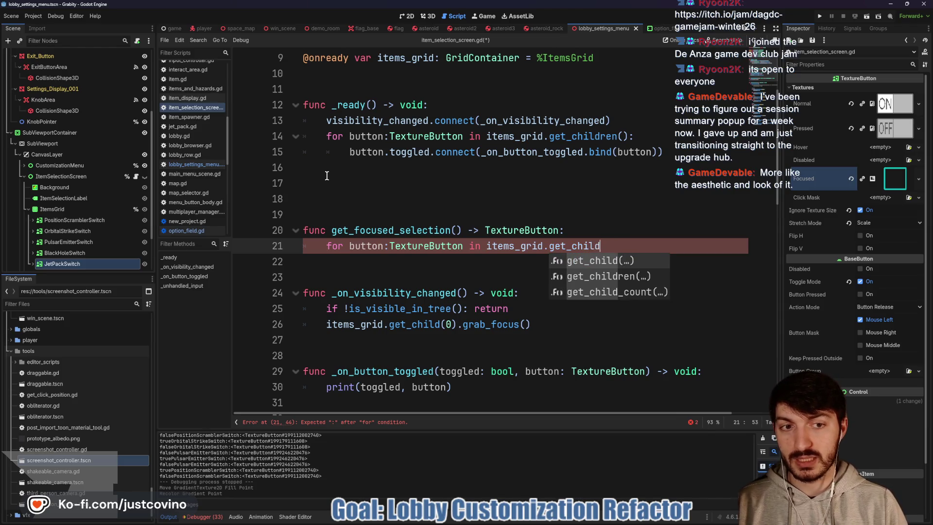
pyautogui.write('():')
pyautogui.press('Return')
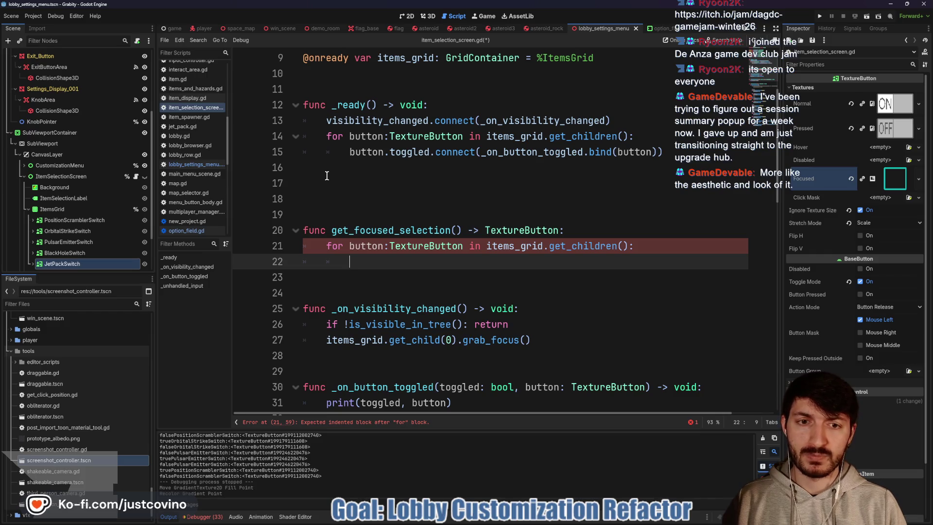
# Step: Add a var selected_button: TextureButton declaration above the loop
pyautogui.write('if')
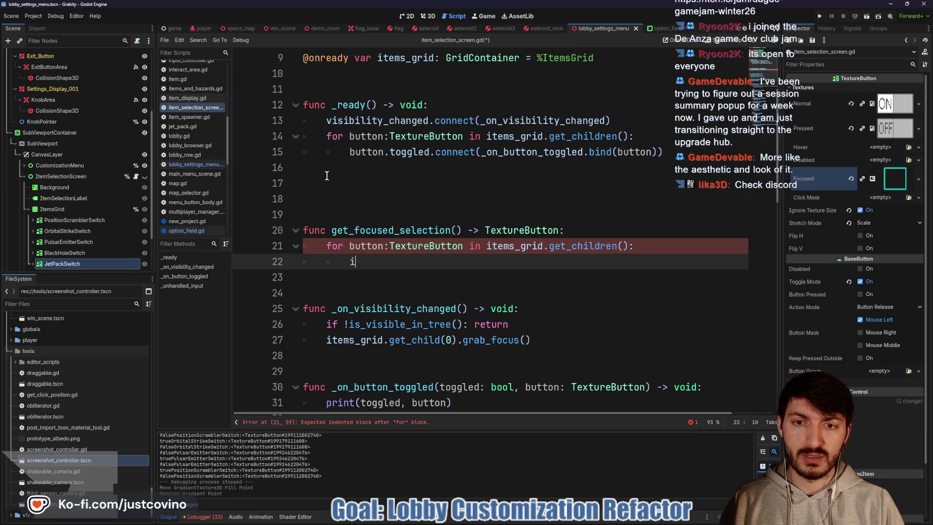
pyautogui.press('BackSpace')
pyautogui.press('BackSpace')
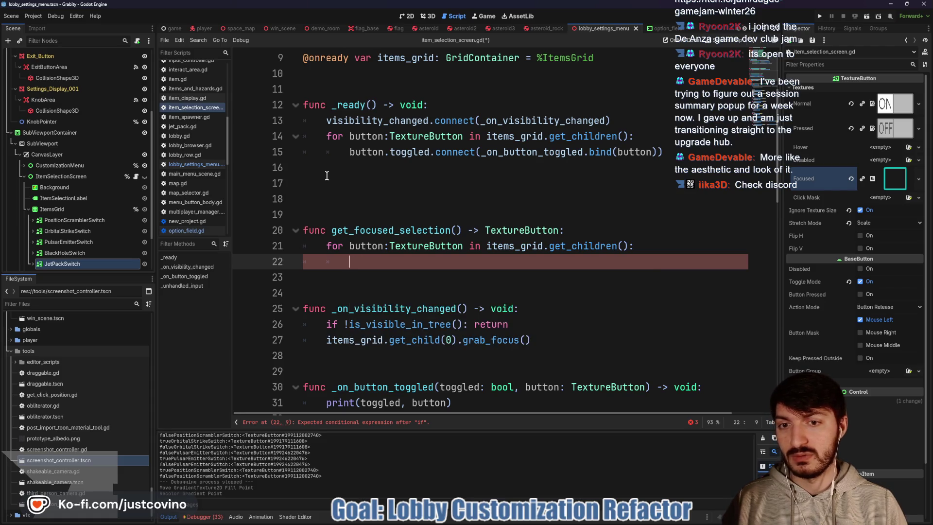
pyautogui.click(597, 228)
pyautogui.press('Return')
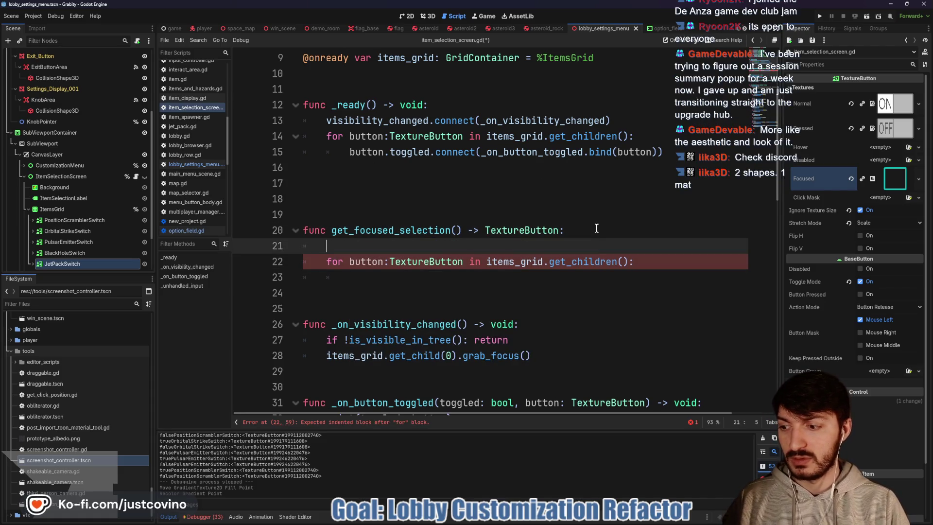
pyautogui.write('var s')
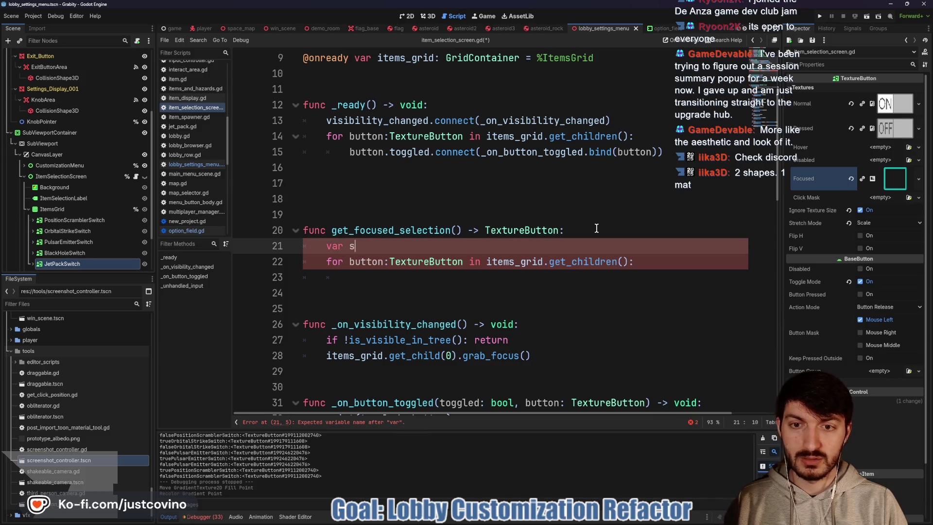
pyautogui.write('_butt')
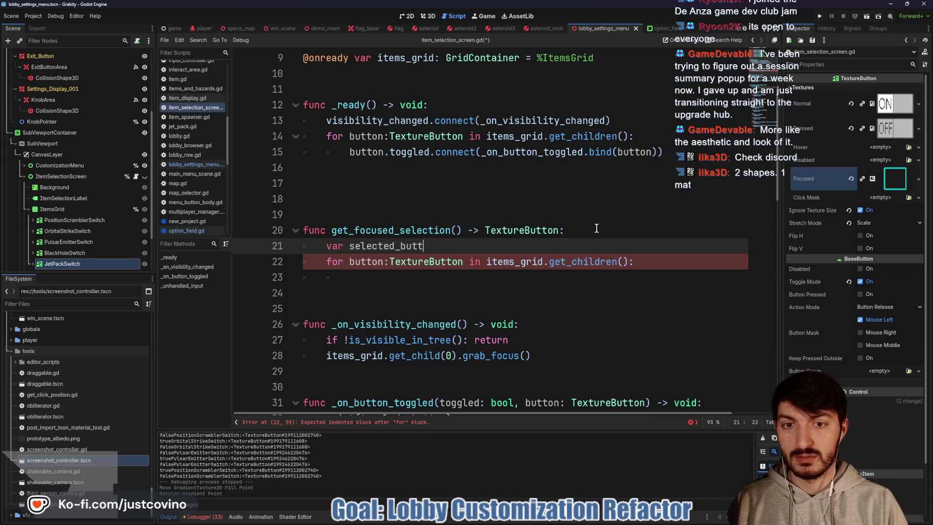
pyautogui.write('Text')
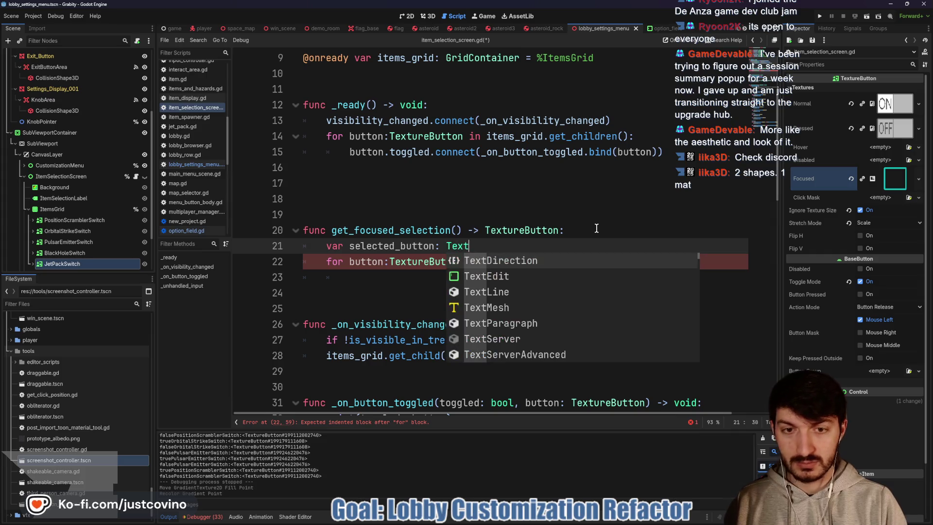
pyautogui.press('Return')
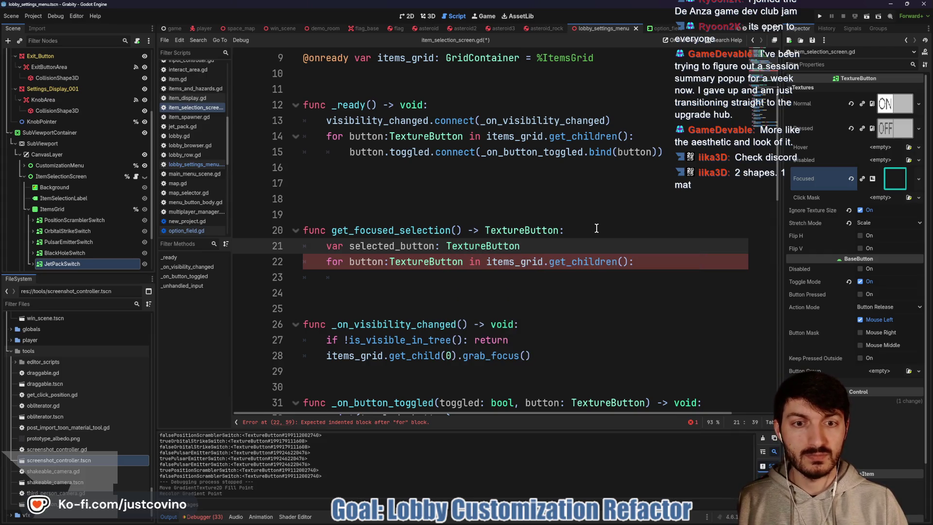
# Step: Begin a focus check in the loop body, choosing button.has_focus from the suggestions
pyautogui.click(428, 277)
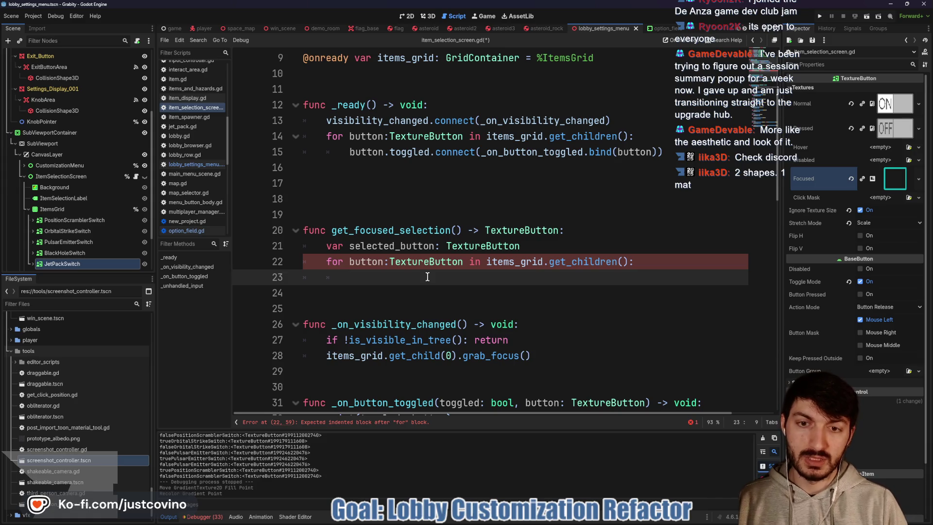
pyautogui.write('button.')
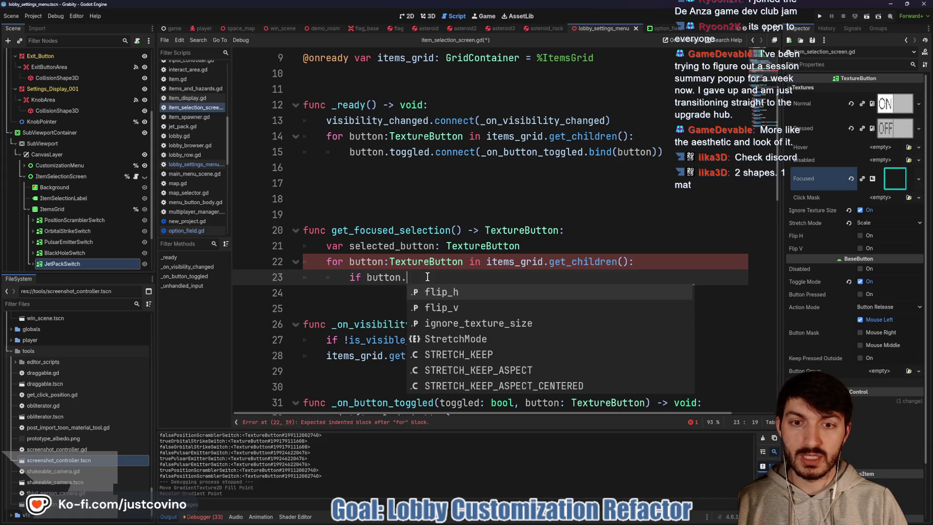
pyautogui.write('fo')
pyautogui.press('BackSpace')
pyautogui.press('BackSpace')
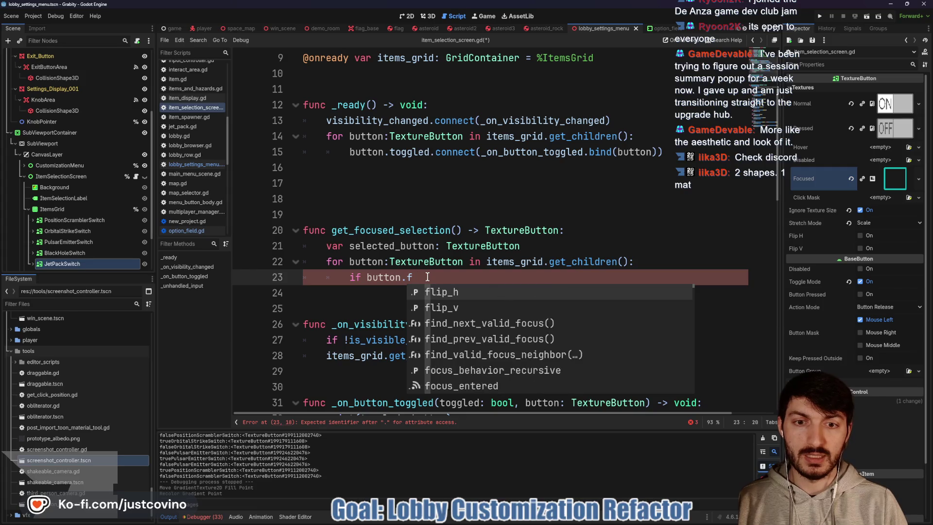
pyautogui.write('foc')
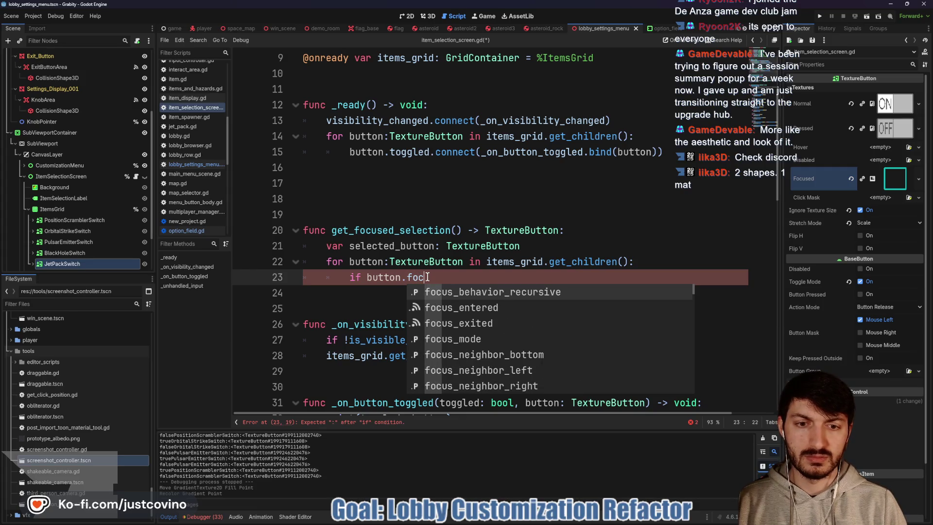
pyautogui.press('BackSpace')
pyautogui.press('BackSpace')
pyautogui.press('BackSpace')
pyautogui.write('is')
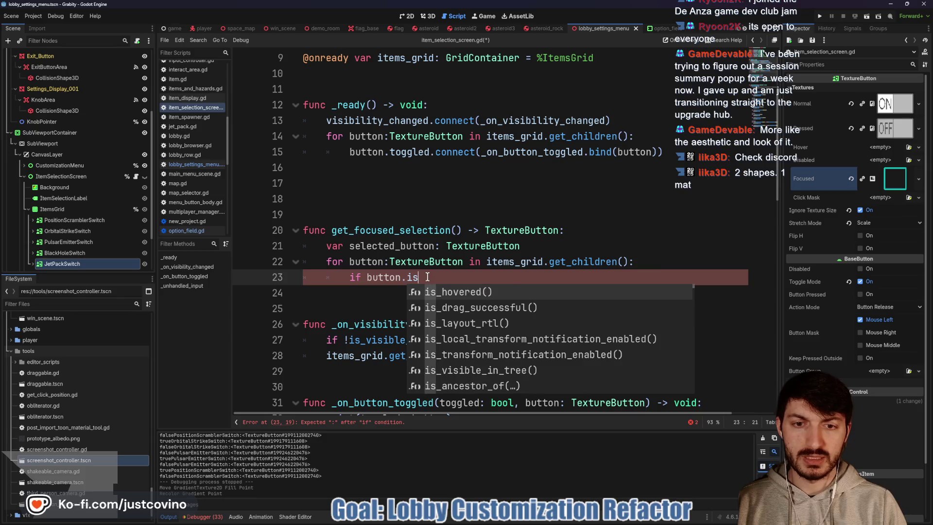
pyautogui.write('_fo')
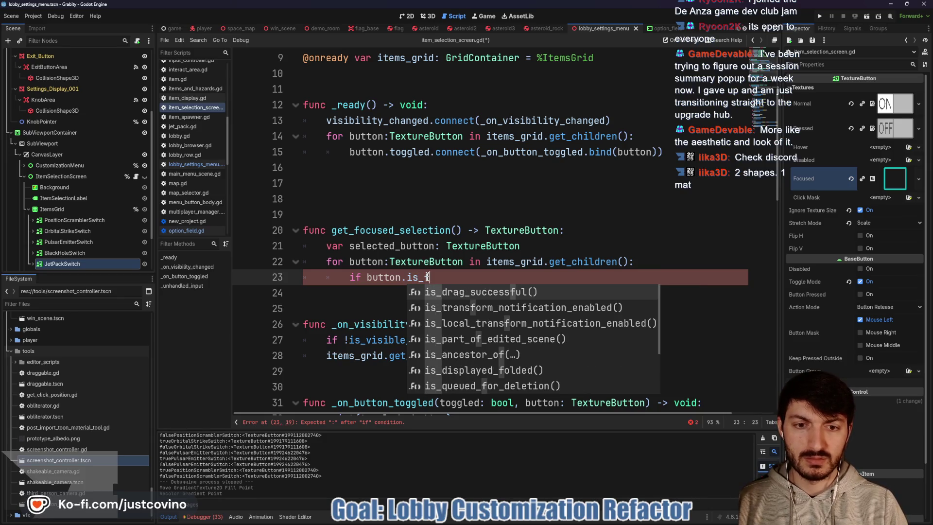
pyautogui.press('BackSpace')
pyautogui.press('BackSpace')
pyautogui.press('BackSpace')
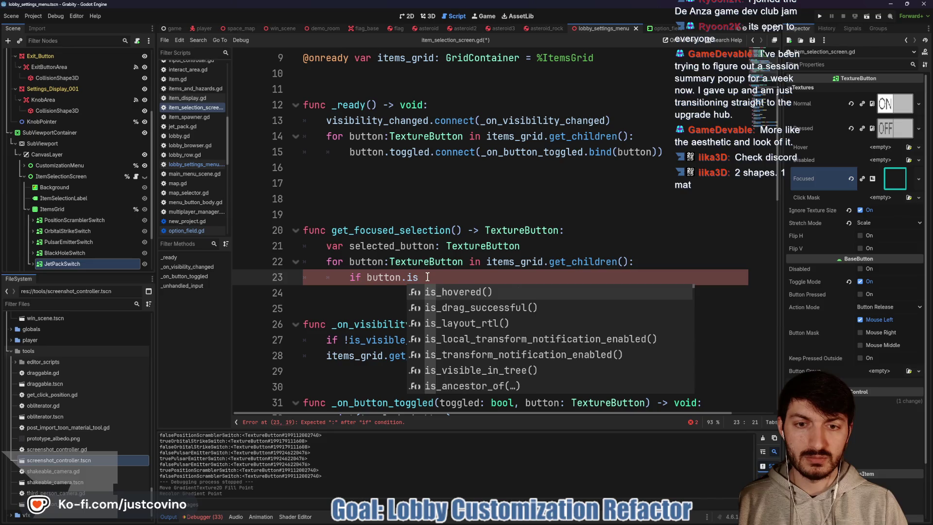
pyautogui.write('foc')
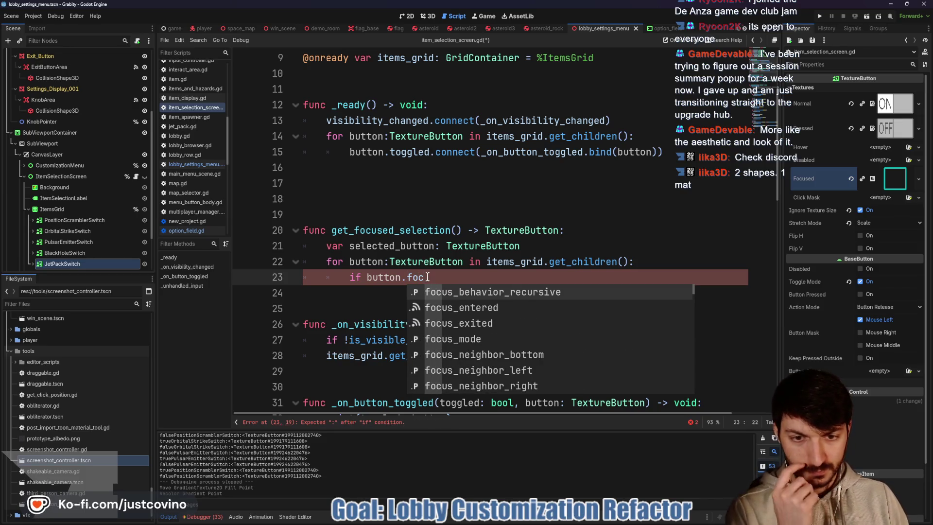
pyautogui.press('Down')
pyautogui.press('Down')
pyautogui.press('Down')
pyautogui.press('Down')
pyautogui.press('Down')
pyautogui.press('Down')
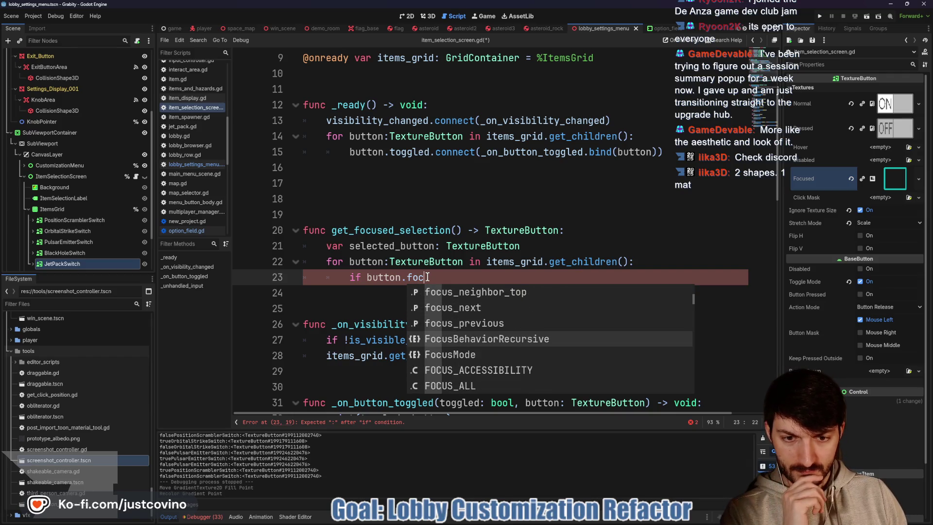
pyautogui.press('Down')
pyautogui.press('Down')
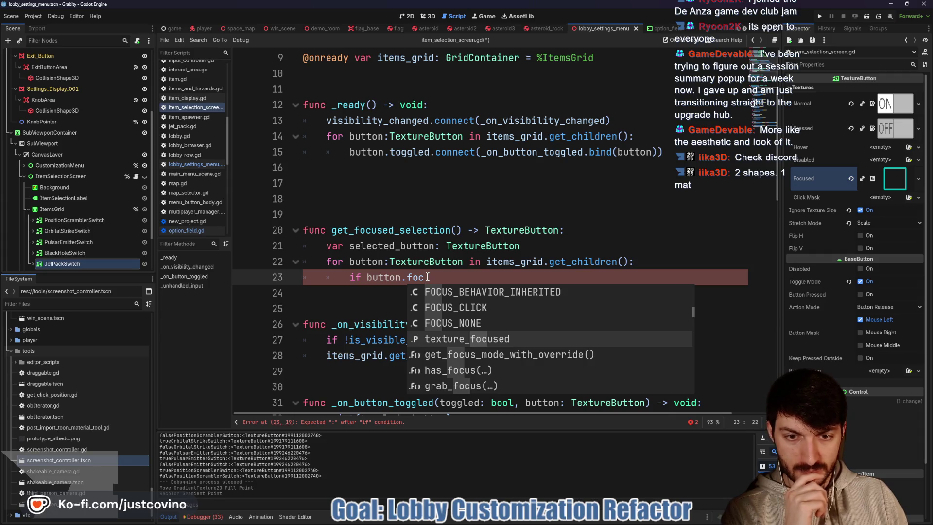
pyautogui.press('Down')
pyautogui.press('Down')
pyautogui.press('Down')
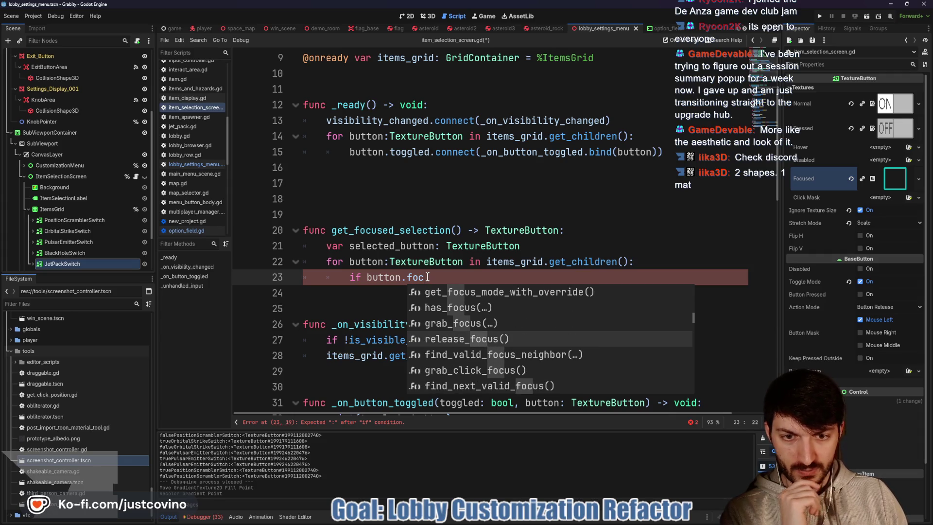
pyautogui.press('Up')
pyautogui.press('Up')
# Step: Turn the loop check into 'if !button.has_focus(): continue'
pyautogui.press('Return')
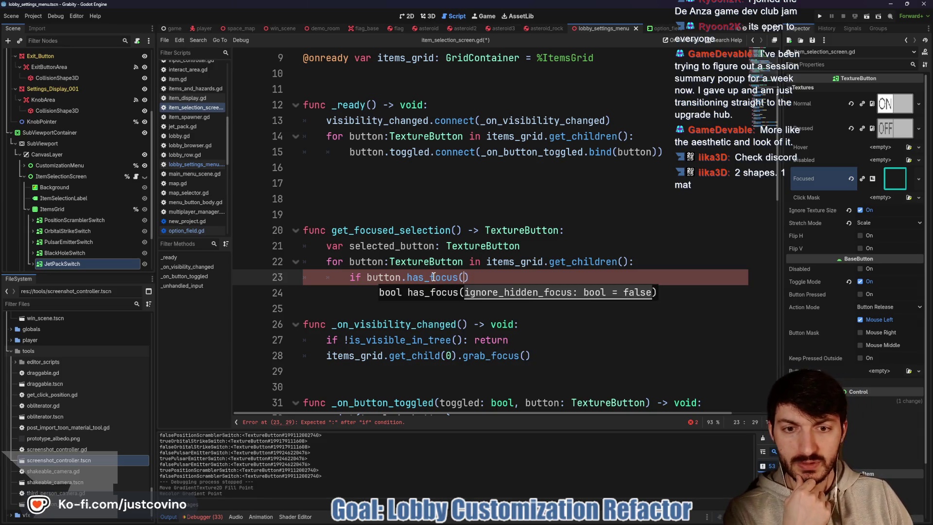
pyautogui.moveTo(433, 277)
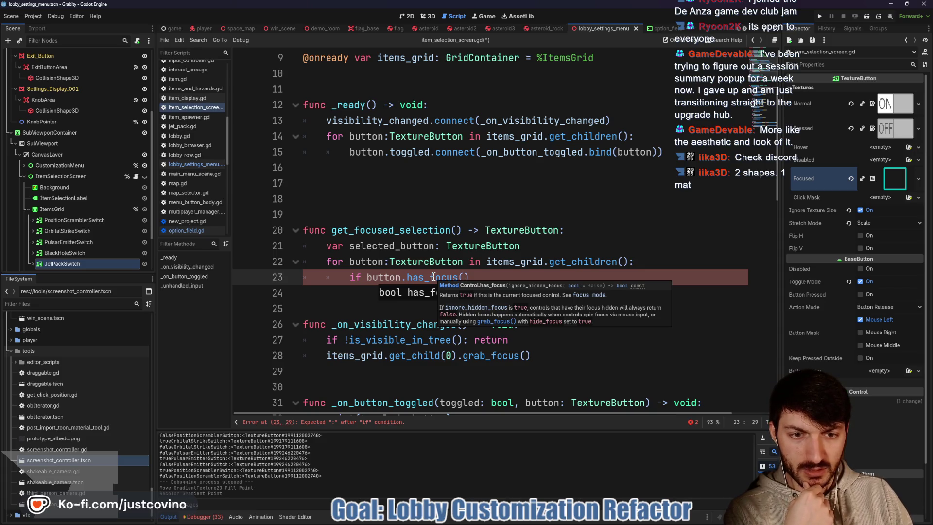
pyautogui.click(481, 275)
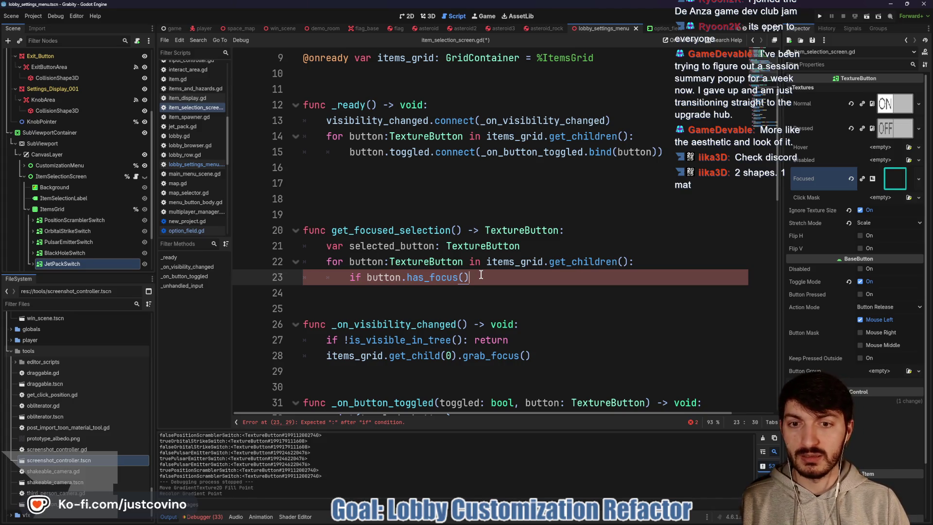
pyautogui.write(':')
pyautogui.press('Return')
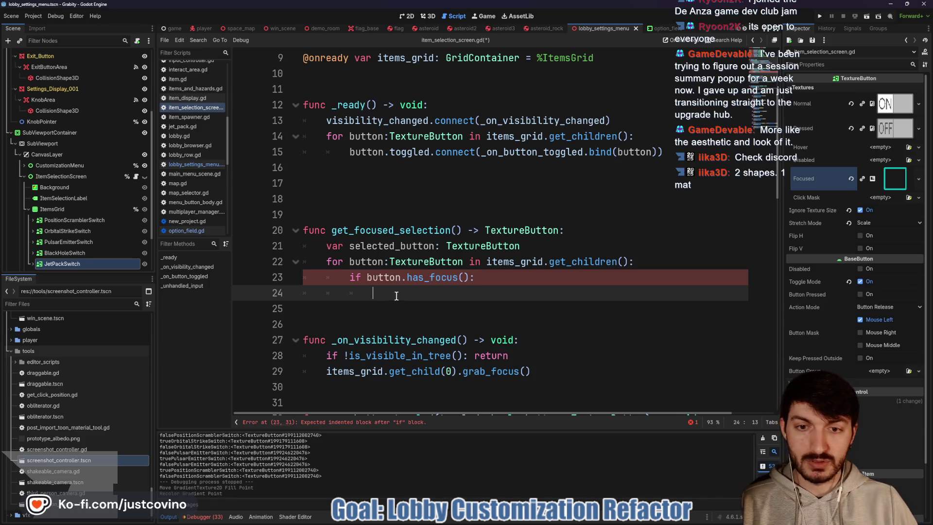
pyautogui.click(367, 275)
pyautogui.write('!')
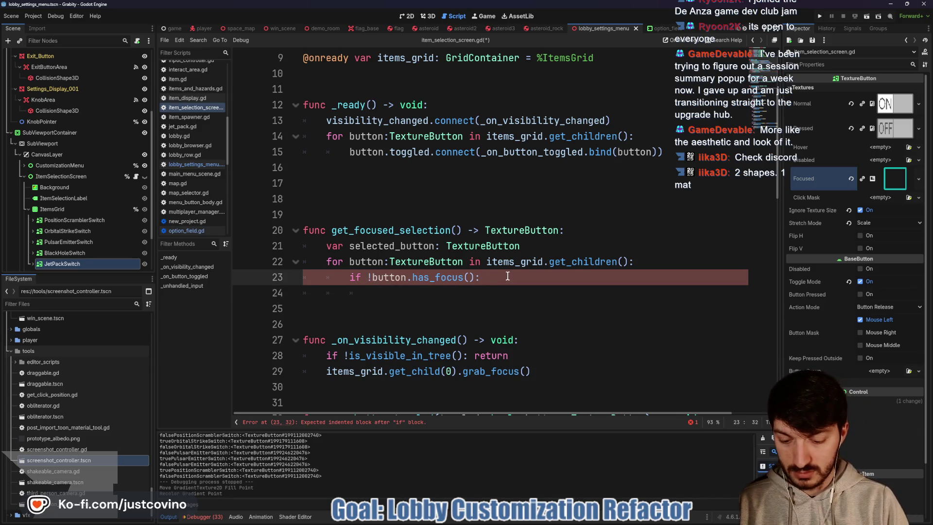
pyautogui.click(507, 277)
pyautogui.write('cont')
pyautogui.press('Return')
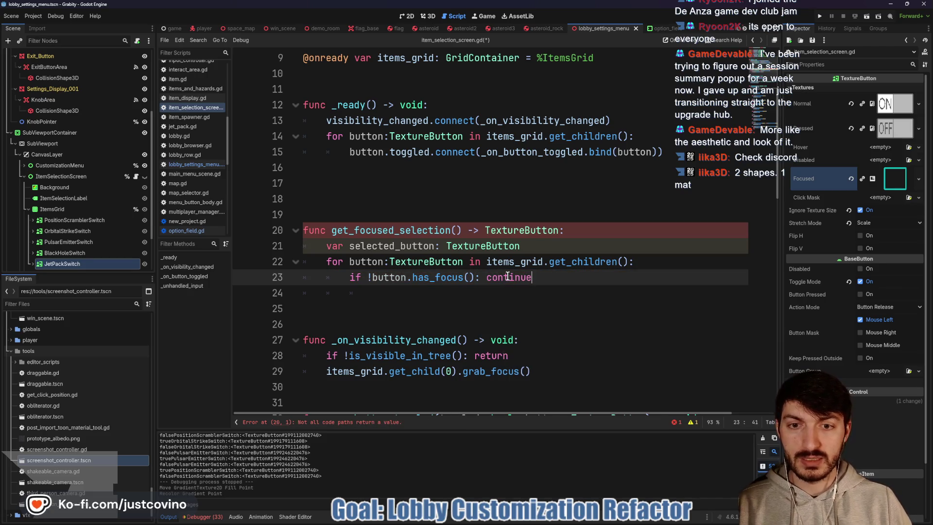
# Step: Assign selected_button = button in the loop and add a return selected_button line
pyautogui.click(416, 293)
pyautogui.press('BackSpace')
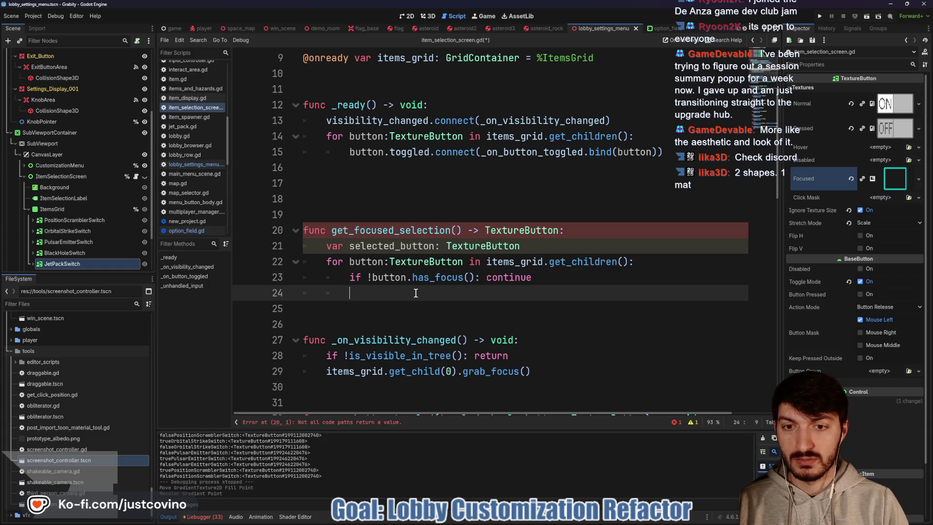
pyautogui.write('button =')
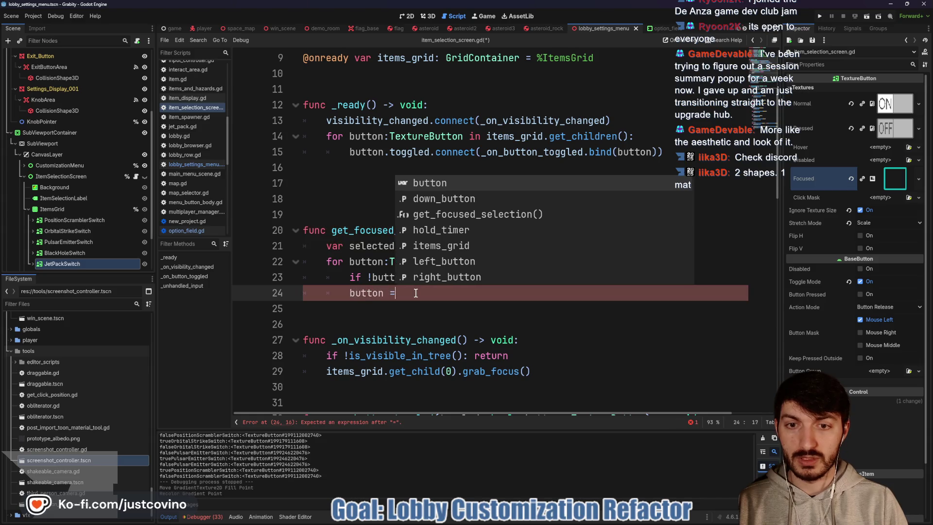
pyautogui.press('BackSpace')
pyautogui.press('BackSpace')
pyautogui.press('BackSpace')
pyautogui.write('selec')
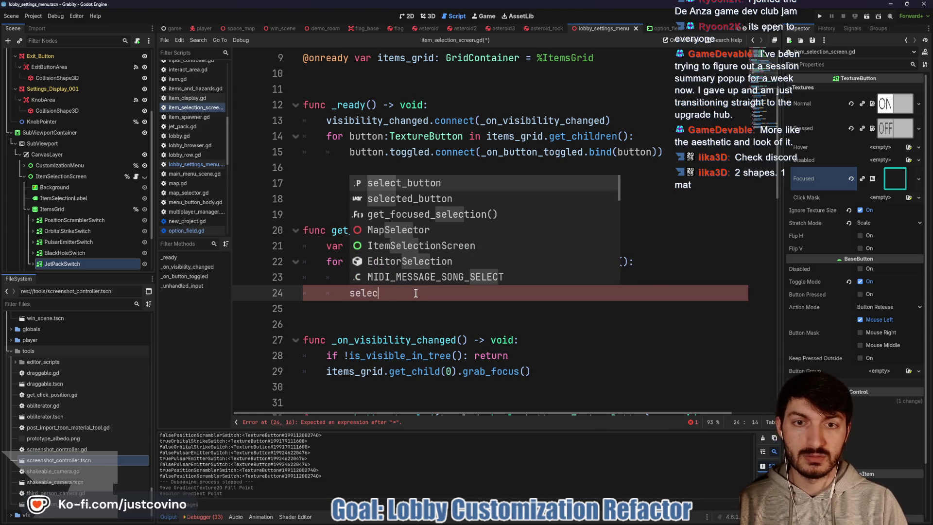
pyautogui.press('Return')
pyautogui.write('= button')
pyautogui.press('Return')
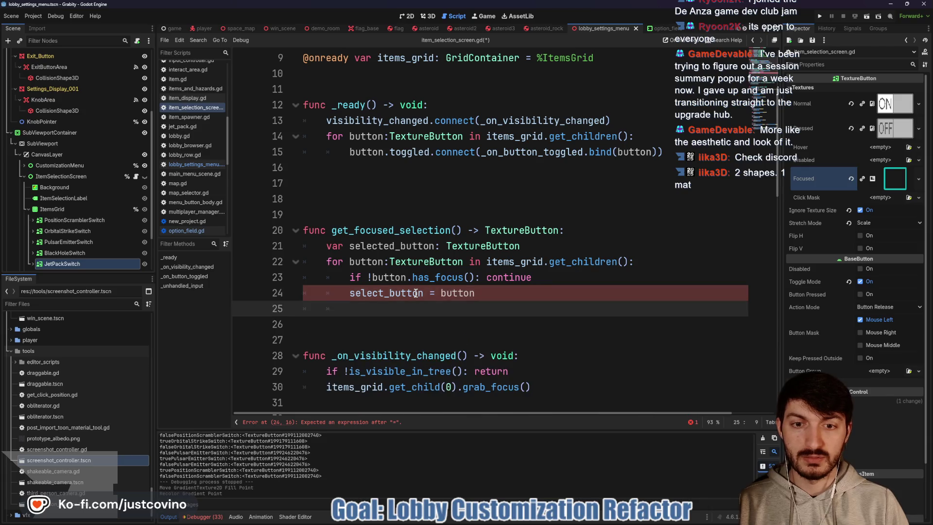
pyautogui.write('return sel')
pyautogui.press('Return')
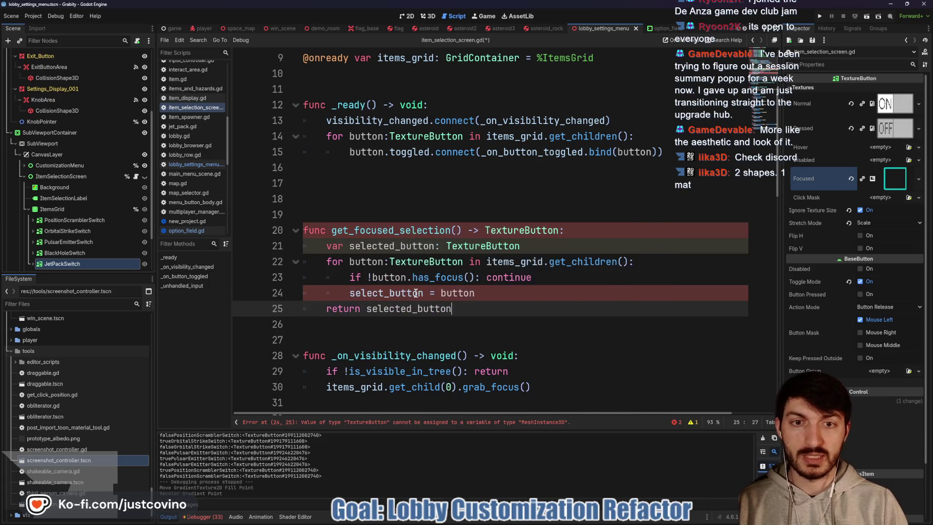
# Step: Fix the misspelled variable name on the return line and save the script
pyautogui.click(386, 293)
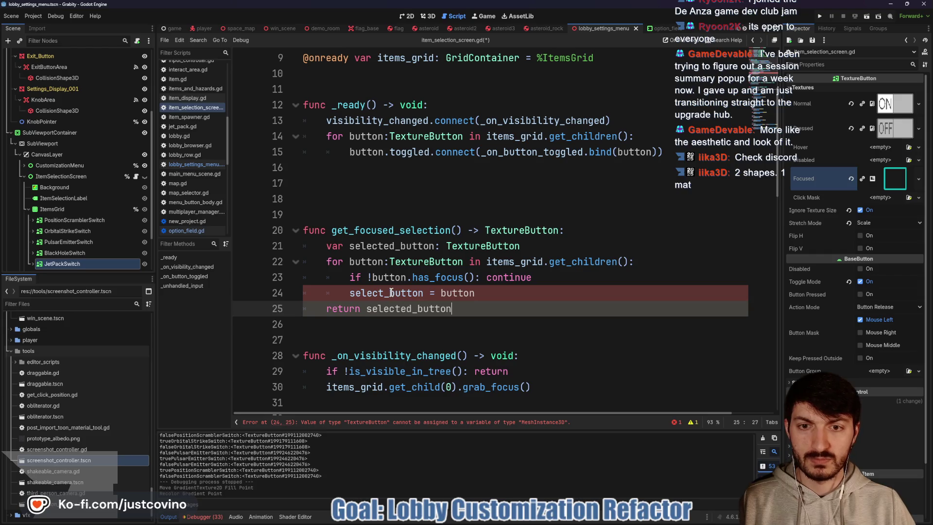
pyautogui.write('ed')
pyautogui.click(489, 308)
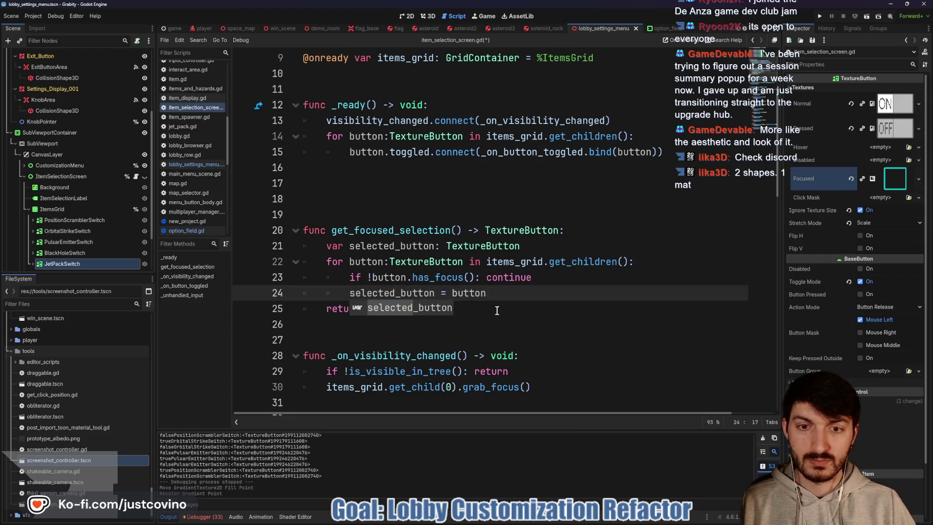
pyautogui.hotkey('ctrl', 's')
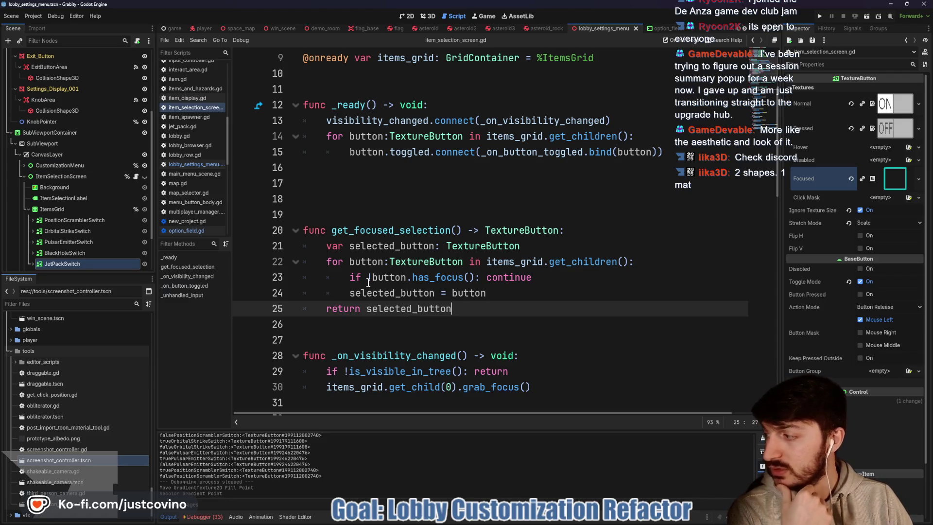
# Step: Review the has_focus docs in the script, then select the ItemDisplay node in the Scene dock
pyautogui.scroll(-1, 400, 291)
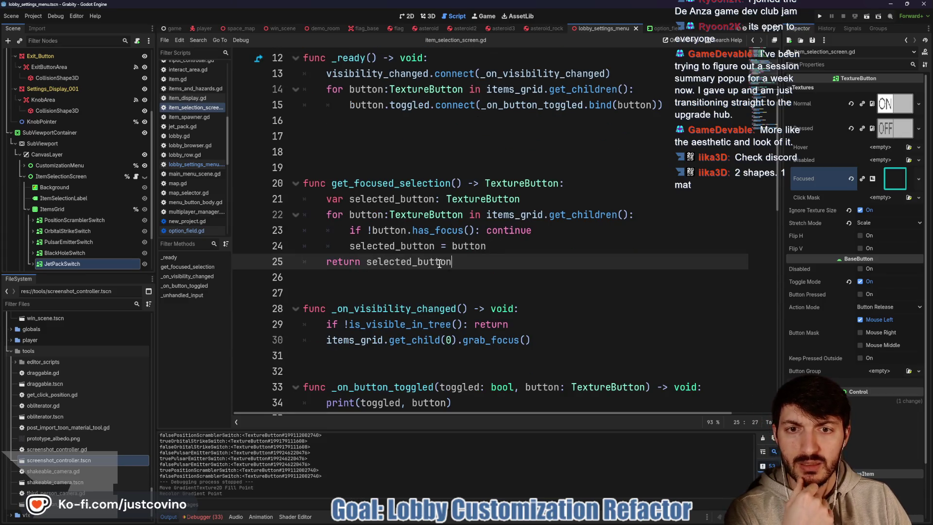
pyautogui.moveTo(417, 235)
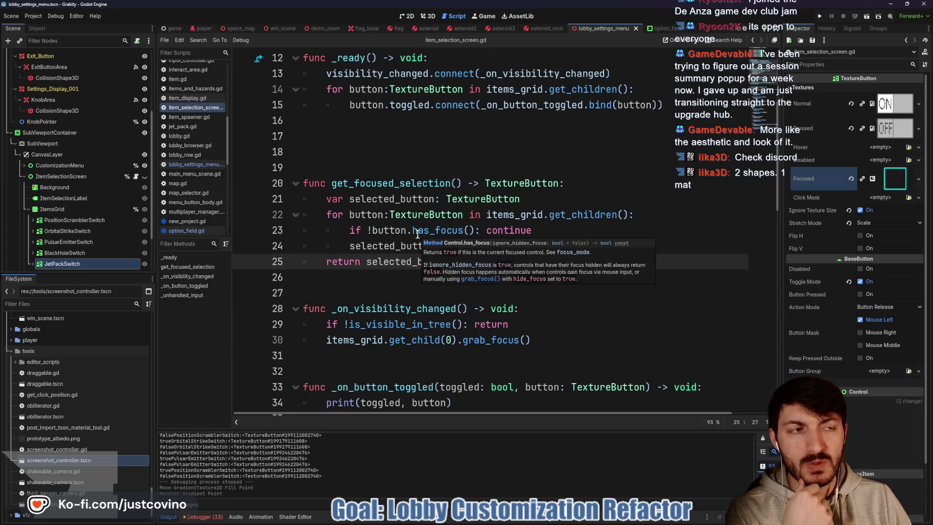
pyautogui.click(364, 154)
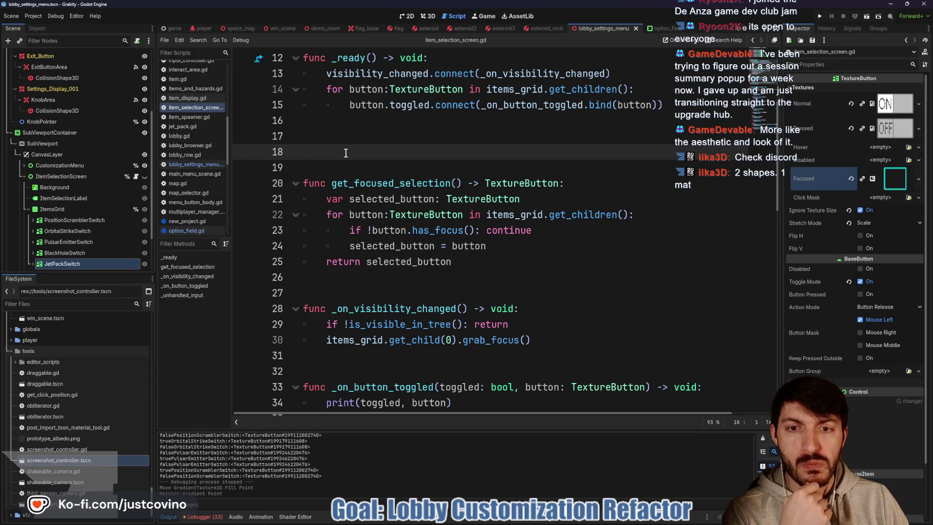
pyautogui.scroll(-2, 509, 219)
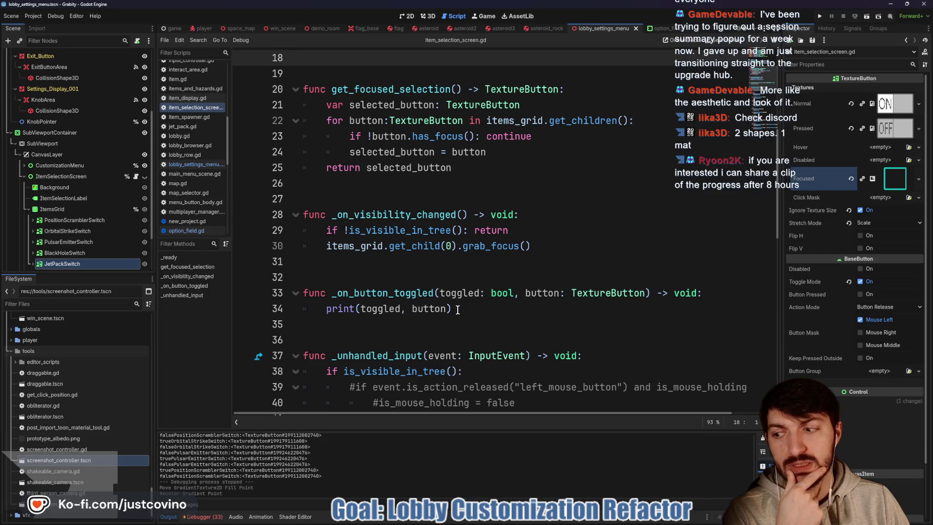
pyautogui.scroll(2, 449, 182)
pyautogui.scroll(-3, 107, 226)
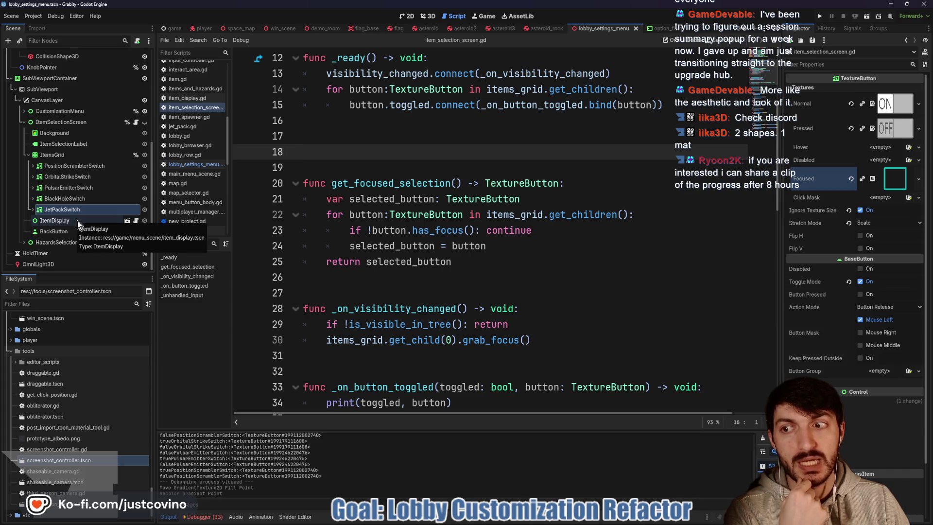
pyautogui.click(55, 220)
pyautogui.scroll(4, 340, 218)
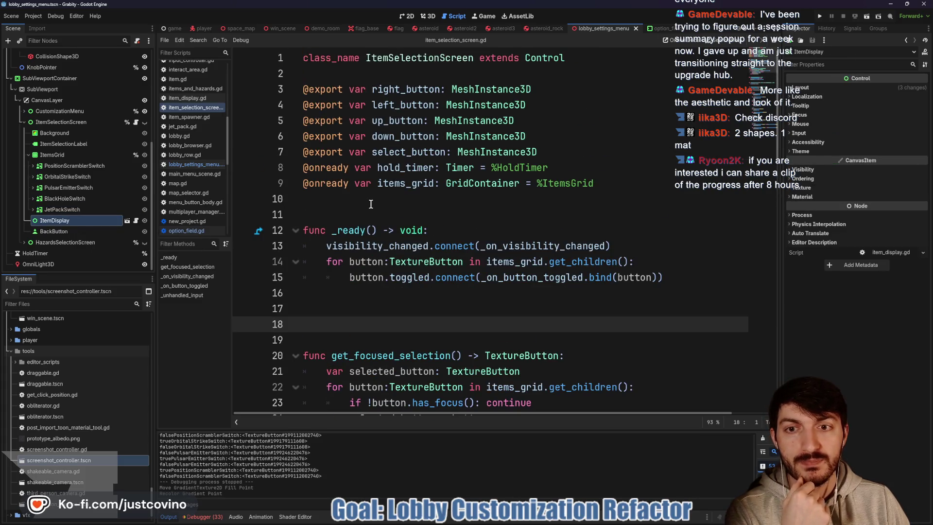
pyautogui.click(285, 199)
pyautogui.moveTo(69, 218); pyautogui.dragTo(341, 196)
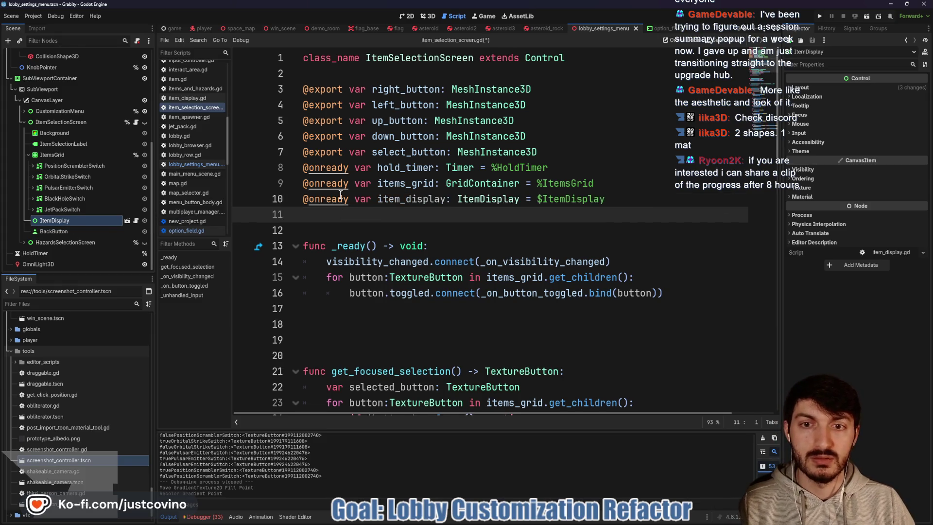
pyautogui.scroll(-2, 349, 219)
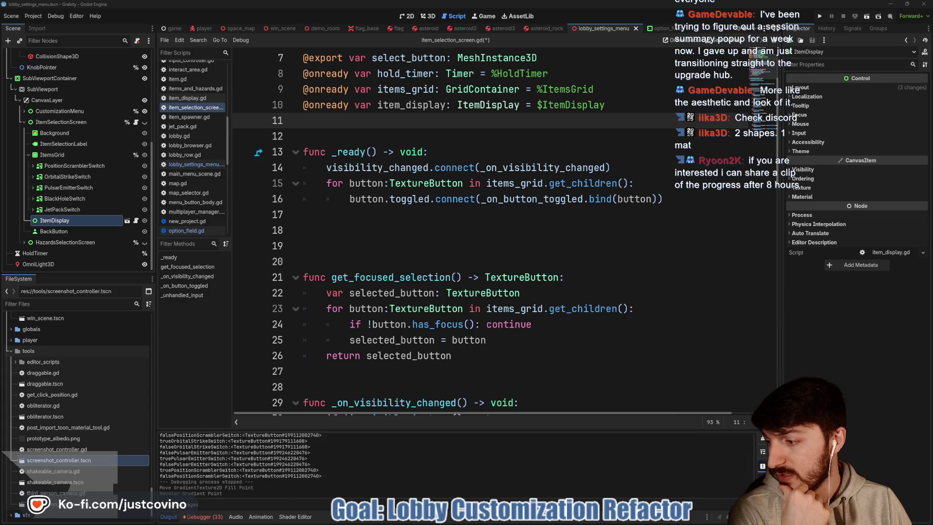
pyautogui.hotkey('alt', 'Tab')
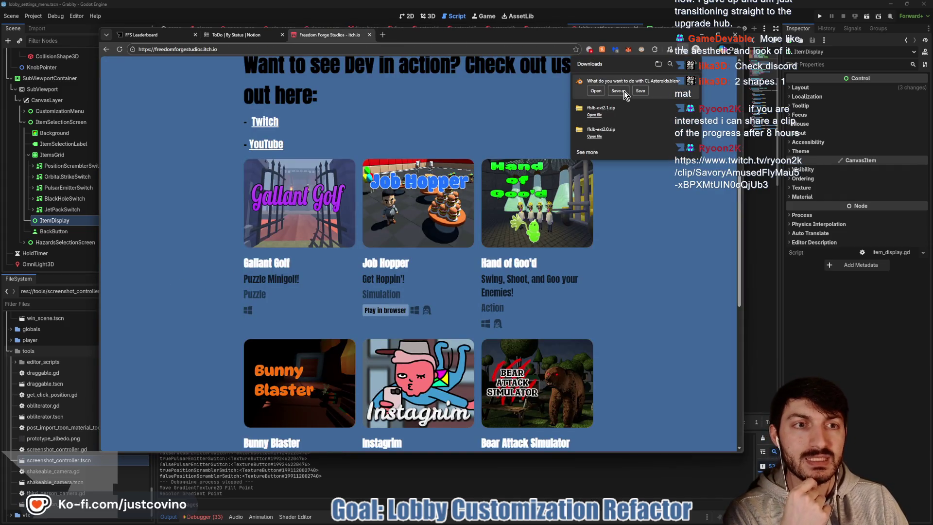
# Step: Save the CL Asteroids download as CL_Asteroids in Desktop > ctf_tower > assets > blender
pyautogui.click(624, 91)
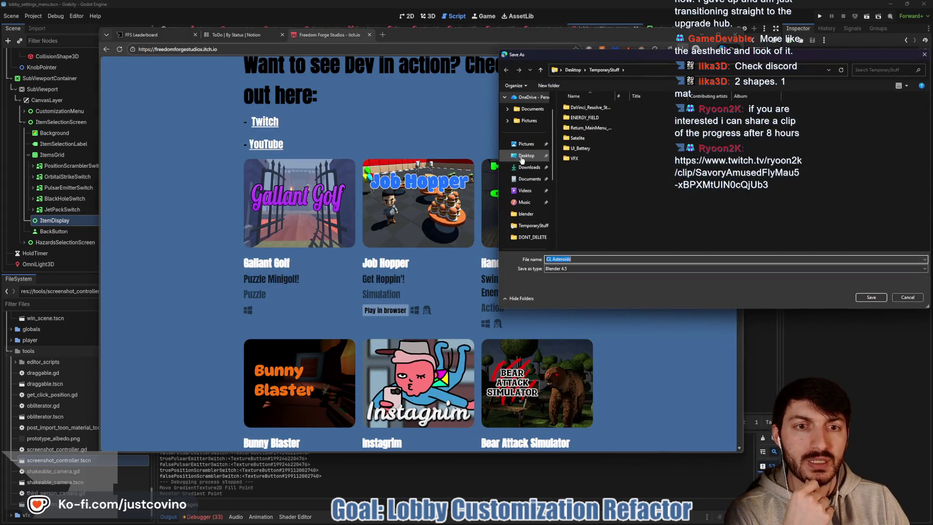
pyautogui.click(526, 155)
pyautogui.doubleClick(600, 199)
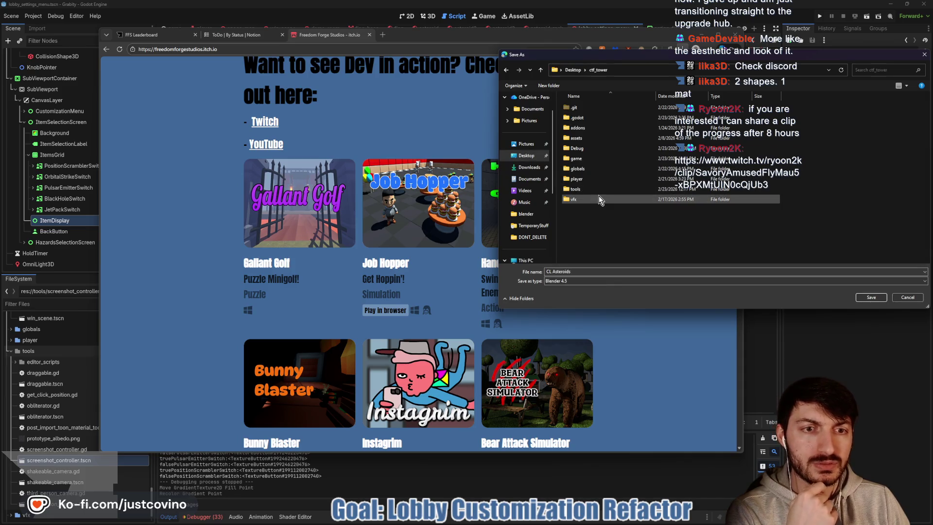
pyautogui.doubleClick(587, 137)
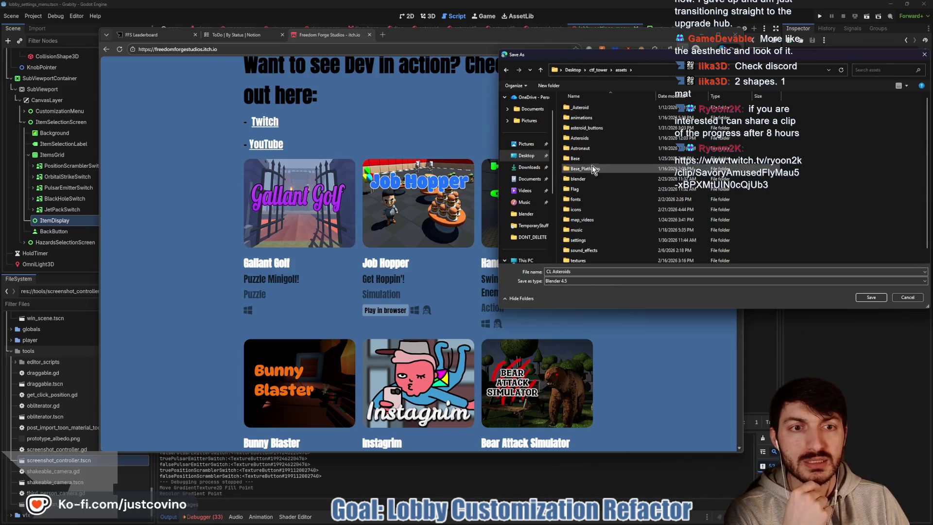
pyautogui.doubleClick(592, 178)
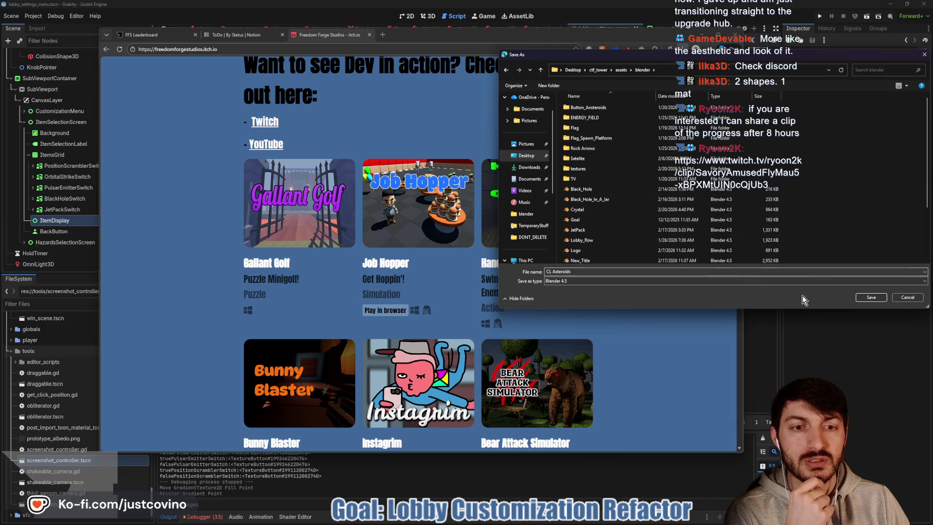
pyautogui.click(652, 273)
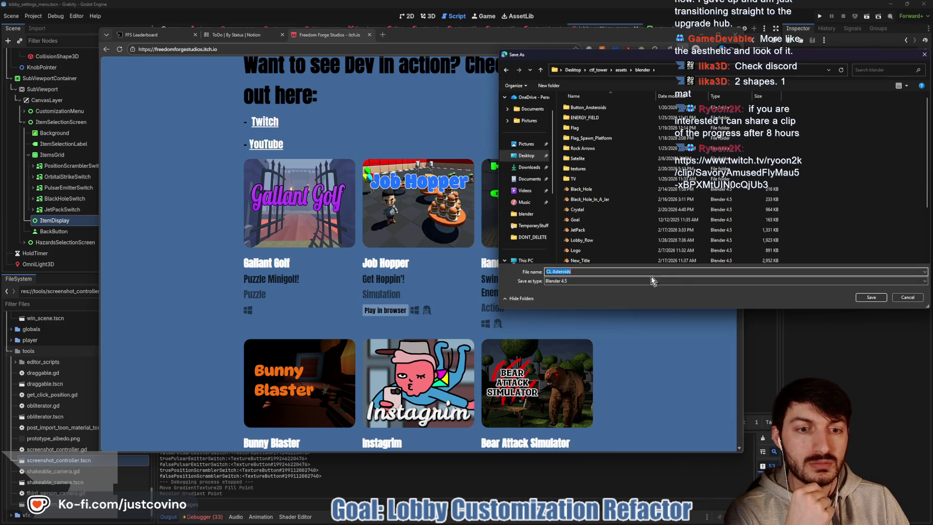
pyautogui.press('BackSpace')
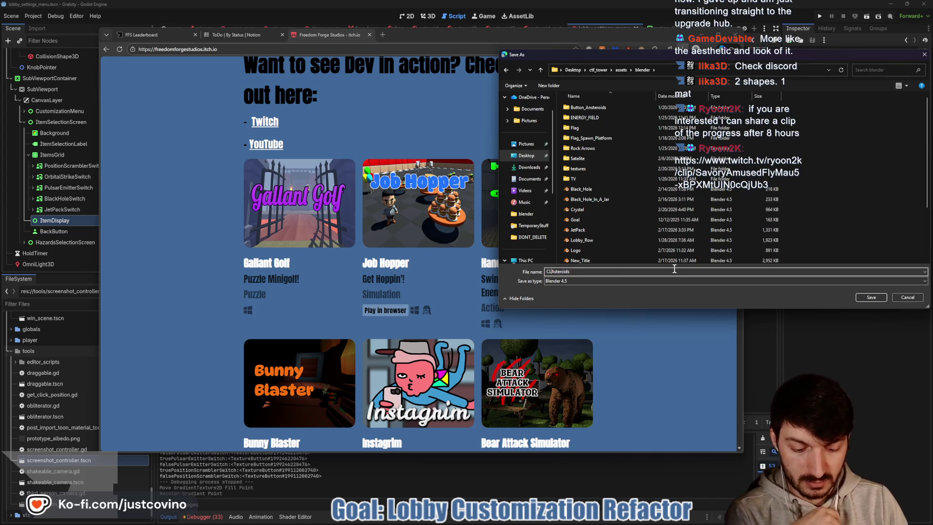
pyautogui.click(871, 297)
pyautogui.hotkey('alt', 'Tab')
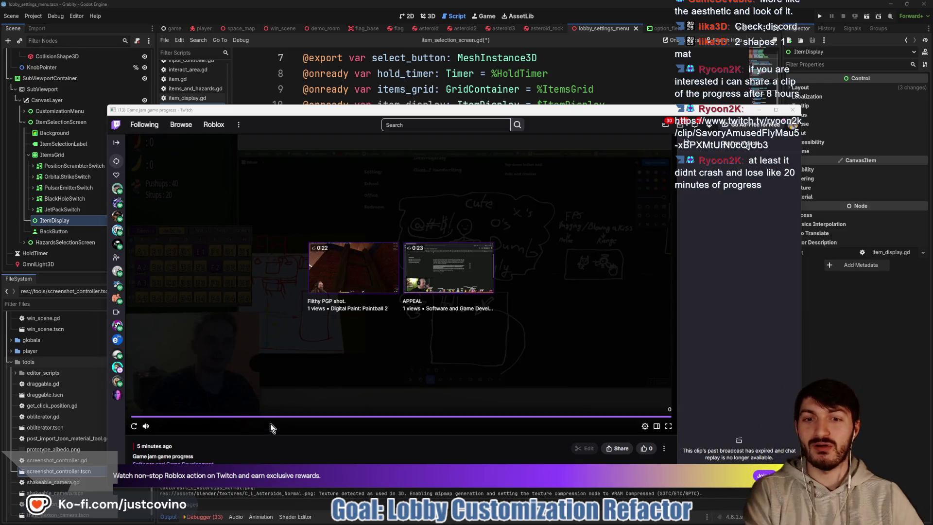
# Step: Close the Twitch clip window to return to item_selection_screen.gd in Godot
pyautogui.click(797, 110)
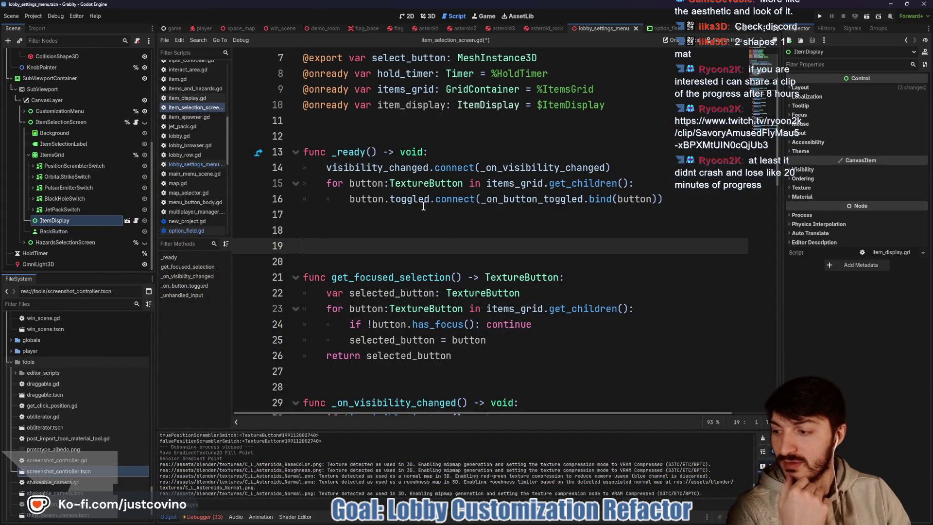
pyautogui.click(412, 216)
pyautogui.click(406, 234)
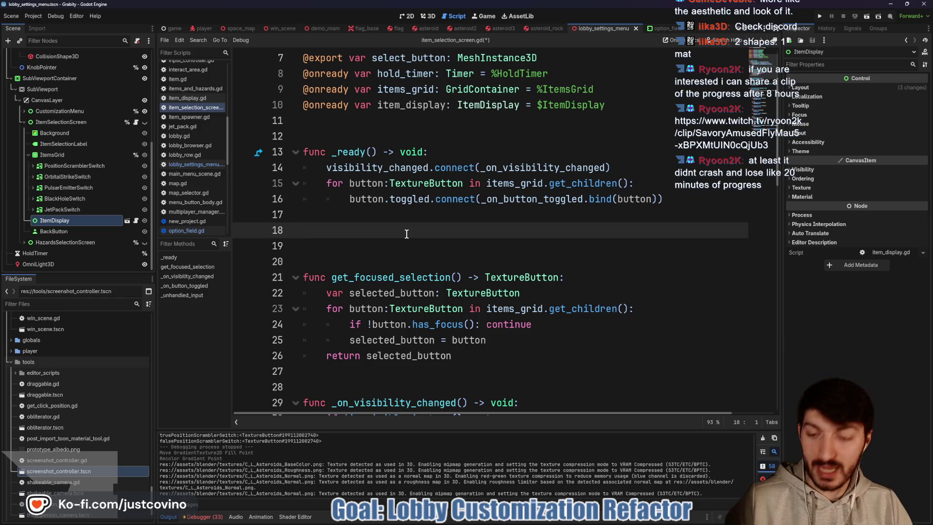
pyautogui.hotkey('ctrl', 's')
pyautogui.hotkey('ctrl', 's')
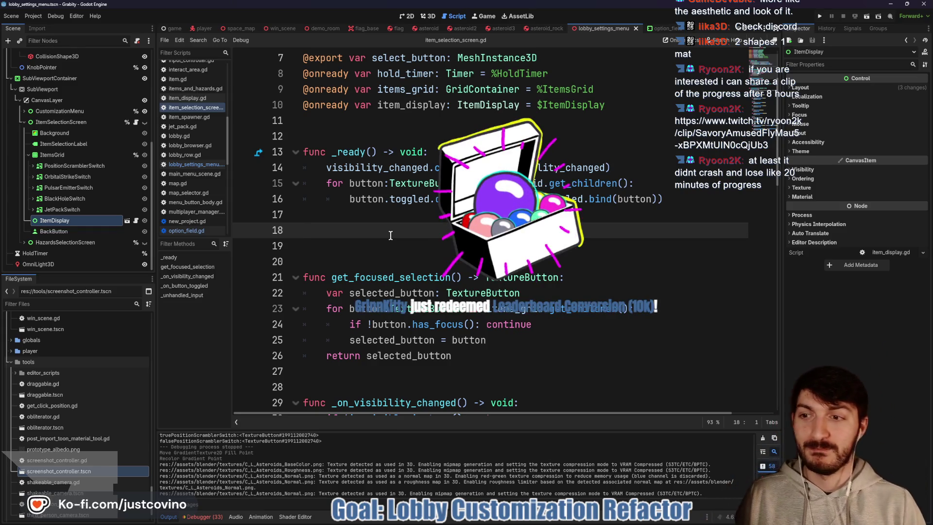
pyautogui.hotkey('alt', 'Left')
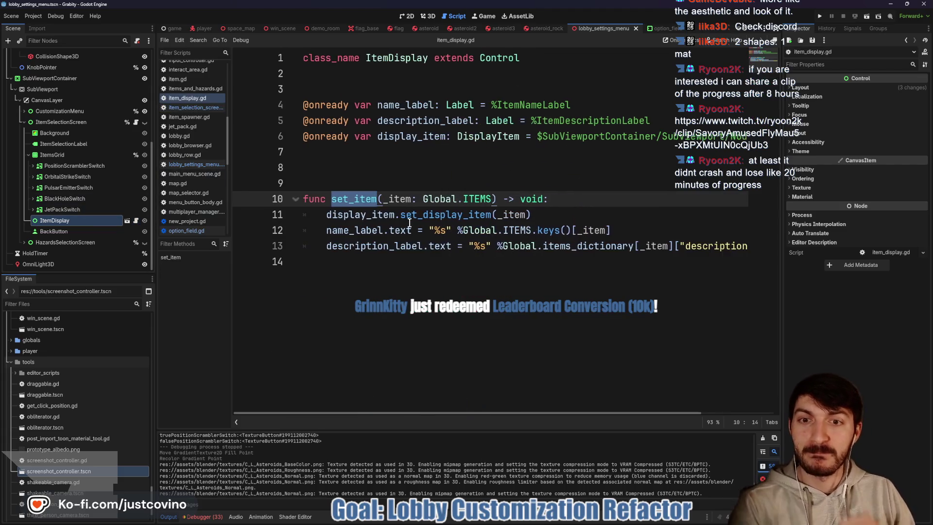
pyautogui.doubleClick(354, 199)
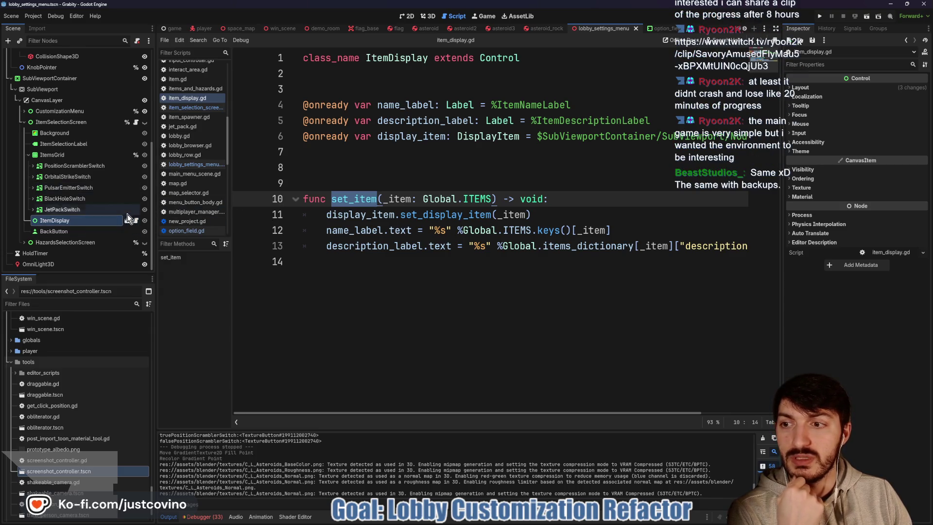
pyautogui.click(136, 122)
pyautogui.scroll(-5, 452, 232)
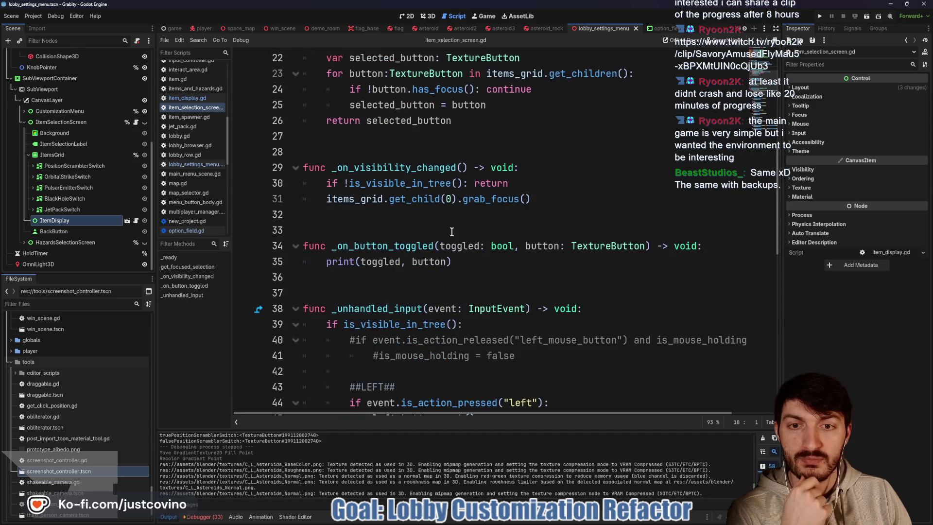
pyautogui.click(471, 260)
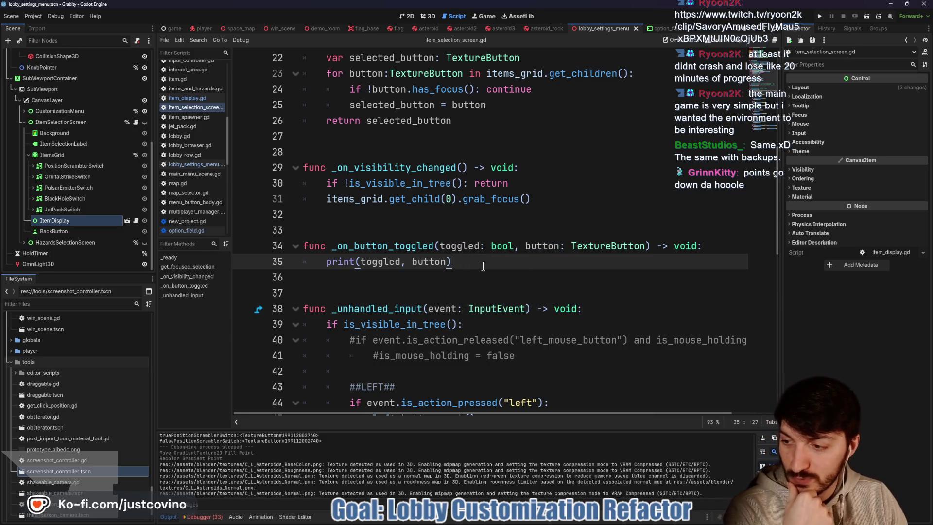
pyautogui.moveTo(502, 521)
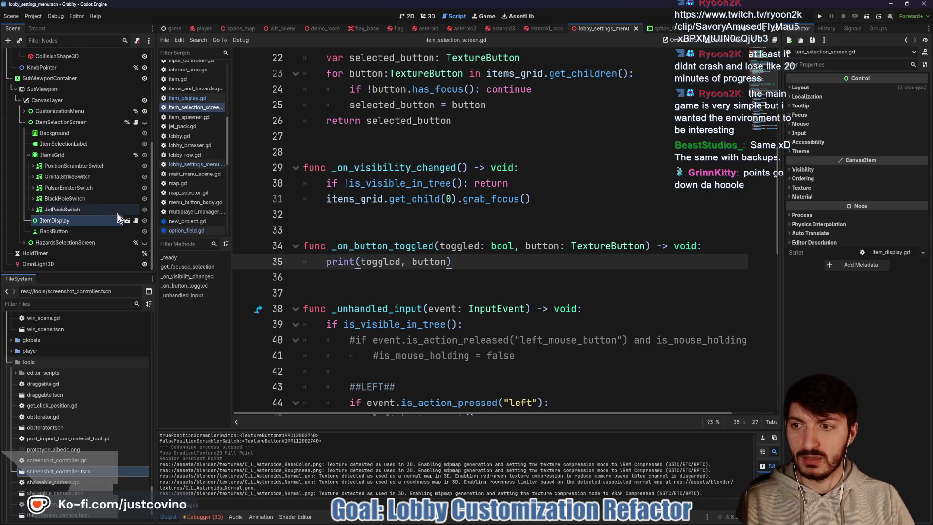
pyautogui.click(136, 221)
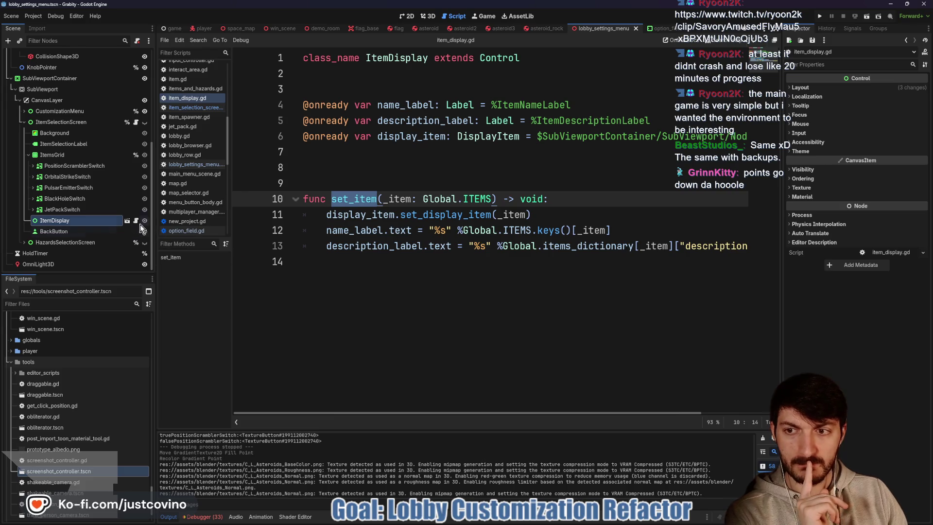
pyautogui.click(136, 122)
pyautogui.moveTo(453, 262); pyautogui.dragTo(328, 263)
# Step: Replace the print in _on_button_toggled with 'if toggled:', discarding a started match button line
pyautogui.write('if toggled')
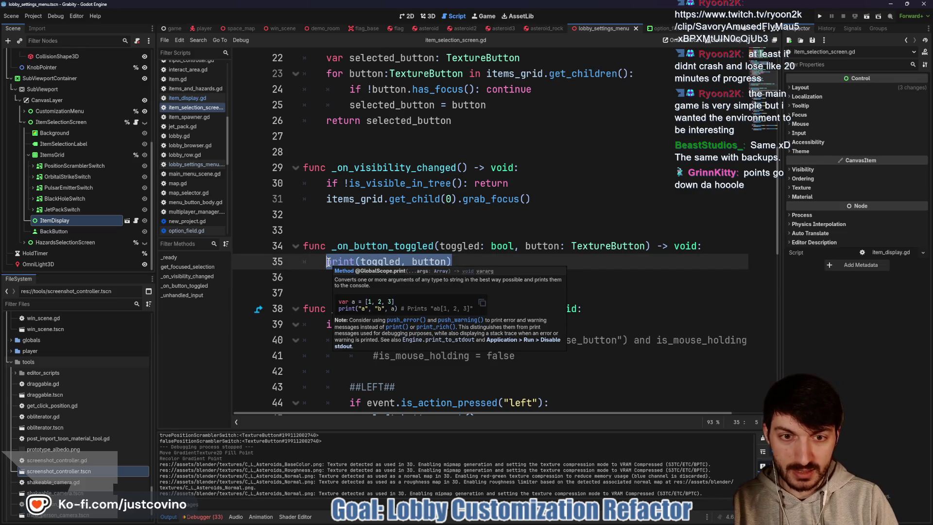
pyautogui.write(':')
pyautogui.press('Return')
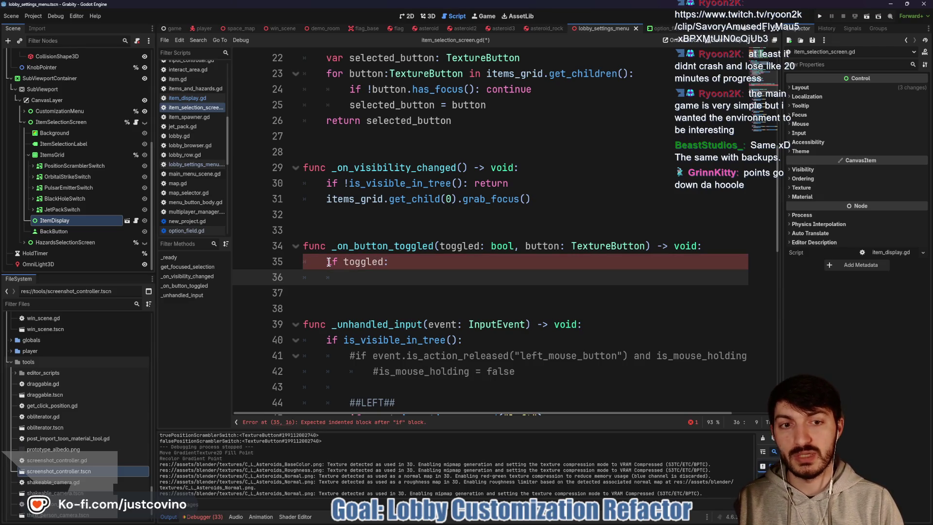
pyautogui.write('atch')
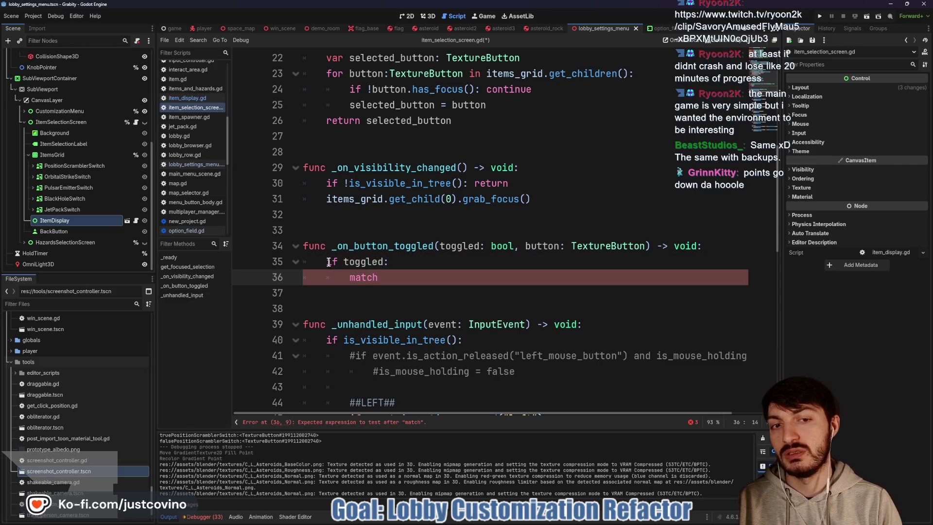
pyautogui.write(' button')
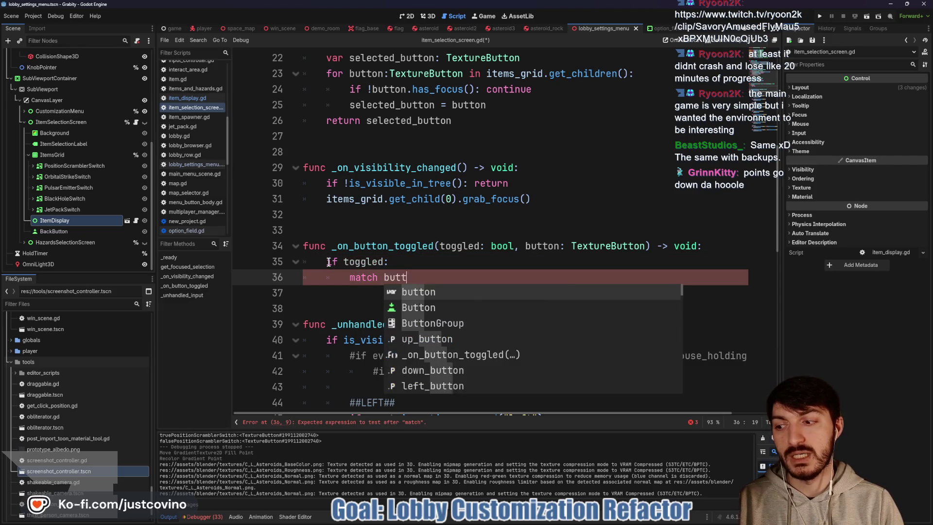
pyautogui.write(':')
pyautogui.press('Return')
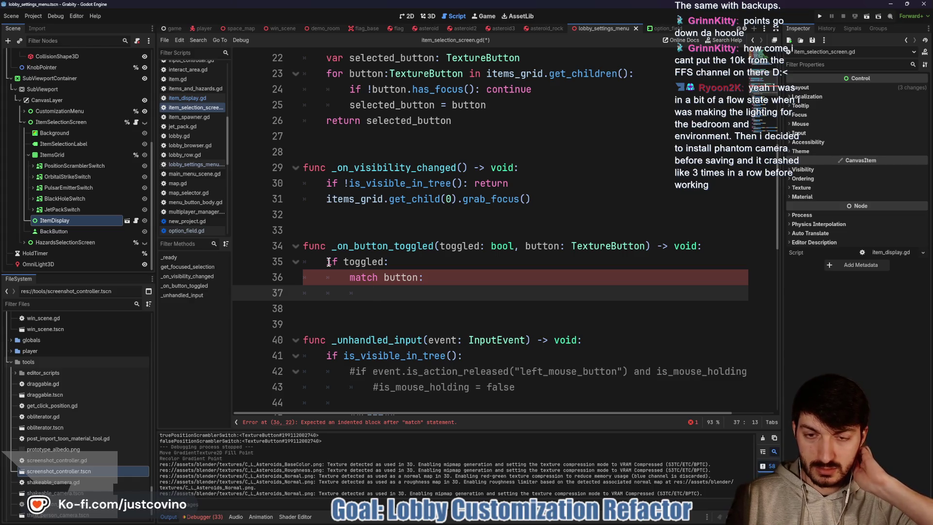
pyautogui.moveTo(426, 275); pyautogui.dragTo(348, 276)
pyautogui.press('BackSpace')
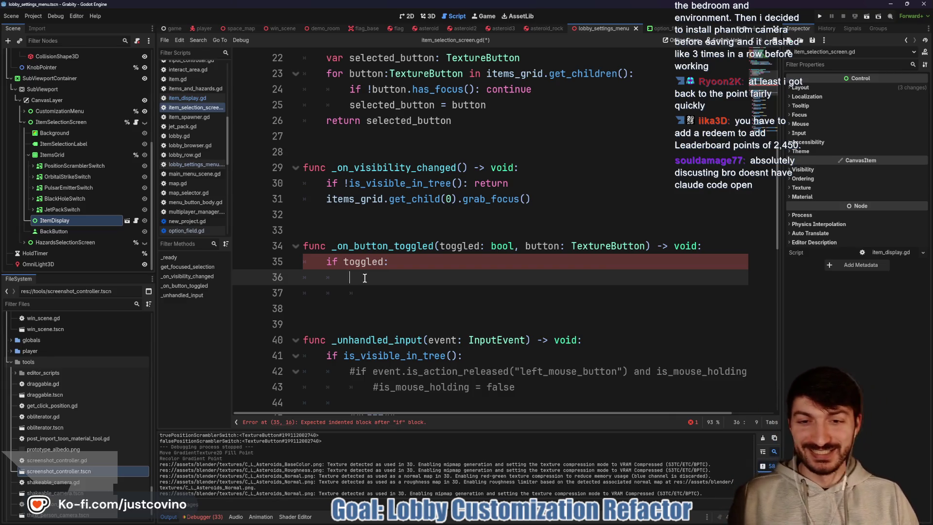
# Step: Save the script, put pass inside the if toggled block, and run the game
pyautogui.hotkey('ctrl', 's')
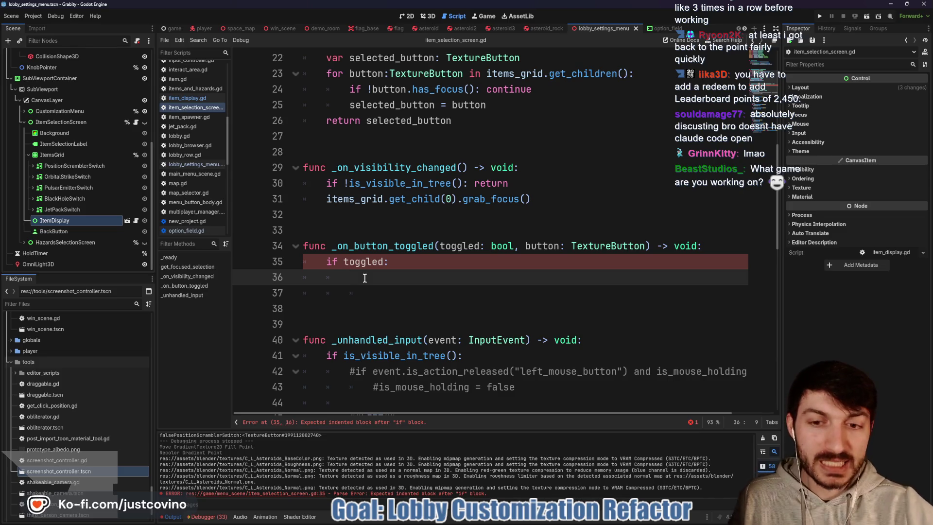
pyautogui.write('ass')
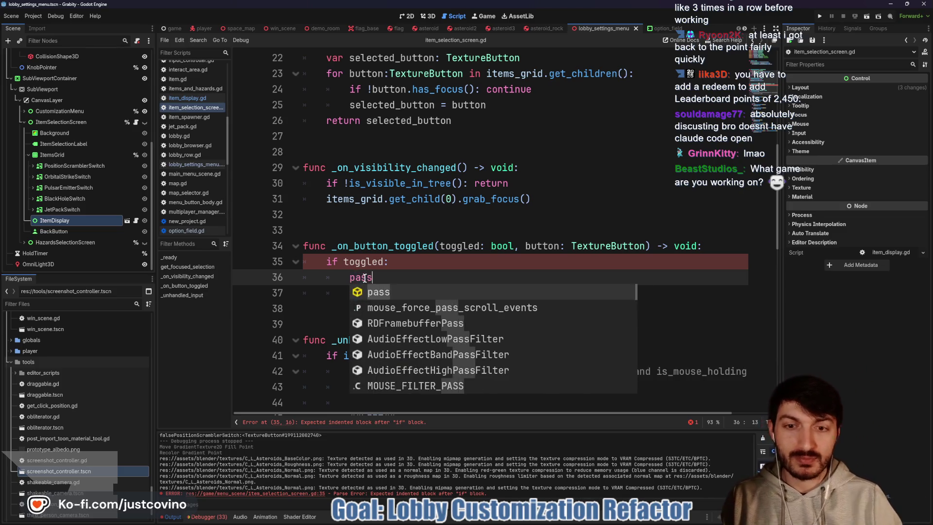
pyautogui.click(819, 16)
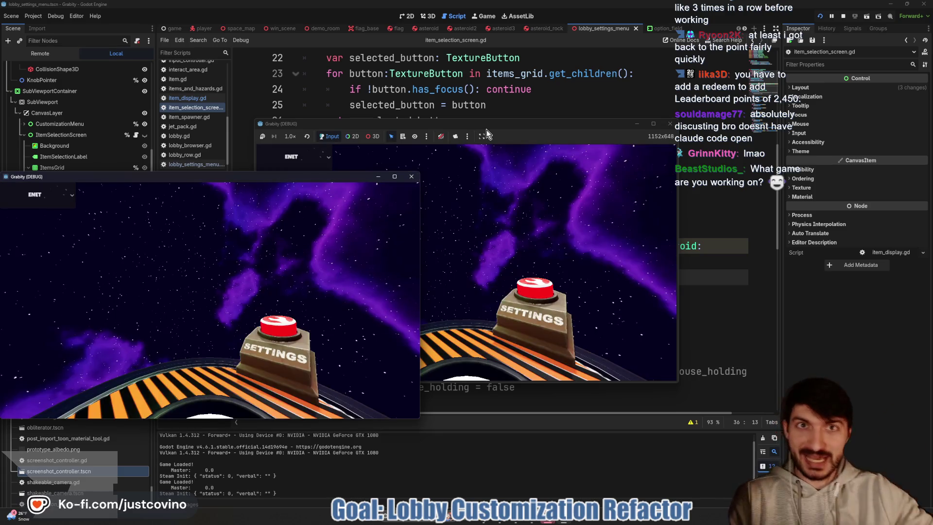
# Step: Place the two game windows side by side, host a lobby in one, join it from the other
pyautogui.moveTo(304, 176)
pyautogui.mouseDown()
pyautogui.moveTo(648, 182)
pyautogui.moveTo(793, 143)
pyautogui.mouseUp()
pyautogui.moveTo(593, 123); pyautogui.dragTo(379, 122)
pyautogui.click(135, 224)
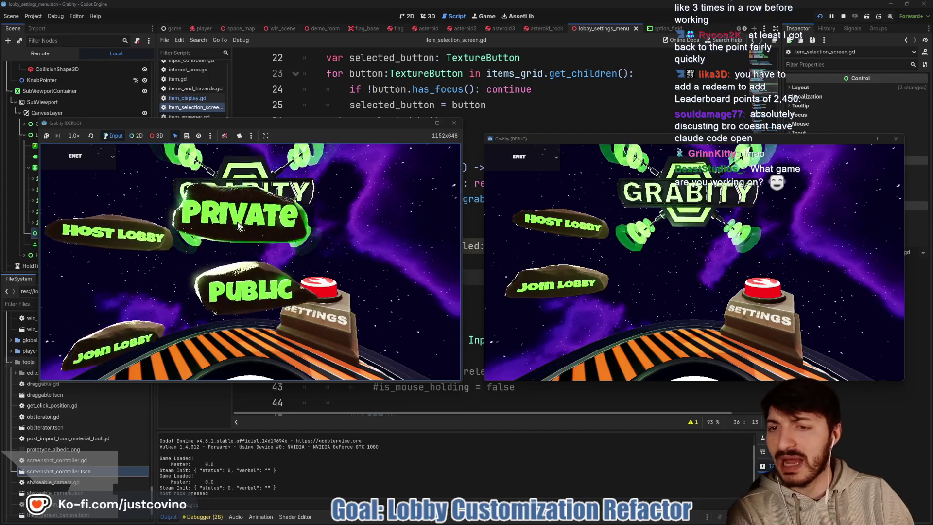
pyautogui.click(258, 226)
pyautogui.click(530, 294)
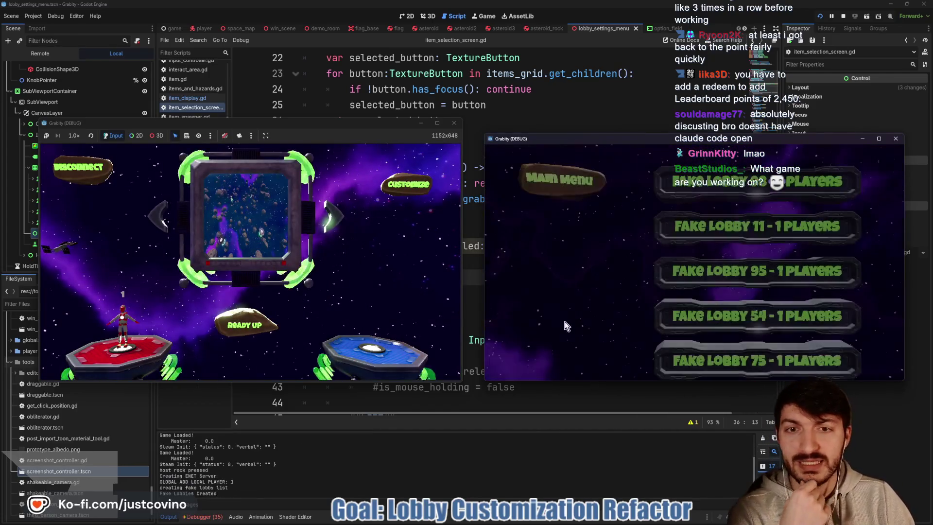
pyautogui.click(690, 337)
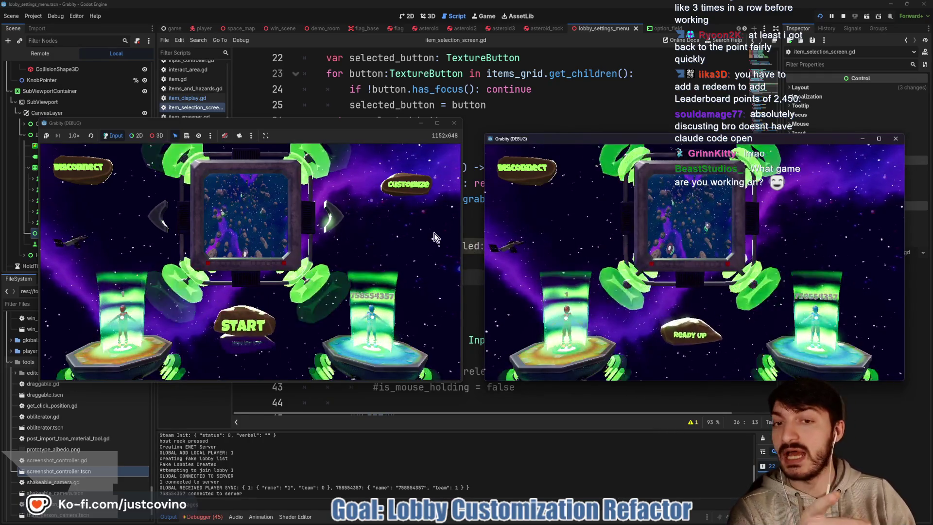
# Step: Open and then close the game customizations panel in the hosted lobby
pyautogui.click(402, 186)
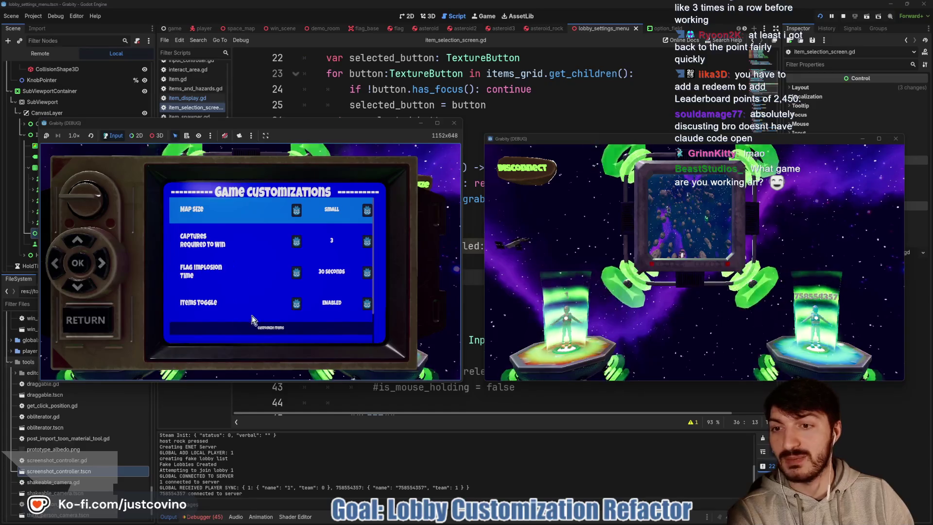
pyautogui.click(87, 319)
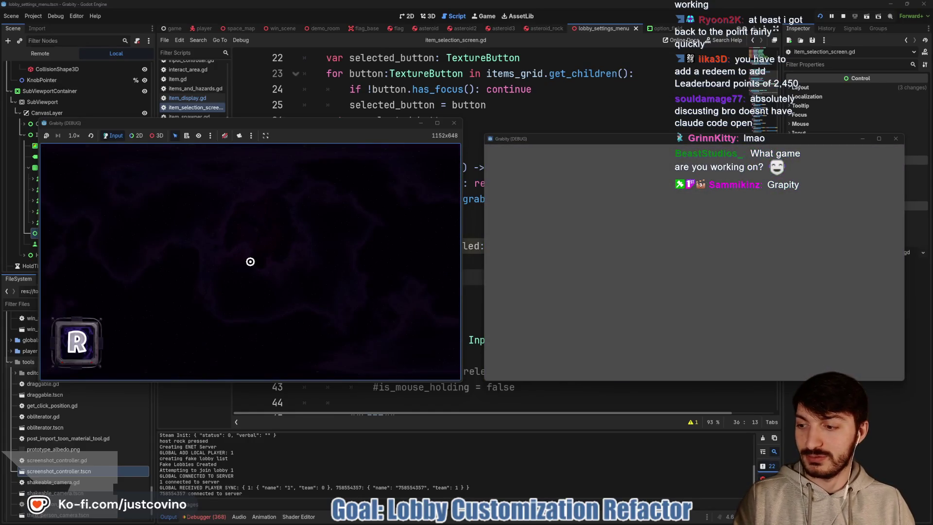
pyautogui.press('super')
pyautogui.press('super')
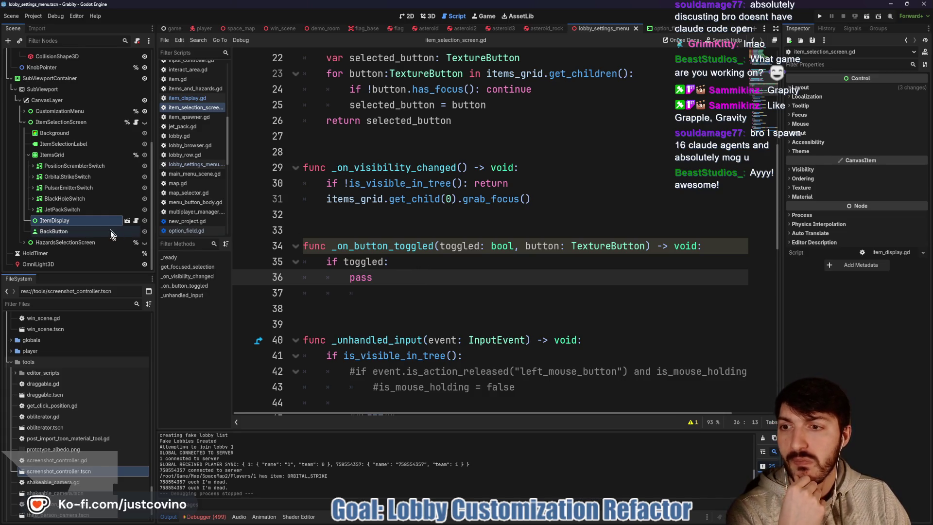
# Step: Select the toggled parameter of _on_button_toggled on line 35
pyautogui.doubleClick(359, 262)
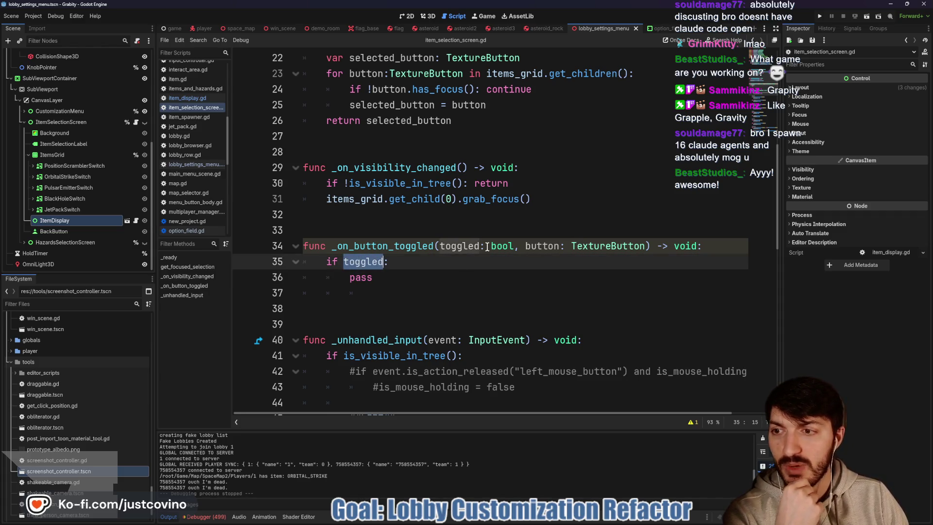
pyautogui.click(441, 276)
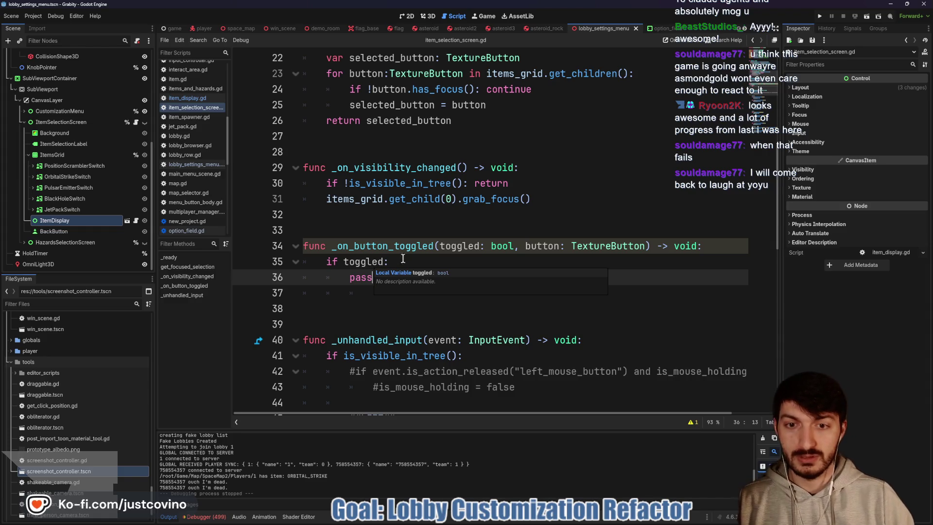
pyautogui.click(387, 262)
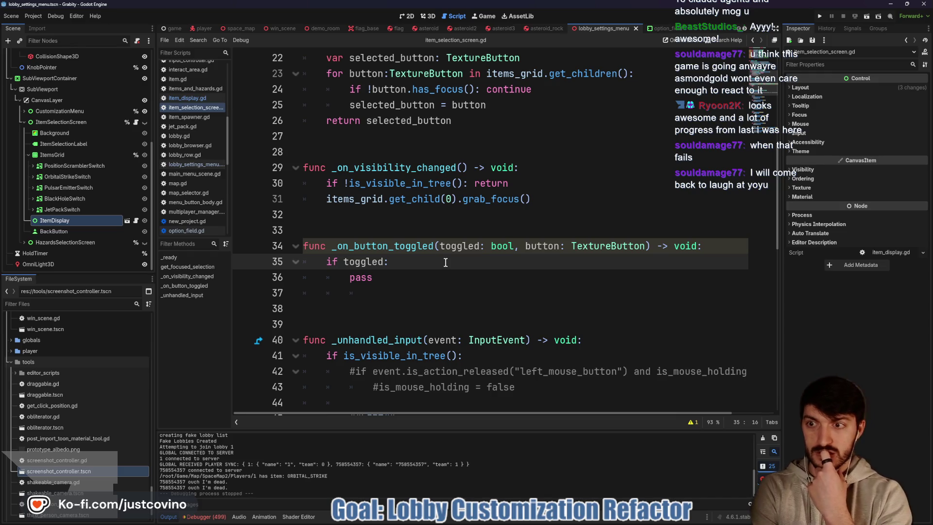
pyautogui.click(403, 289)
pyautogui.click(396, 276)
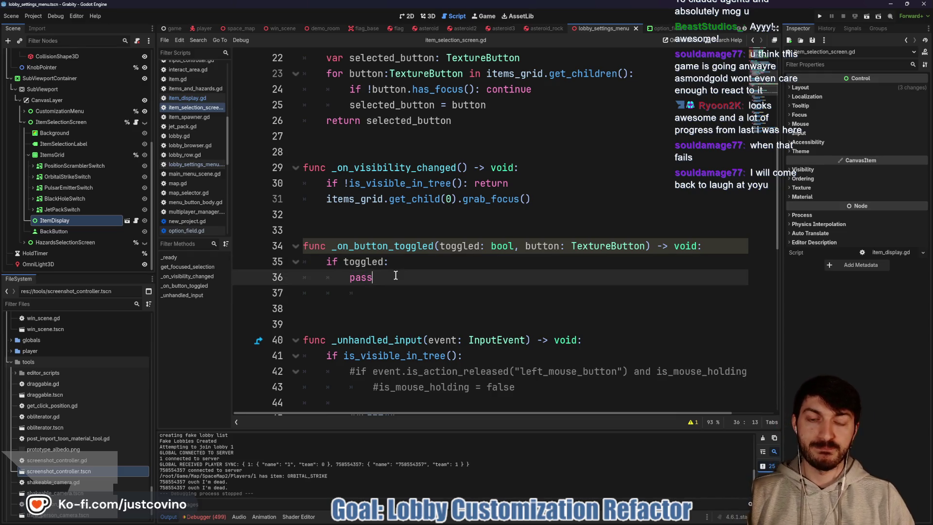